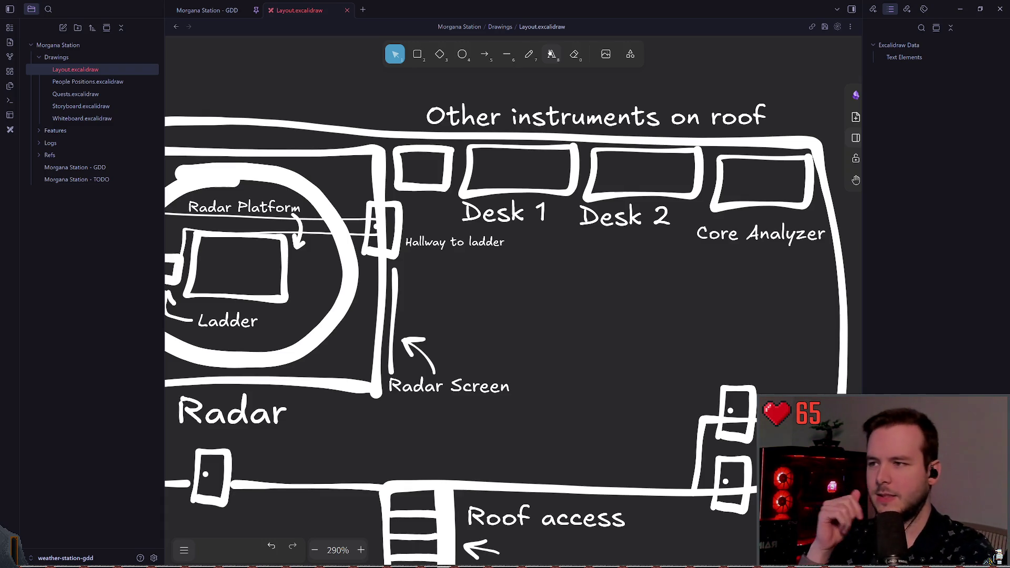
Pan around the floor plan and check the Desk 1 and Desk 2 labels
scroll(445, 335, "down", 1)
scroll(445, 335, "left", 5)
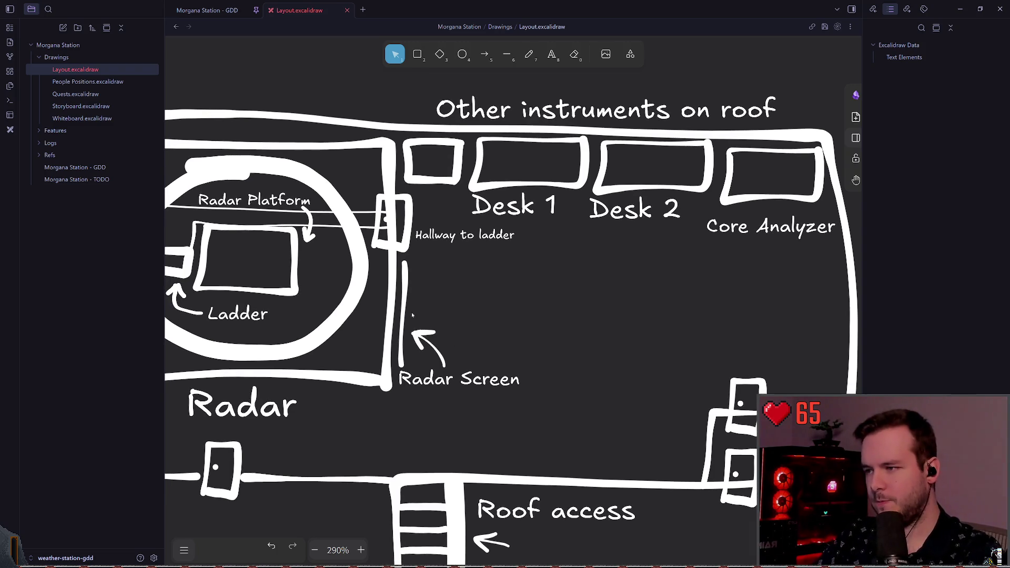
scroll(515, 314, "left", 3)
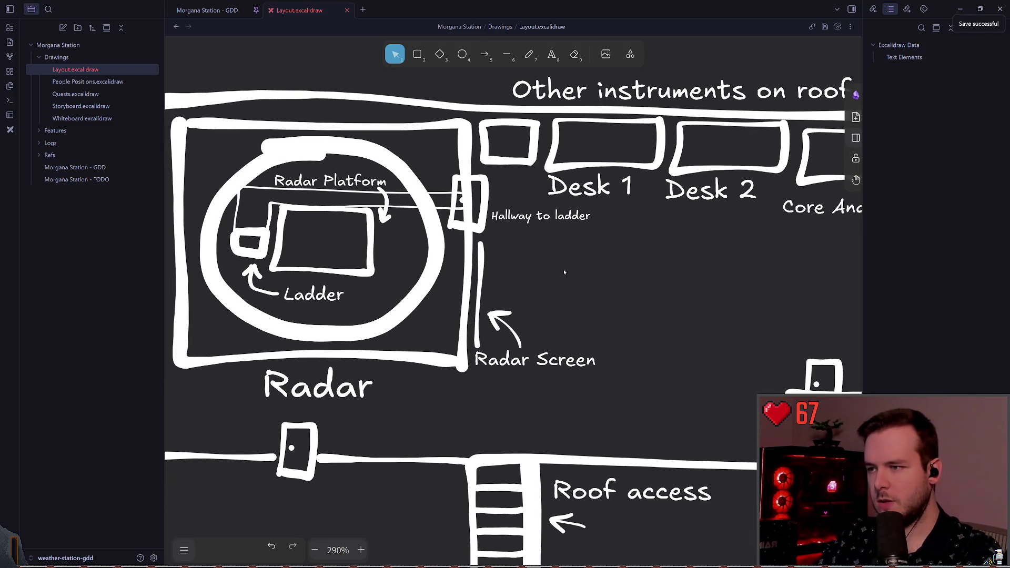
scroll(666, 295, "left", 5)
scroll(666, 296, "down", 3)
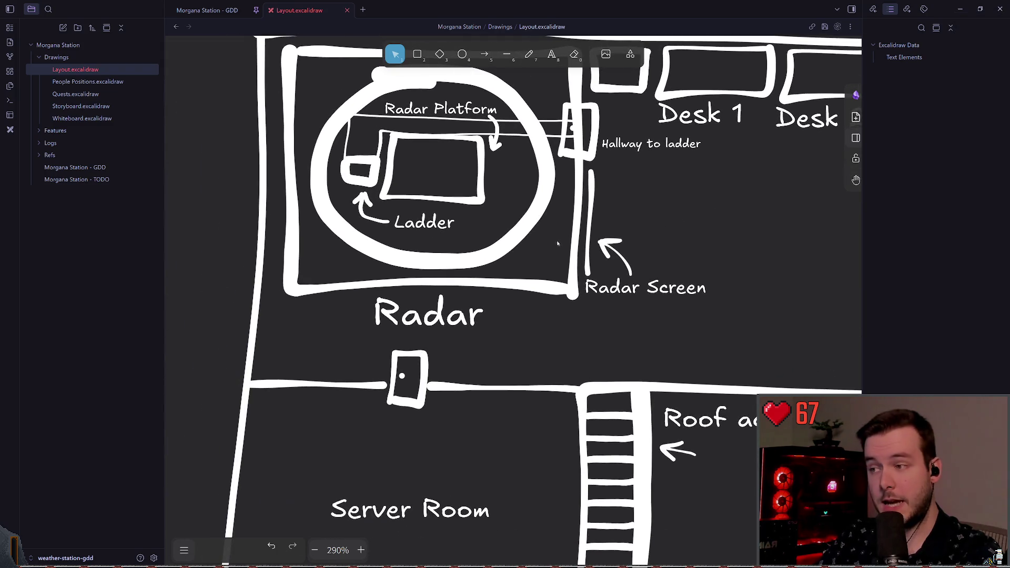
scroll(605, 205, "up", 3)
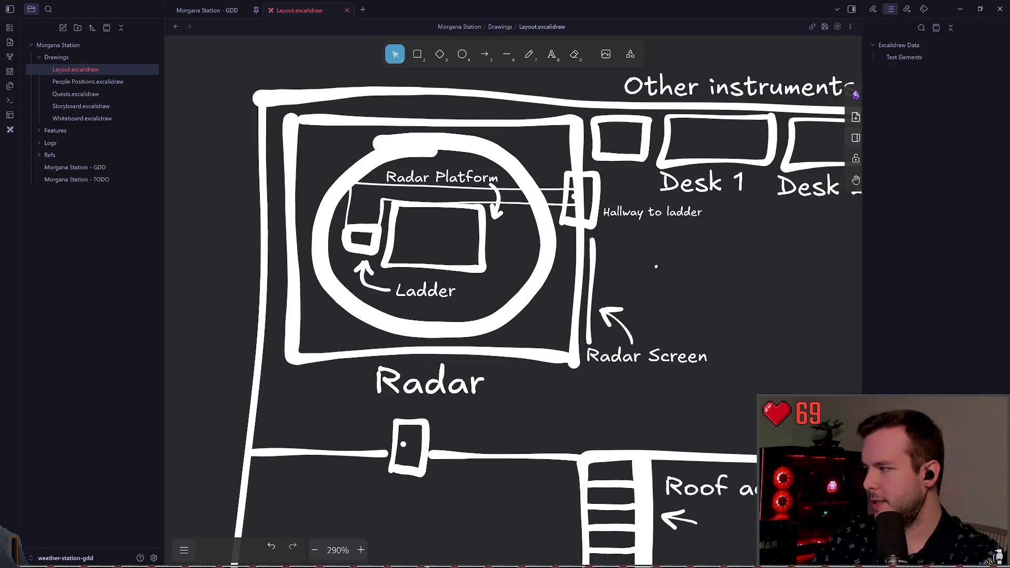
scroll(594, 265, "right", 5)
scroll(507, 286, "right", 3)
scroll(507, 286, "up", 1)
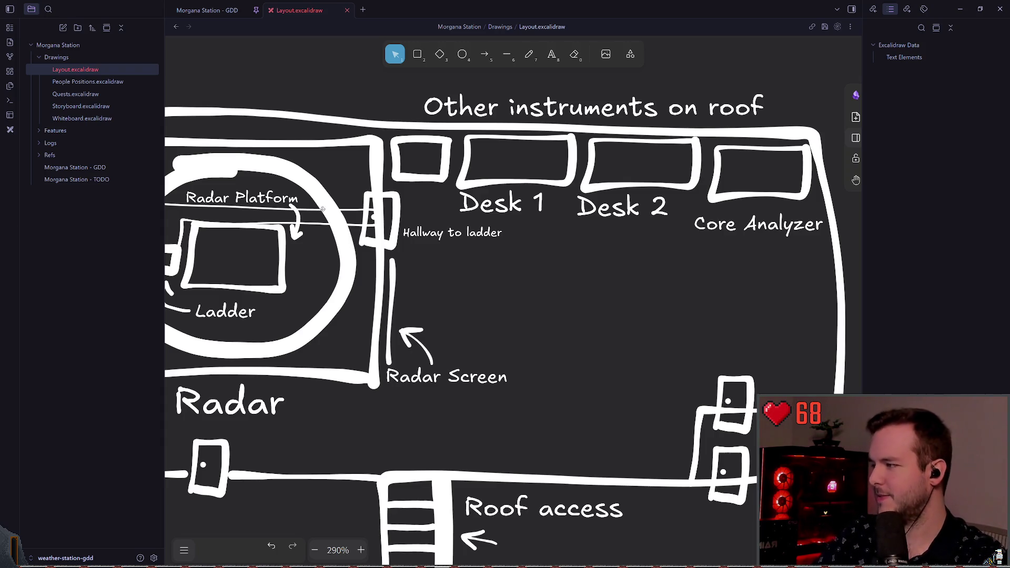
scroll(685, 299, "right", 3)
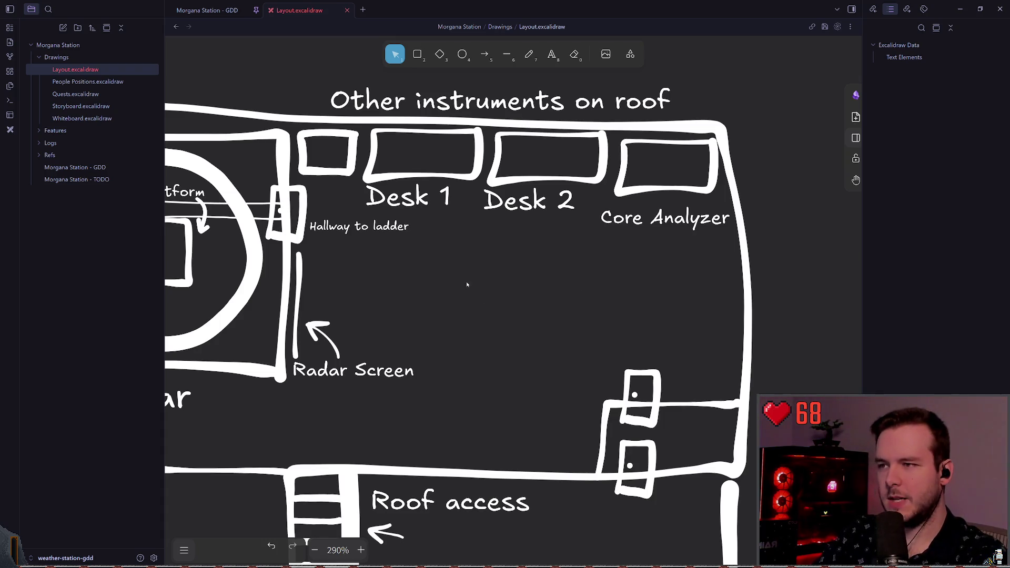
scroll(467, 285, "up", 2)
left_click(506, 245)
left_click(497, 290)
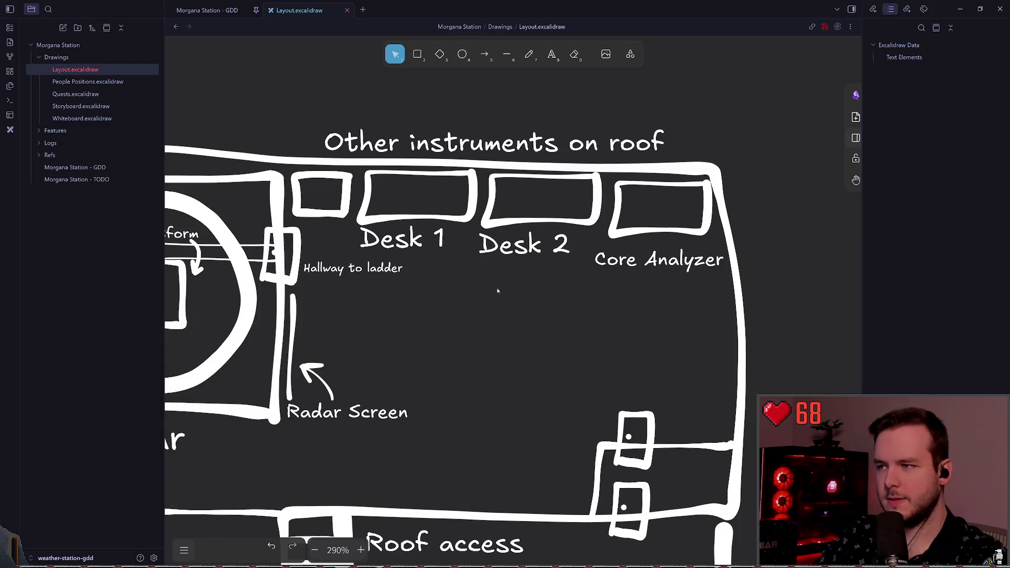
left_click(409, 241)
left_click(453, 300)
Move the 'Hallway to ladder' label slightly lower beside the hallway doorway
scroll(448, 284, "left", 3)
scroll(448, 284, "down", 1)
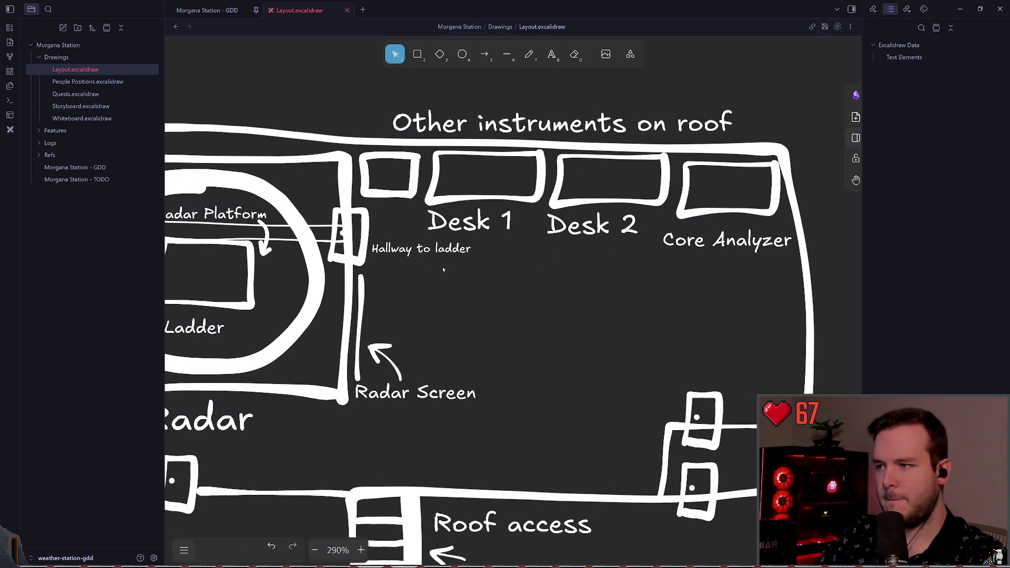
left_click(421, 250)
left_click_drag(421, 249, 418, 261)
left_click(530, 283)
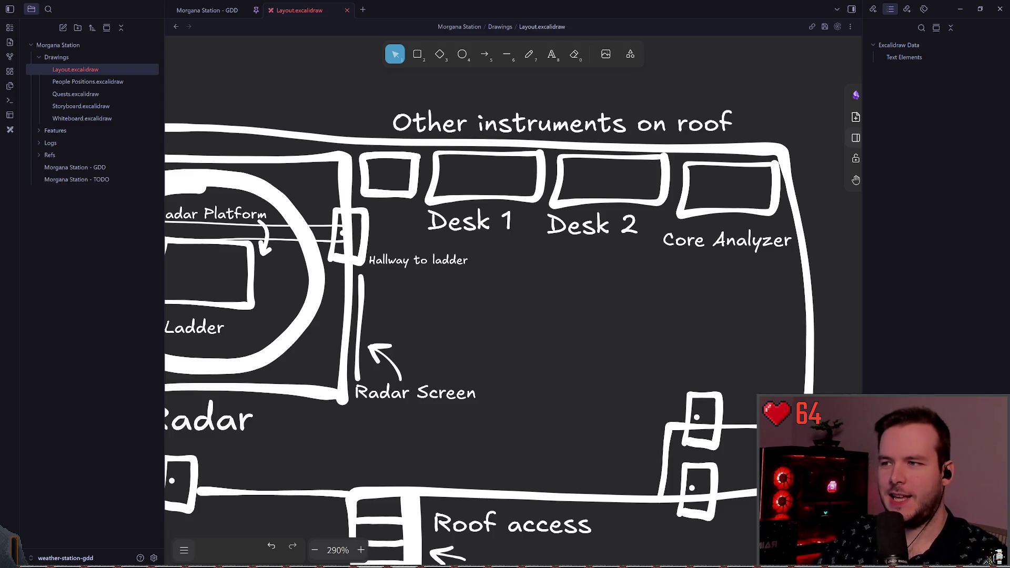
scroll(458, 207, "down", 1)
scroll(459, 207, "left", 1)
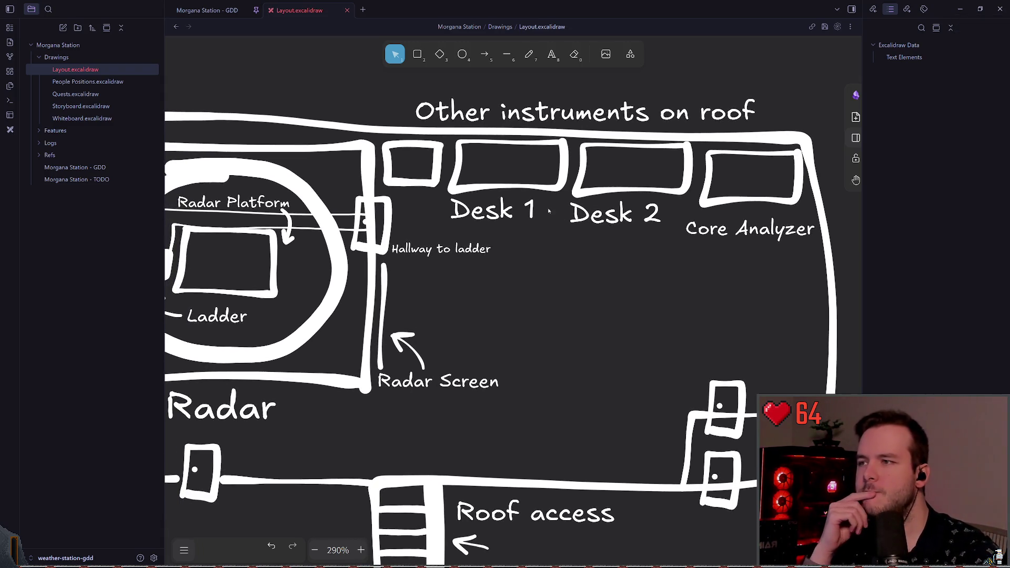
Label the leftmost instrument box with '?' and save the drawing
key("t")
left_click(409, 169)
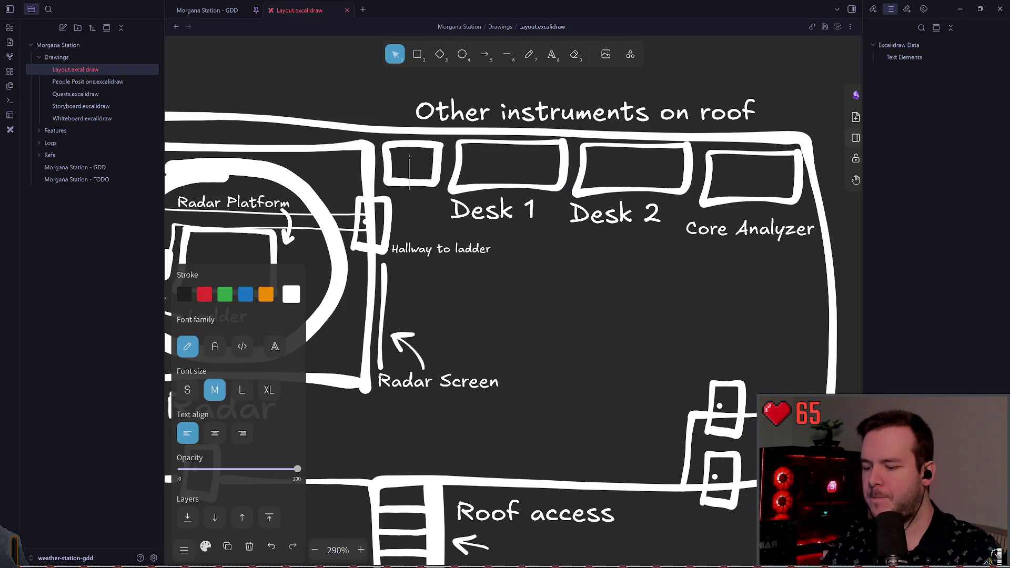
type("?")
left_click(545, 286)
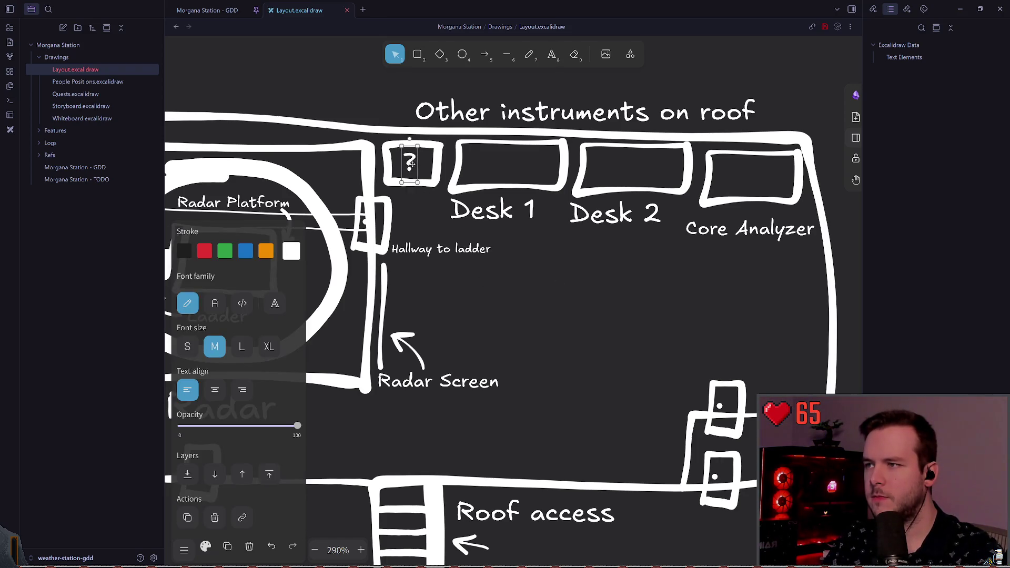
key("ctrl+s")
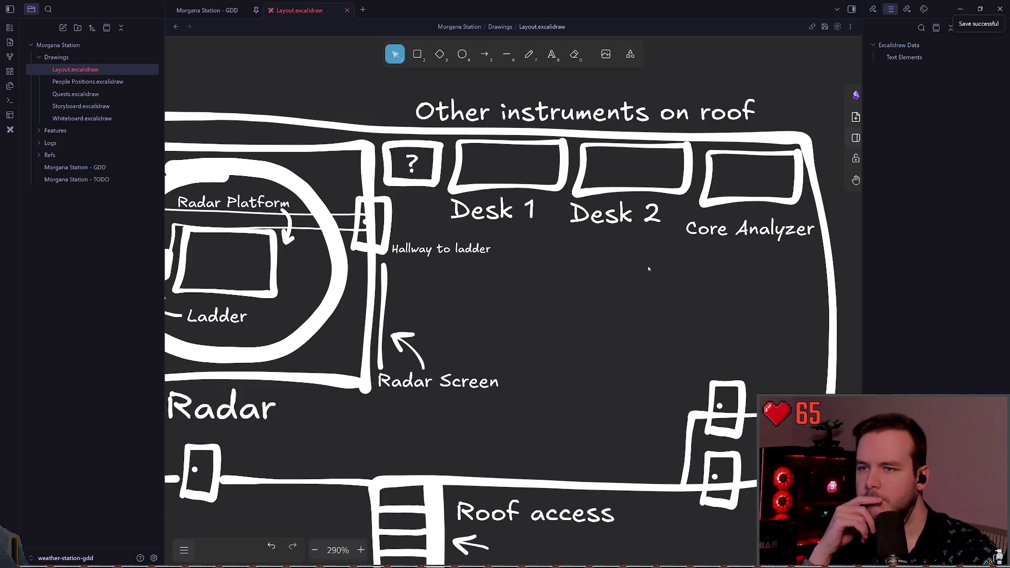
Select the Core Analyzer box together with its label for repositioning
left_click(742, 230)
scroll(742, 230, "right", 5)
double_click(545, 234)
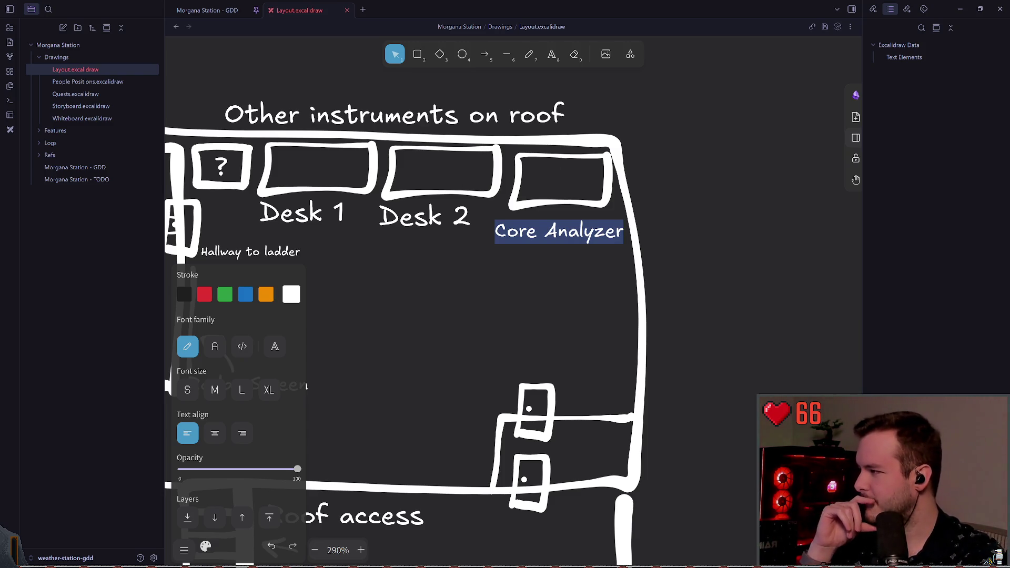
key("Escape")
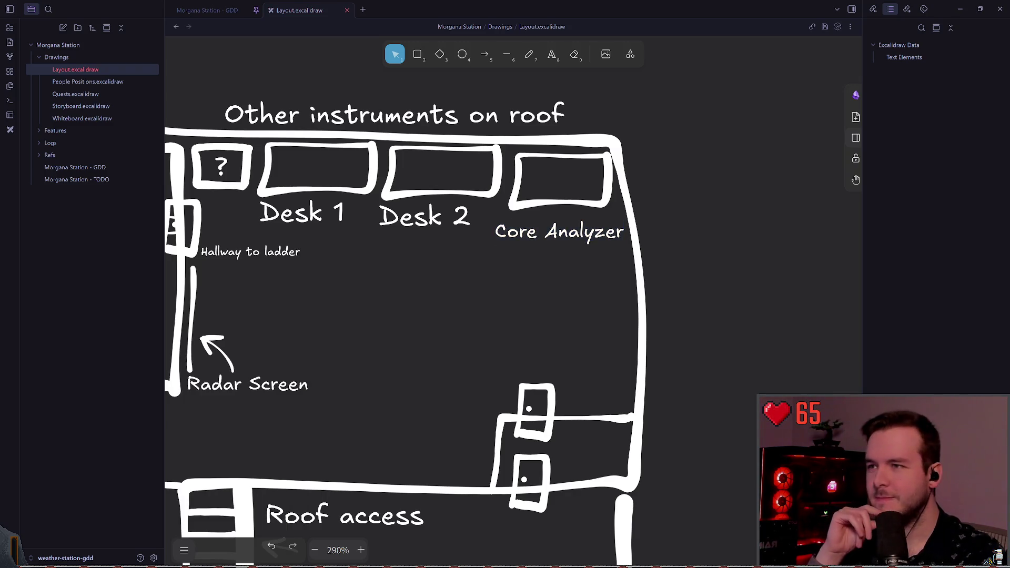
left_click(635, 10)
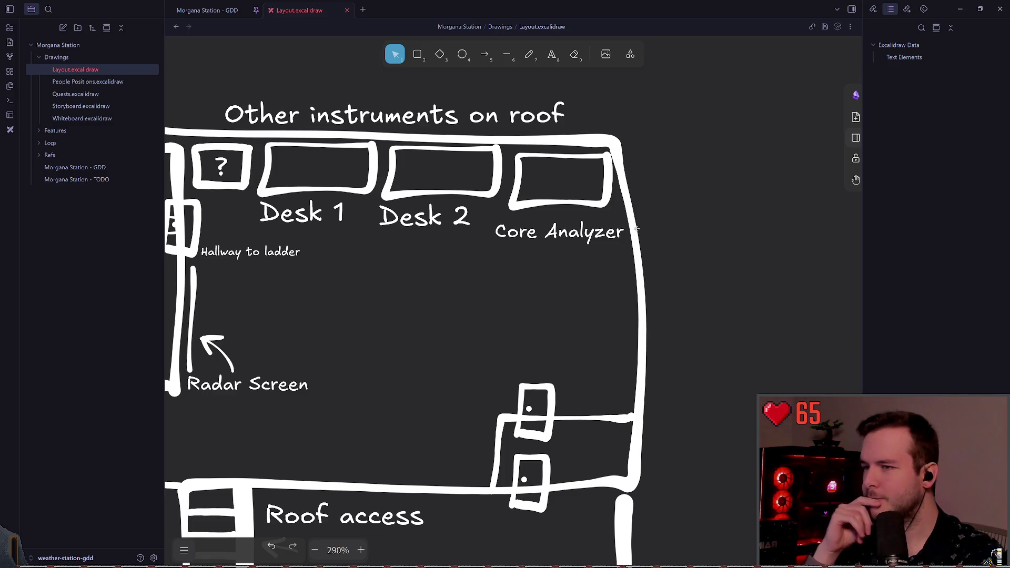
mouse_move(680, 269)
left_mouse_down()
mouse_move(514, 237)
mouse_move(485, 146)
mouse_move(533, 161)
left_mouse_up()
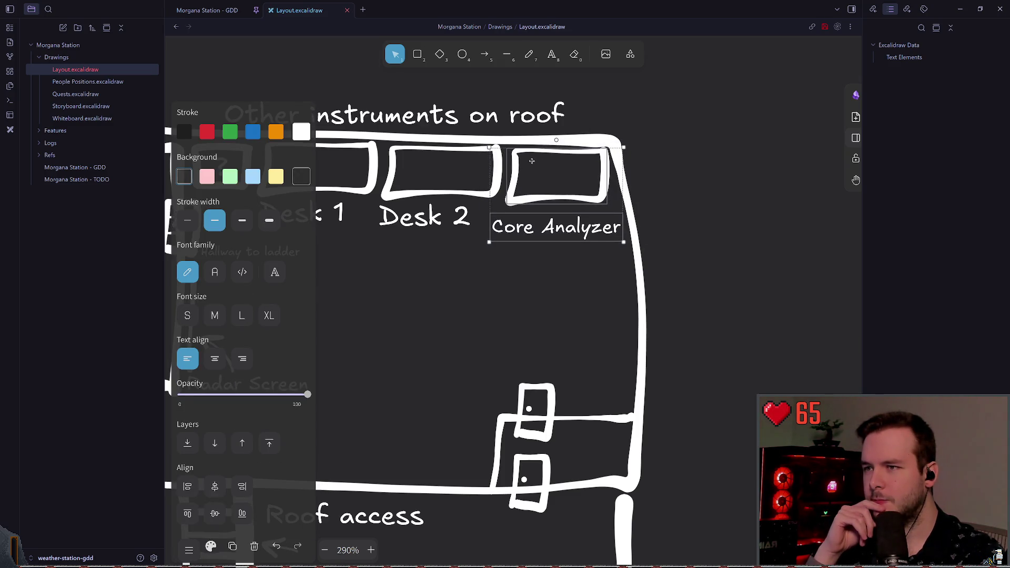
left_click(519, 268)
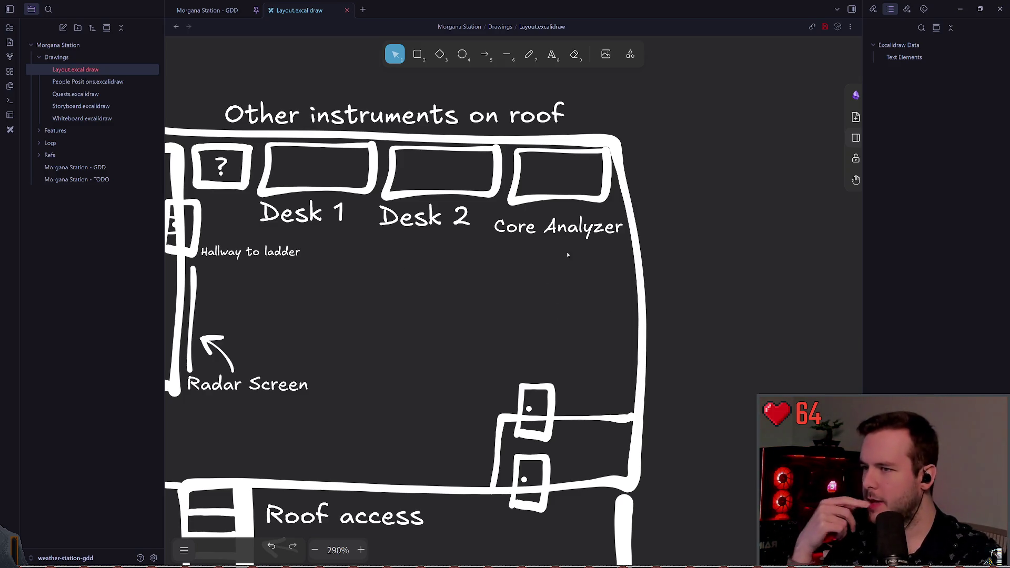
left_click(557, 225)
Nudge the Core Analyzer and Desk 2 labels up a few pixels
left_click_drag(557, 225, 558, 221)
left_click(424, 277)
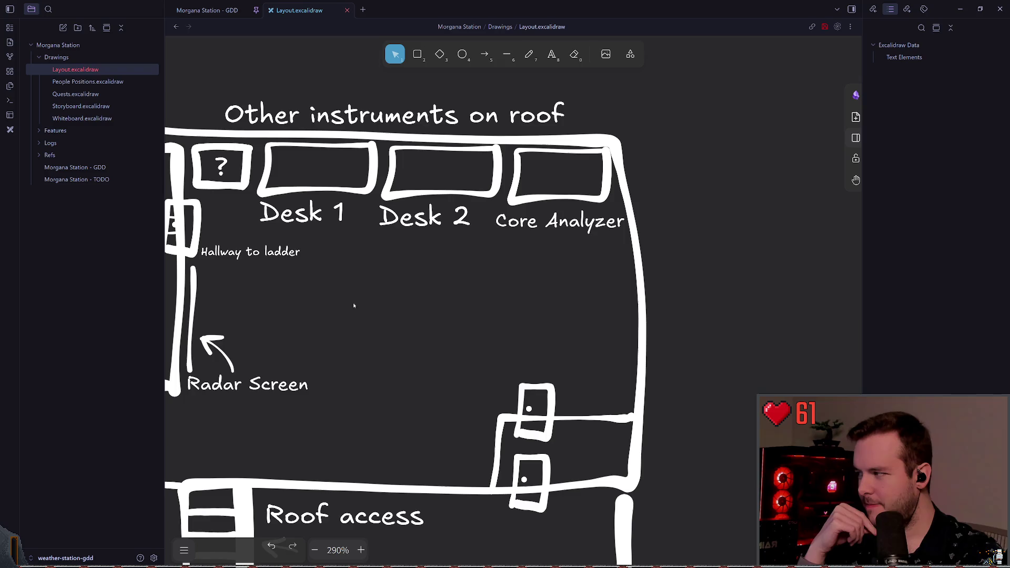
left_click_drag(284, 297, 368, 296)
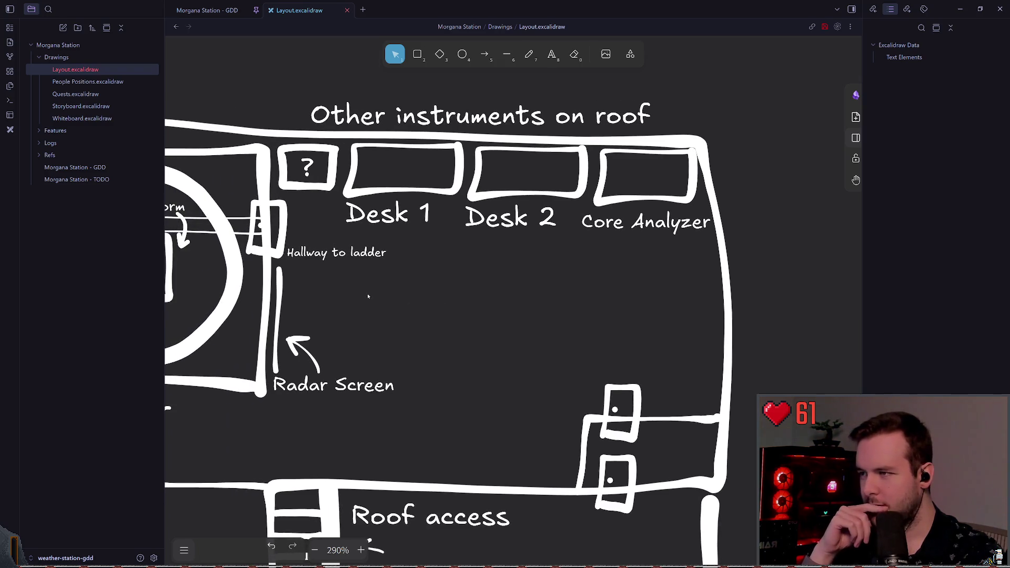
left_click_drag(492, 223, 492, 221)
left_click(467, 273)
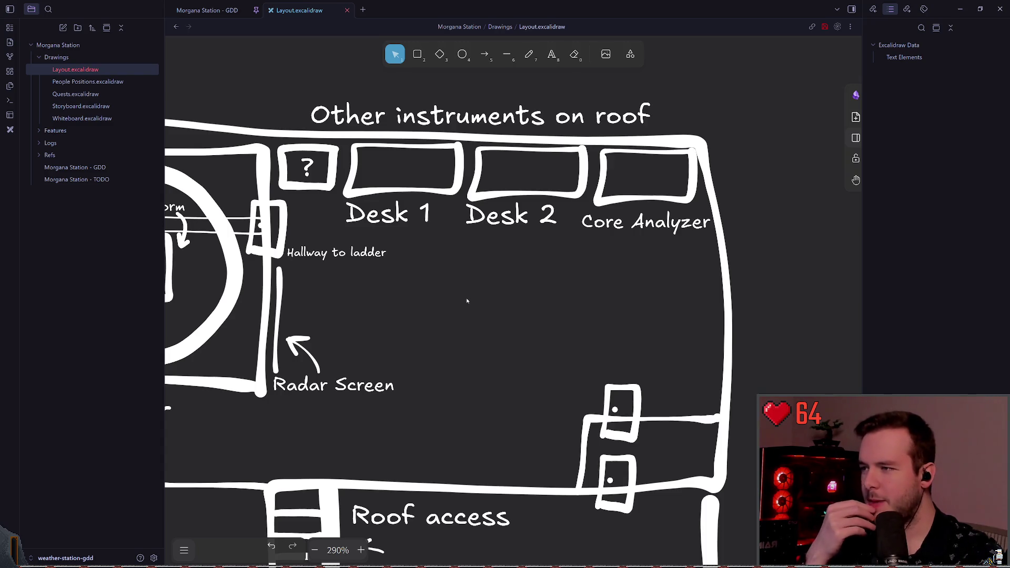
Shift the hallway doorway right, place the 'Hallway to ladder' label below it, and save
scroll(435, 279, "left", 3)
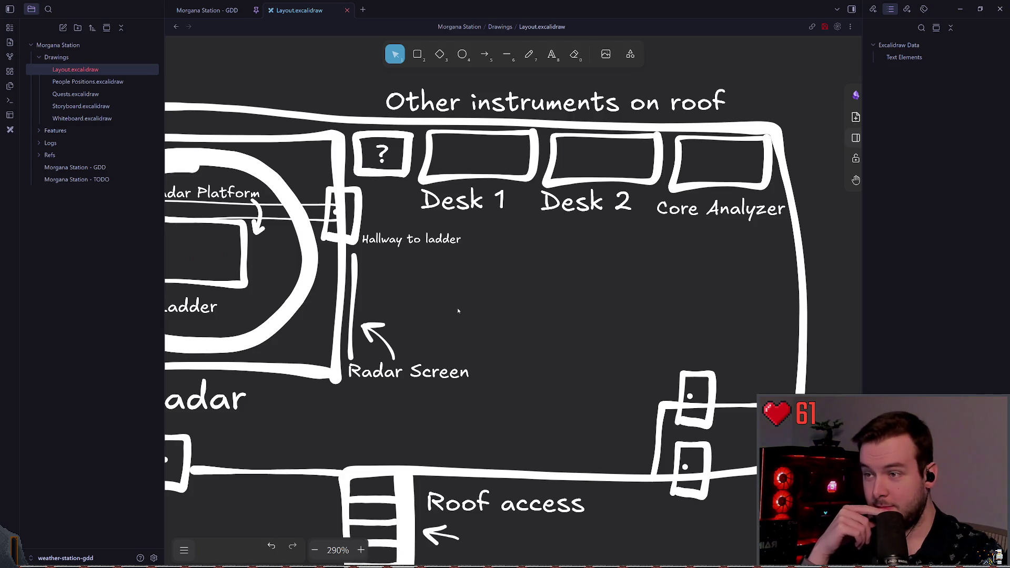
scroll(537, 307, "right", 3)
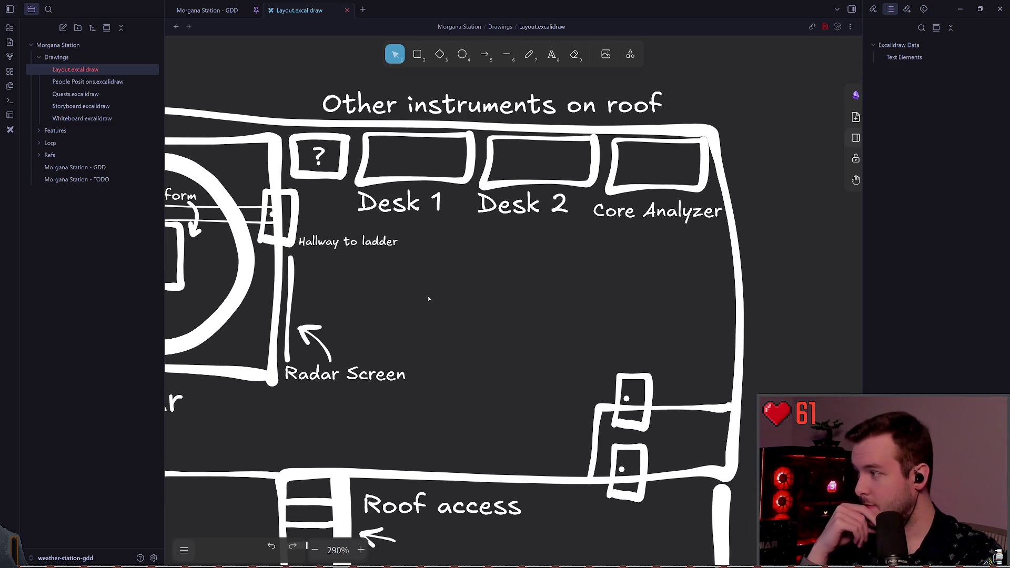
scroll(429, 298, "right", 1)
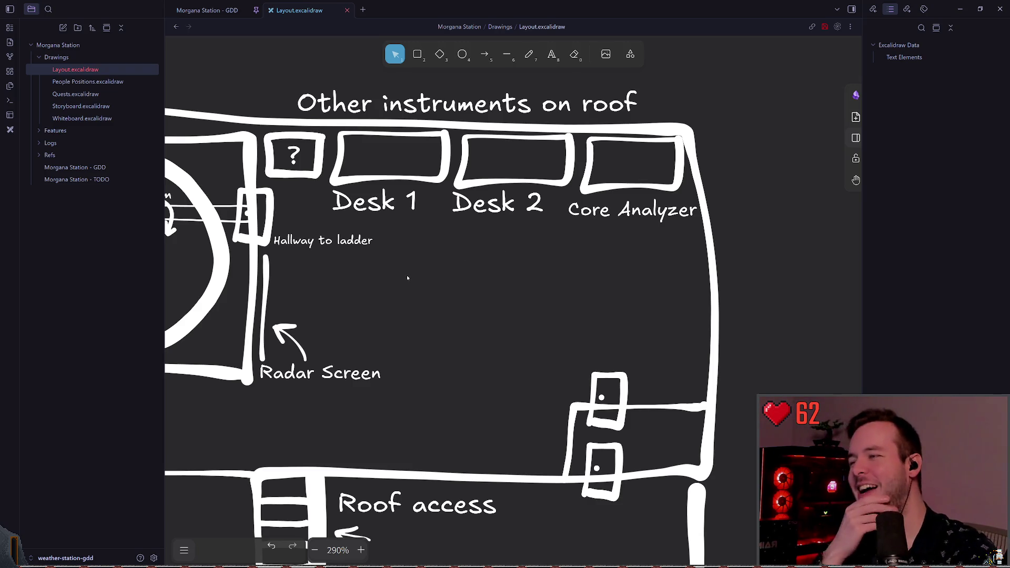
scroll(422, 280, "left", 3)
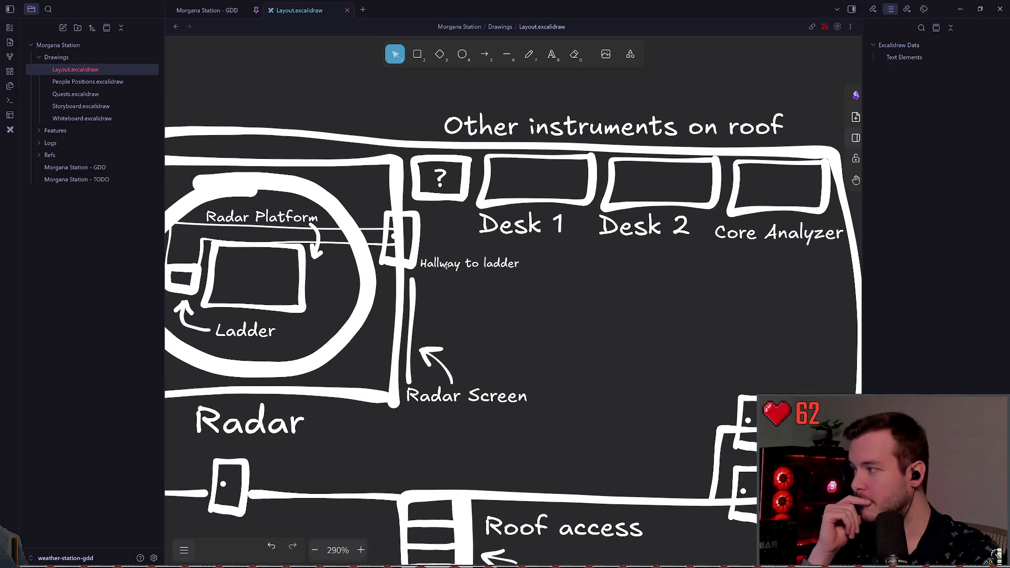
left_click_drag(447, 266, 456, 261)
scroll(429, 230, "left", 3)
left_click(463, 290)
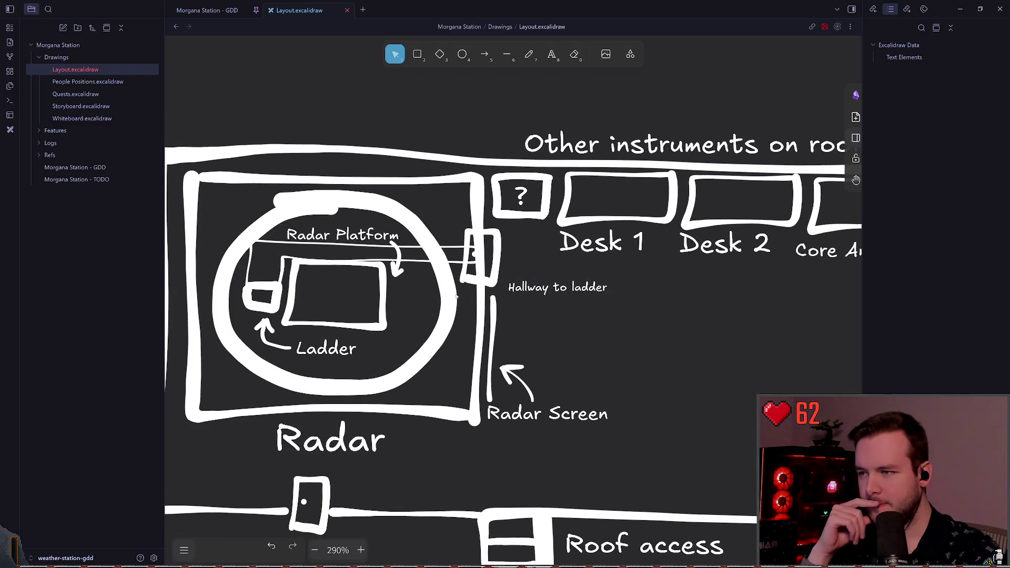
left_click(505, 240)
left_click_drag(505, 239, 513, 241)
left_click(561, 288)
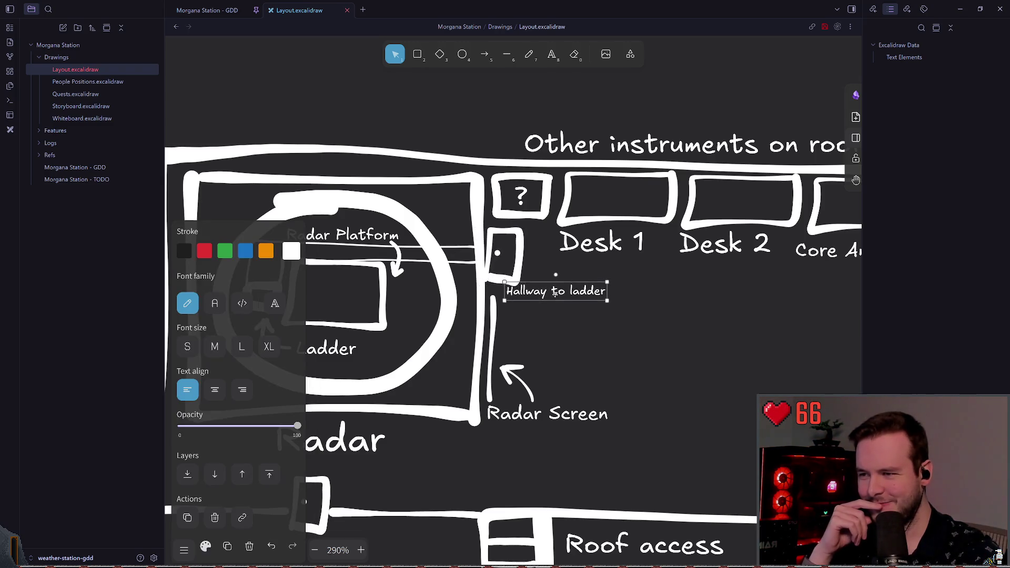
left_click_drag(562, 292, 556, 299)
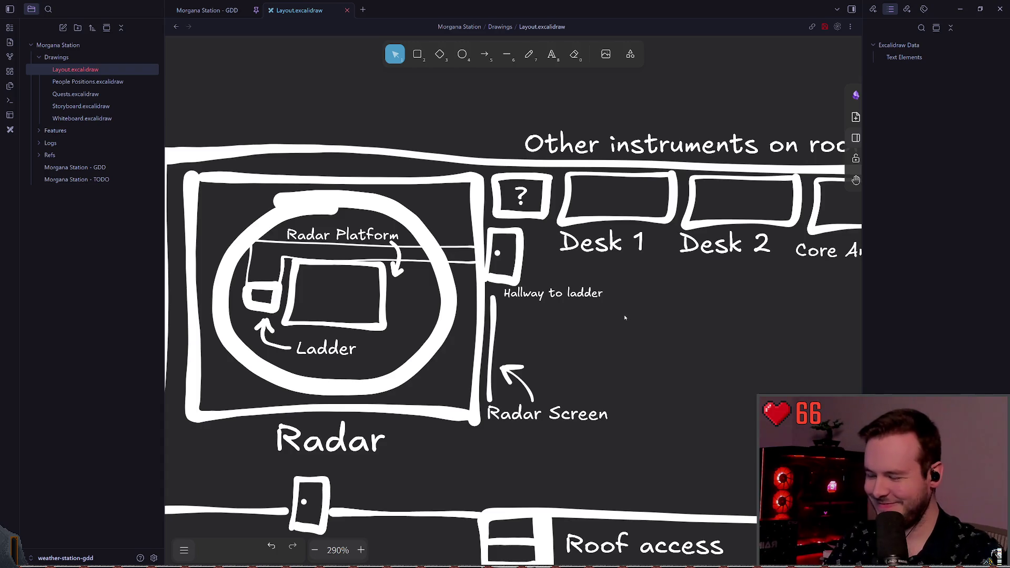
key("ctrl+s")
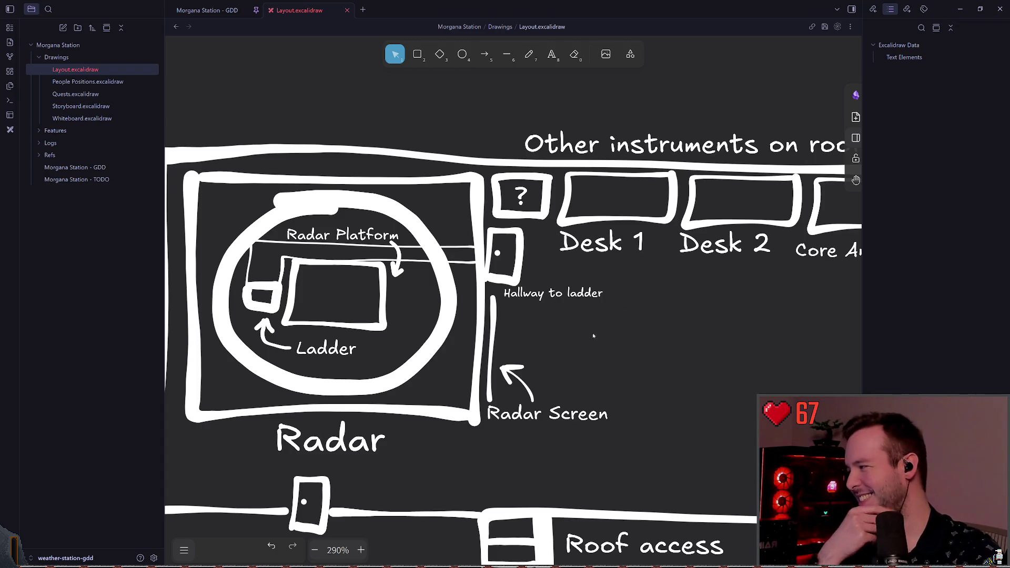
Pan across the floor plan to review the layout and save again
scroll(593, 334, "right", 4)
scroll(594, 334, "down", 3)
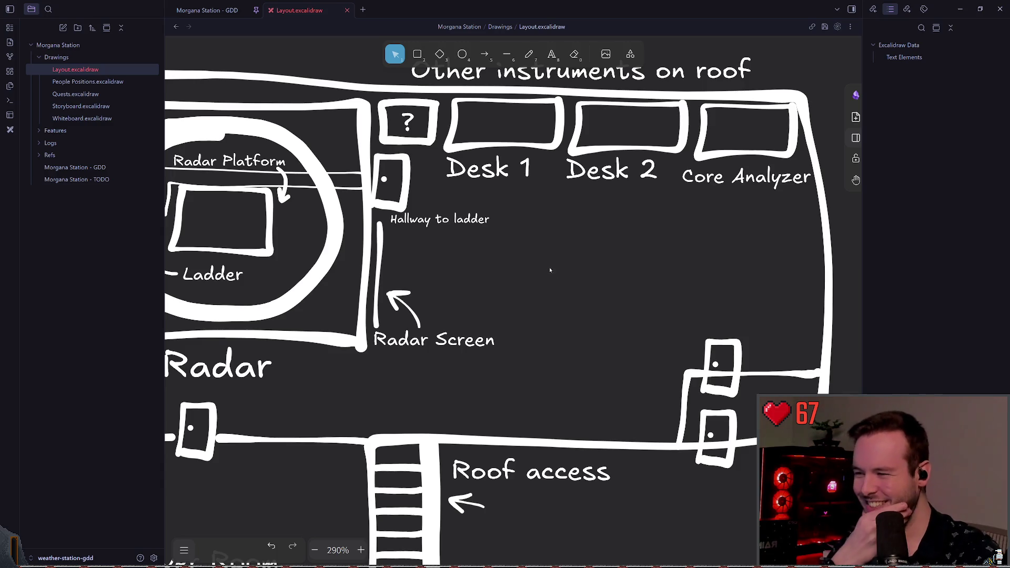
scroll(457, 264, "right", 3)
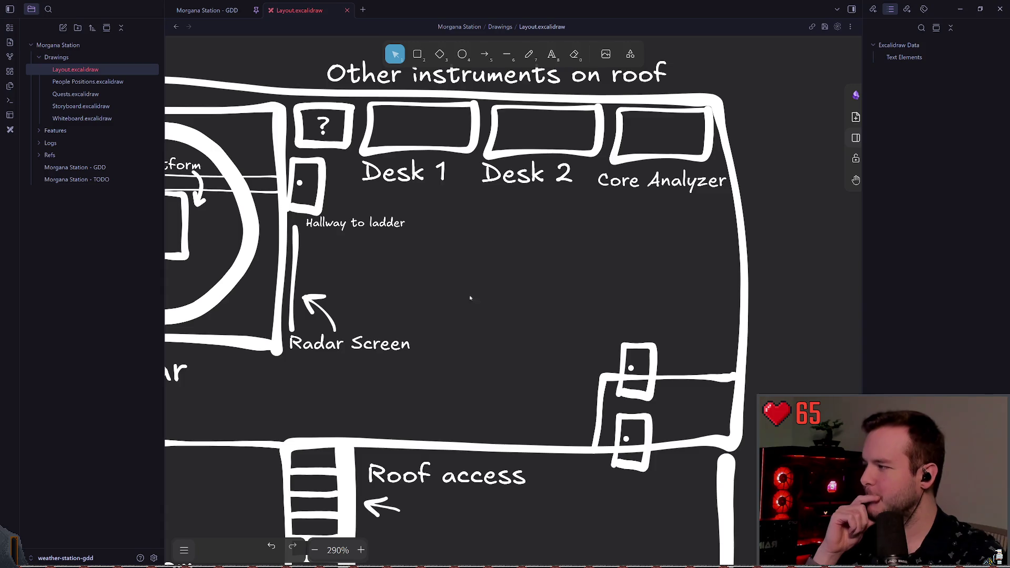
scroll(435, 289, "left", 1)
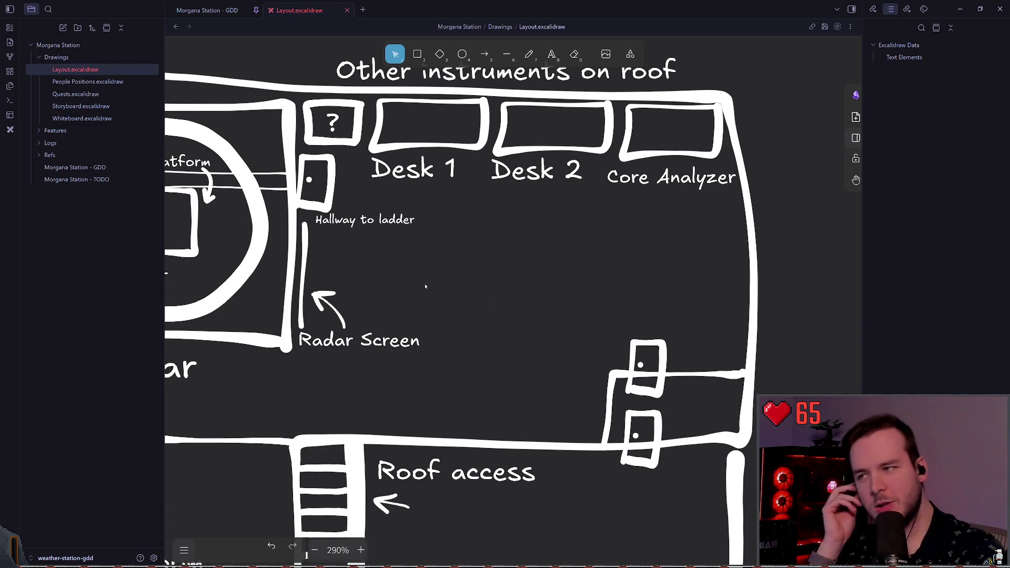
scroll(541, 260, "left", 5)
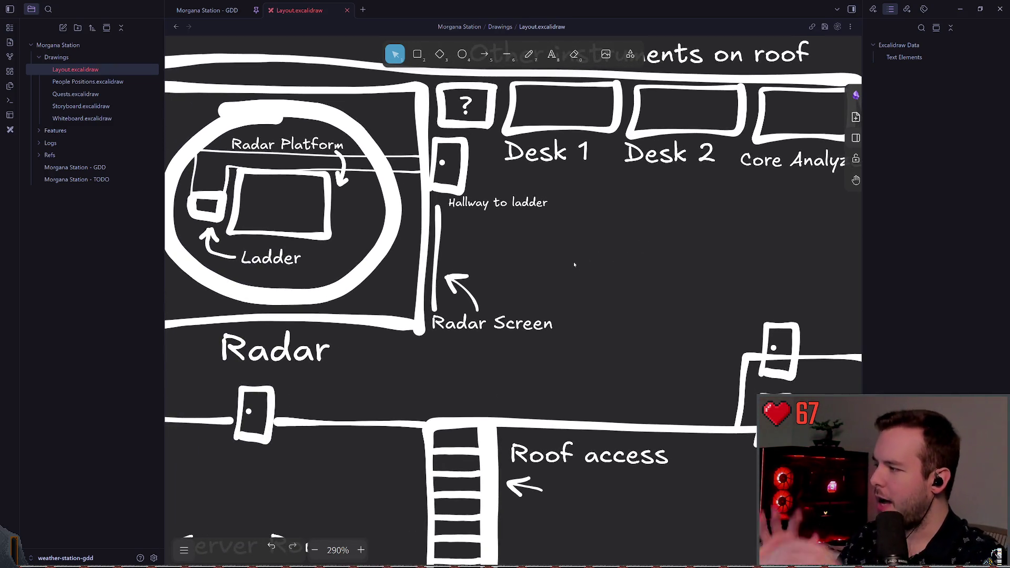
scroll(471, 273, "right", 4)
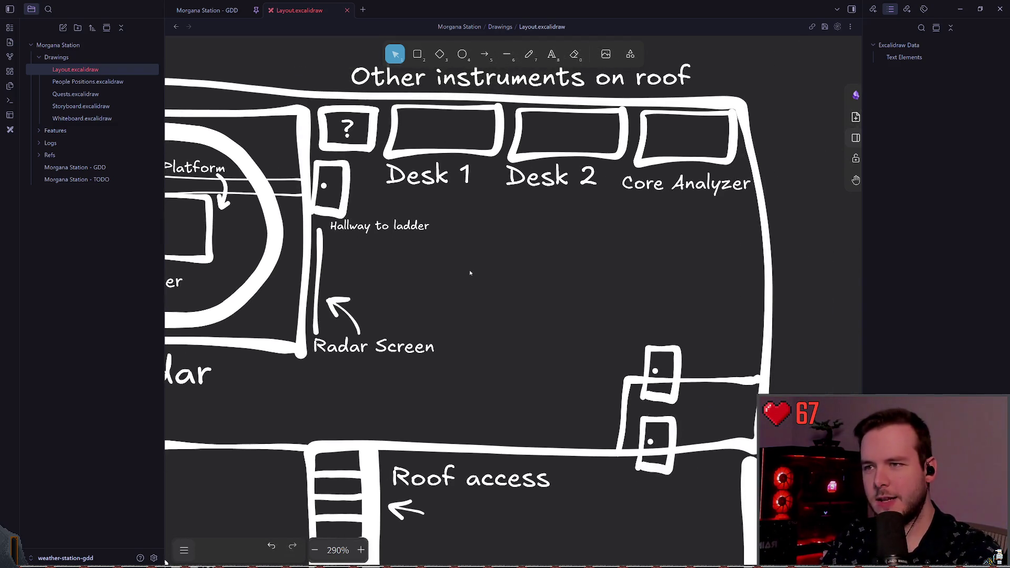
key("ctrl+s")
scroll(559, 209, "left", 2)
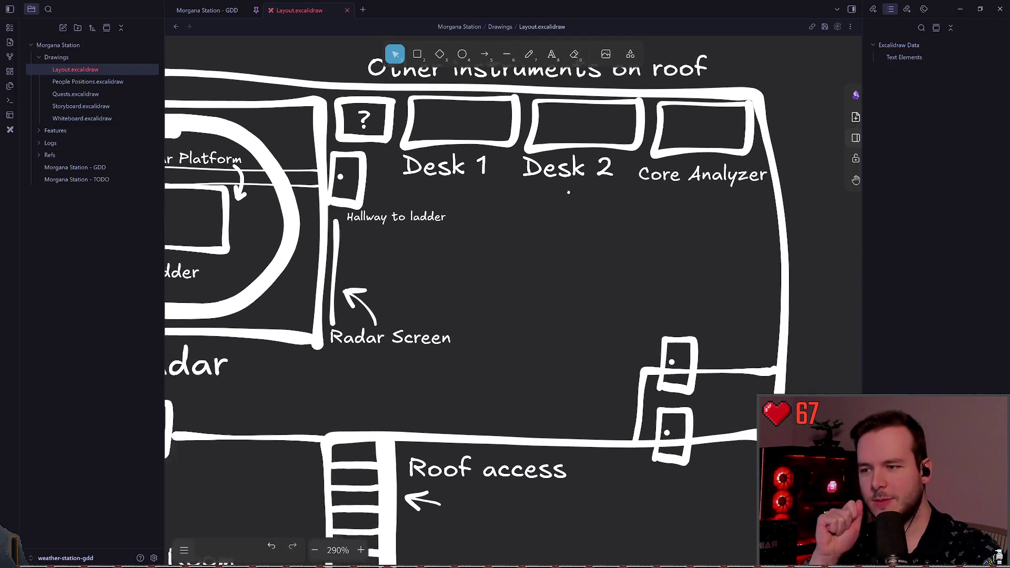
scroll(539, 221, "left", 5)
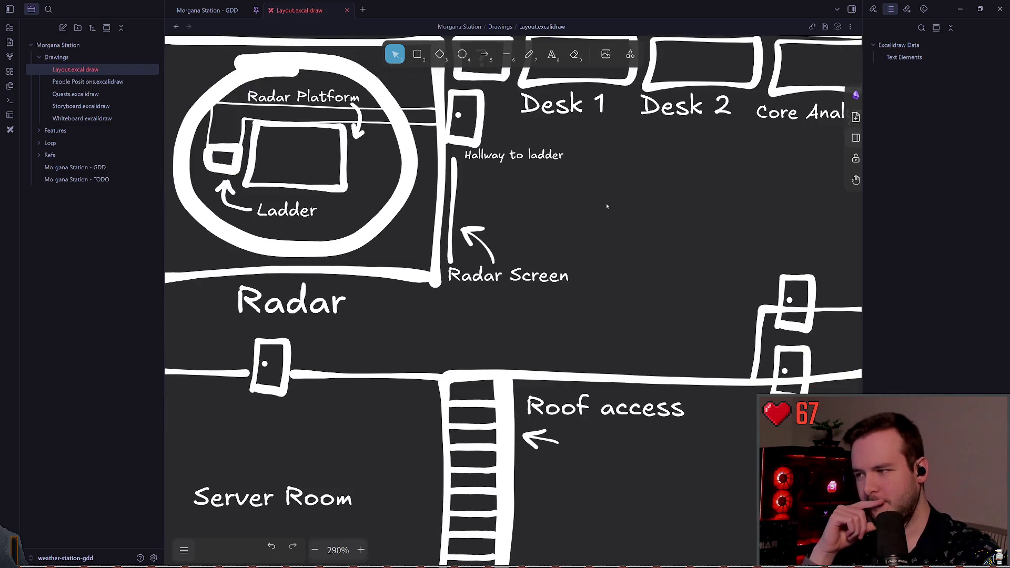
scroll(679, 164, "down", 2)
Select the deck stair rungs and nudge the stairs' bottom line up slightly
scroll(631, 152, "right", 2)
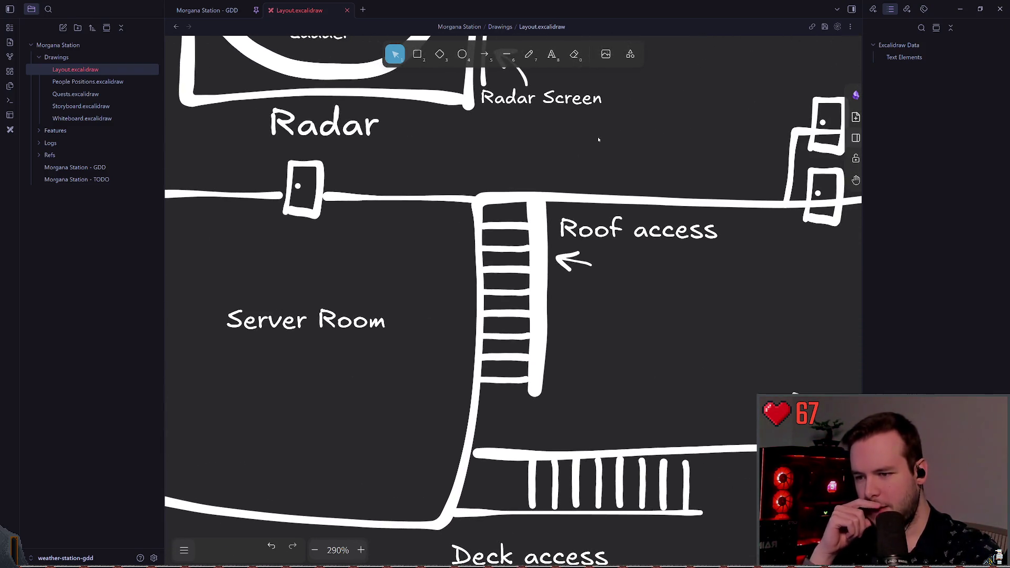
scroll(685, 181, "down", 4)
scroll(685, 181, "right", 3)
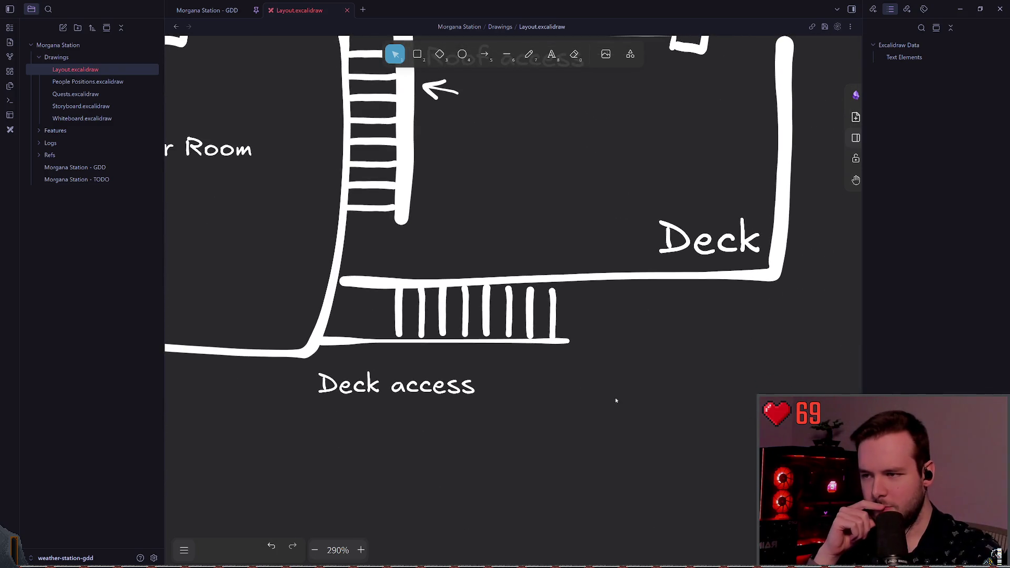
mouse_move(613, 392)
left_mouse_down()
mouse_move(481, 264)
mouse_move(370, 251)
left_mouse_up()
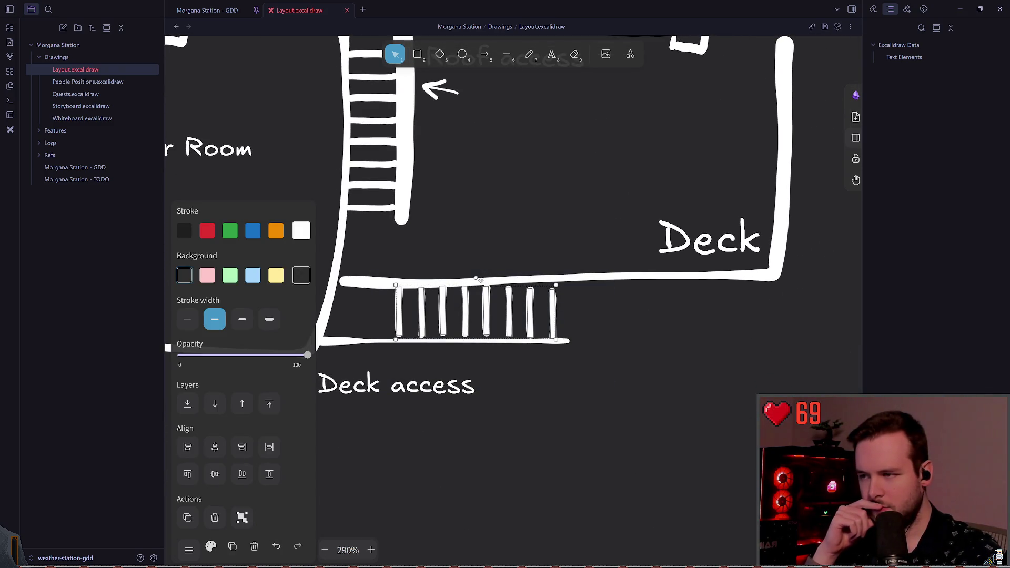
left_click_drag(640, 362, 341, 233)
left_click(466, 337)
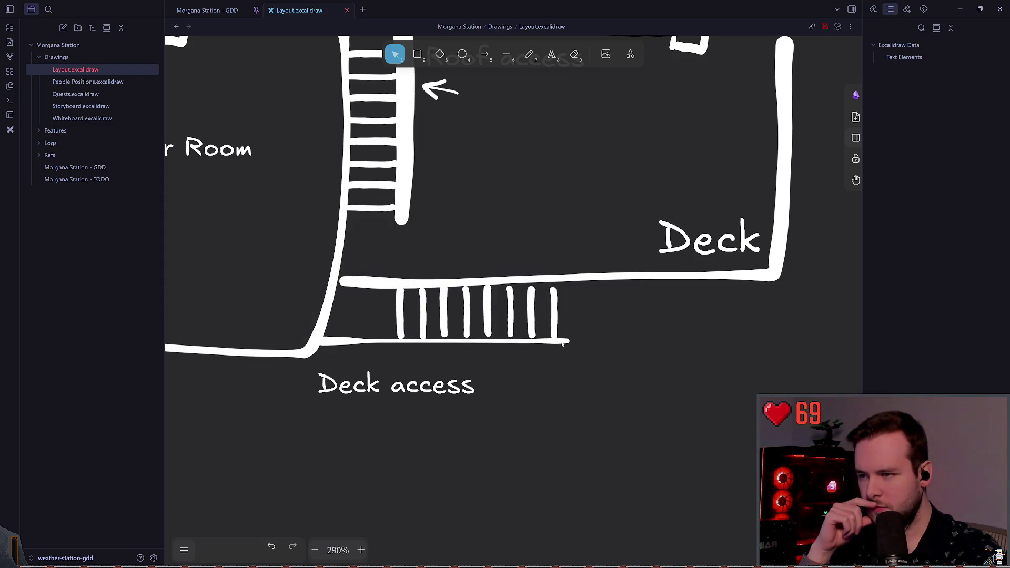
left_click_drag(467, 341, 466, 337)
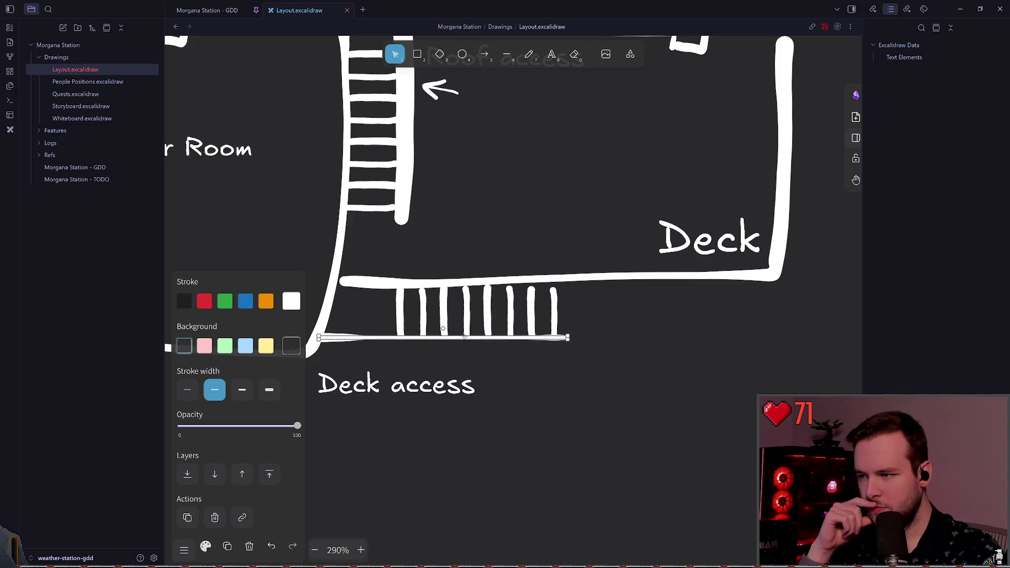
left_click(521, 361)
left_click(429, 335)
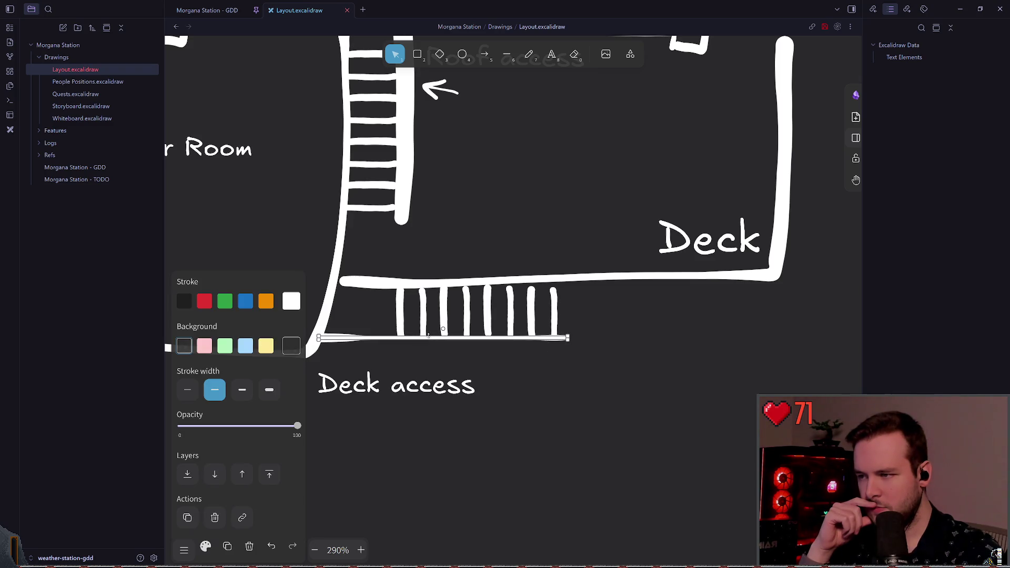
left_click(434, 316)
left_click(444, 319)
left_click(645, 336)
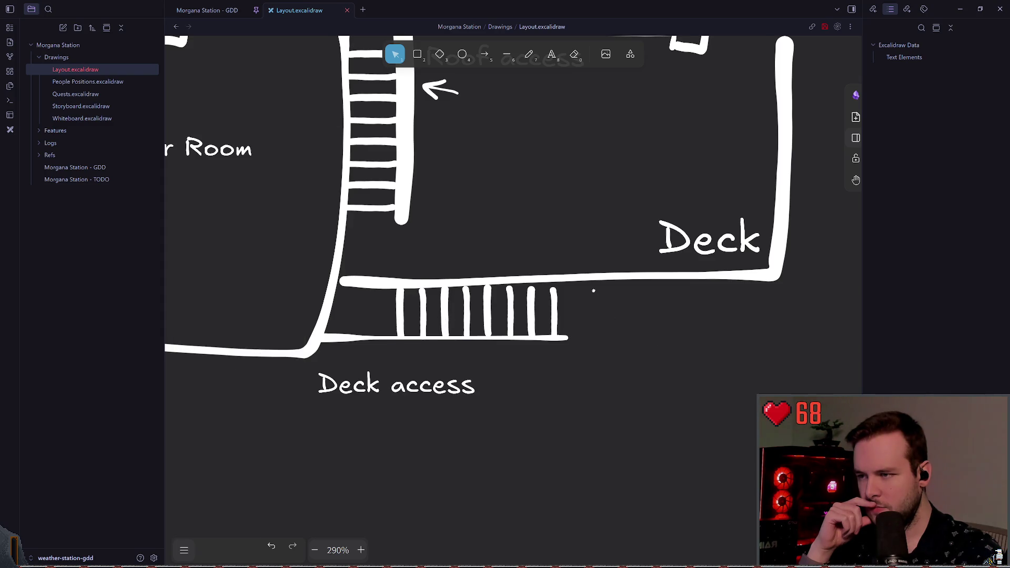
Move the deck stair rungs and bottom line up about 8 px, then save
left_click_drag(624, 369, 349, 275)
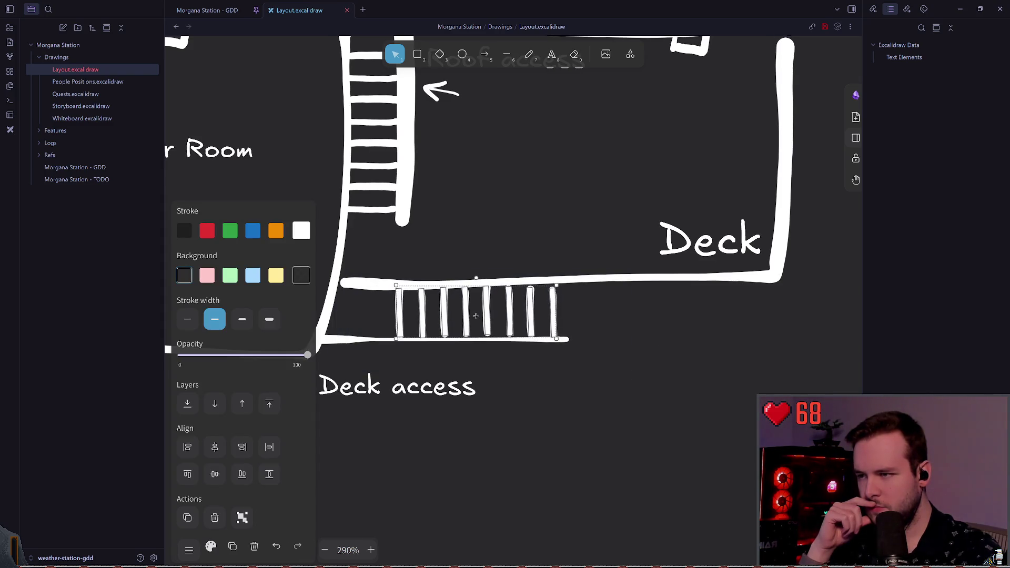
left_click_drag(475, 316, 475, 312)
left_click(604, 364)
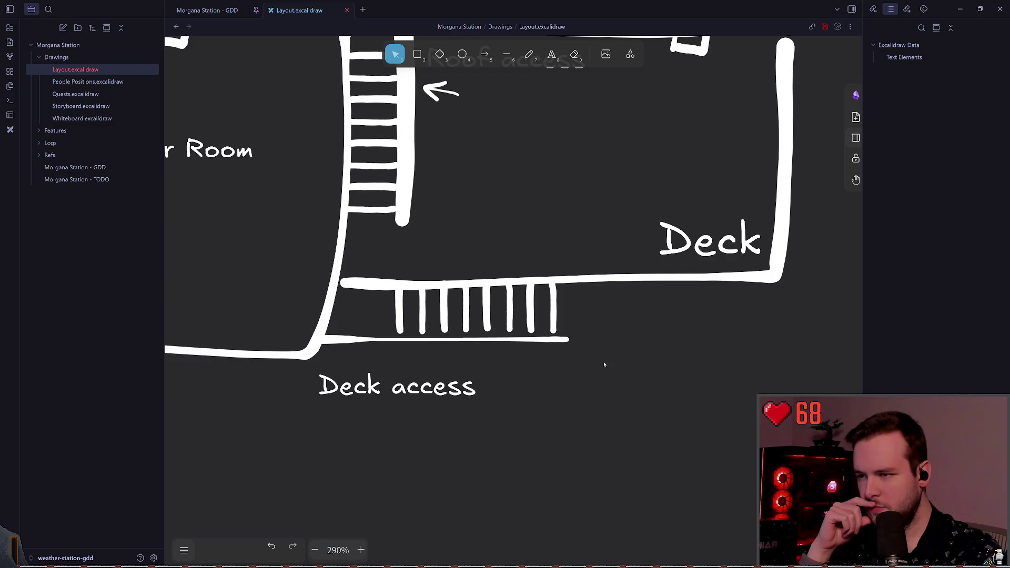
left_click_drag(604, 364, 319, 329)
left_click_drag(474, 339, 474, 335)
left_click(615, 356)
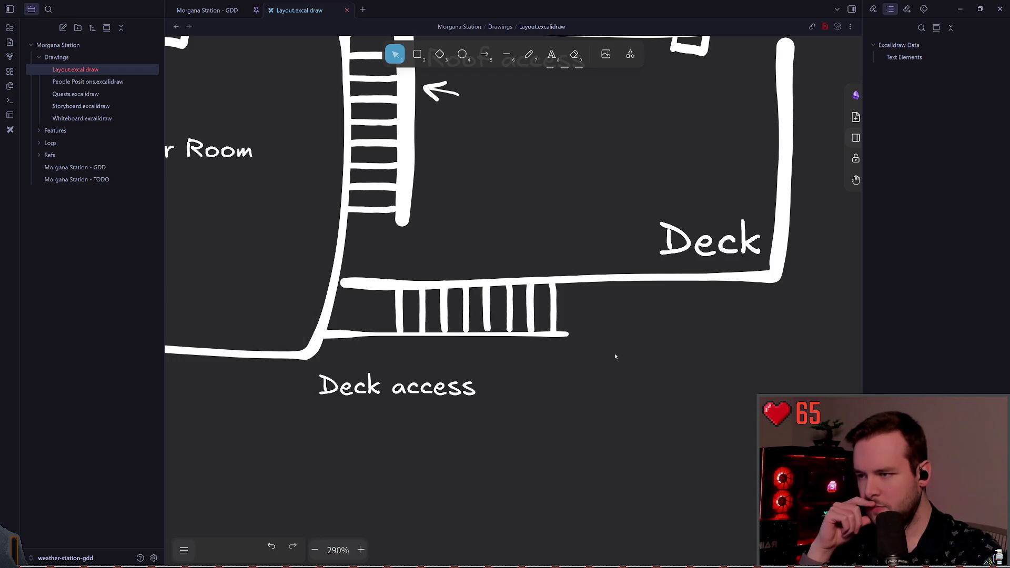
left_click(352, 332)
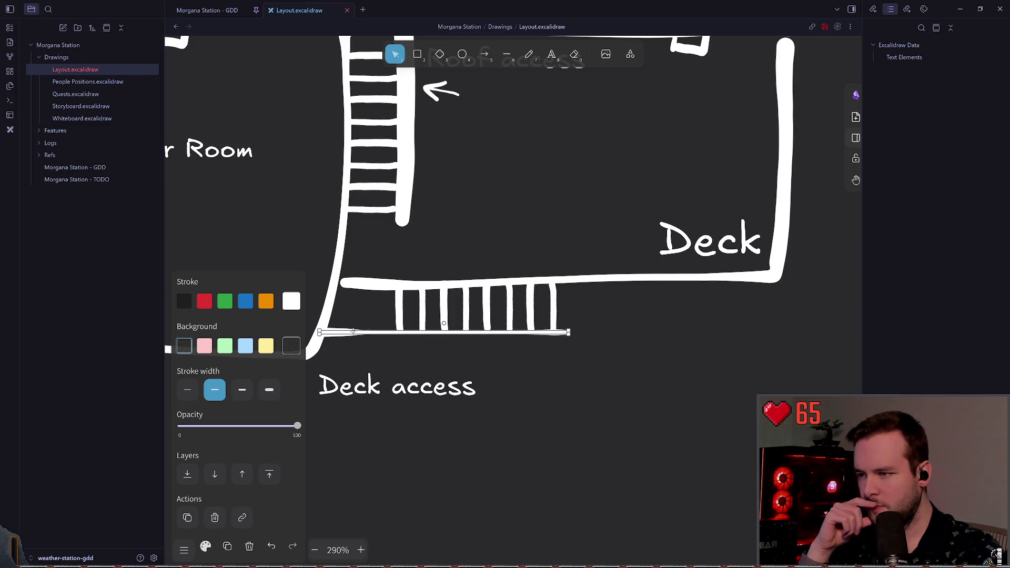
key("Escape")
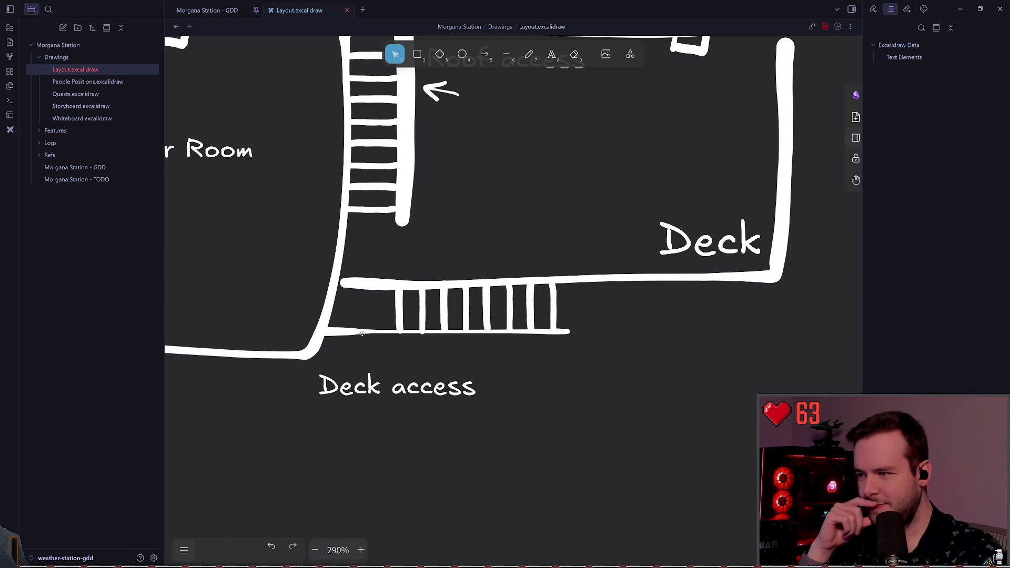
left_click(362, 334)
left_click(539, 390)
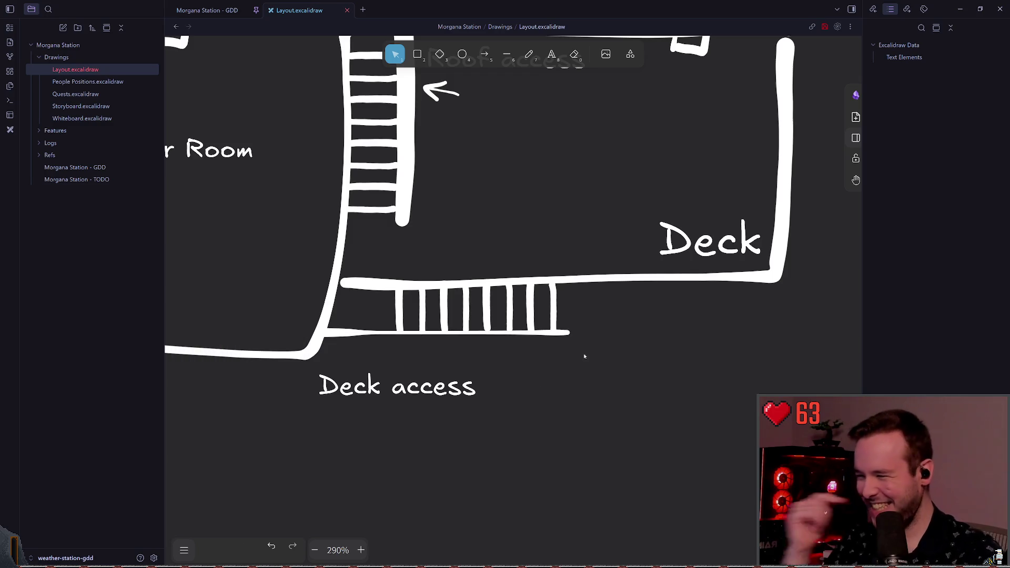
key("ctrl+s")
Extend the bottom line past the last rung and shift a rung right for even spacing
scroll(602, 340, "up", 1)
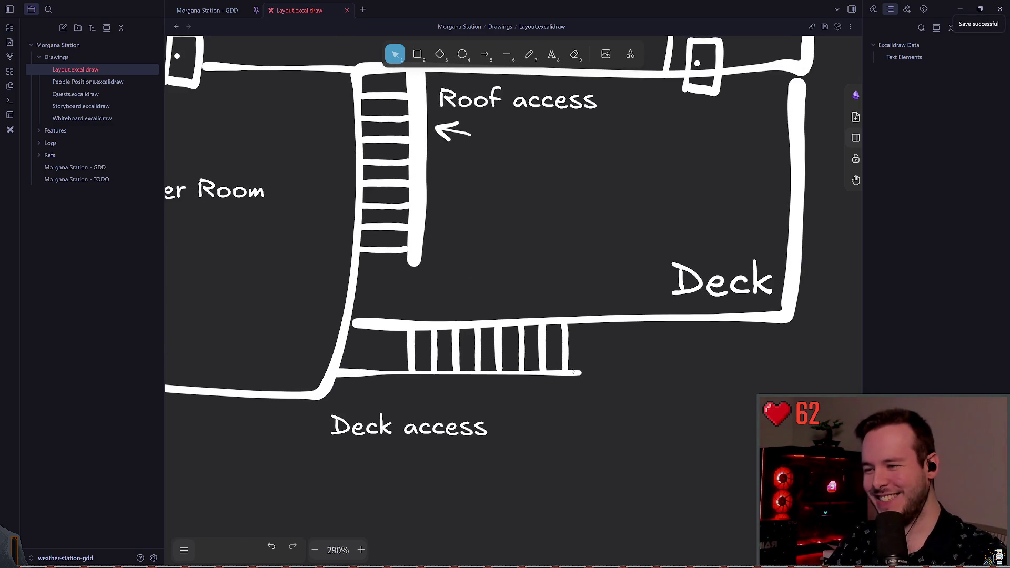
left_click(581, 374)
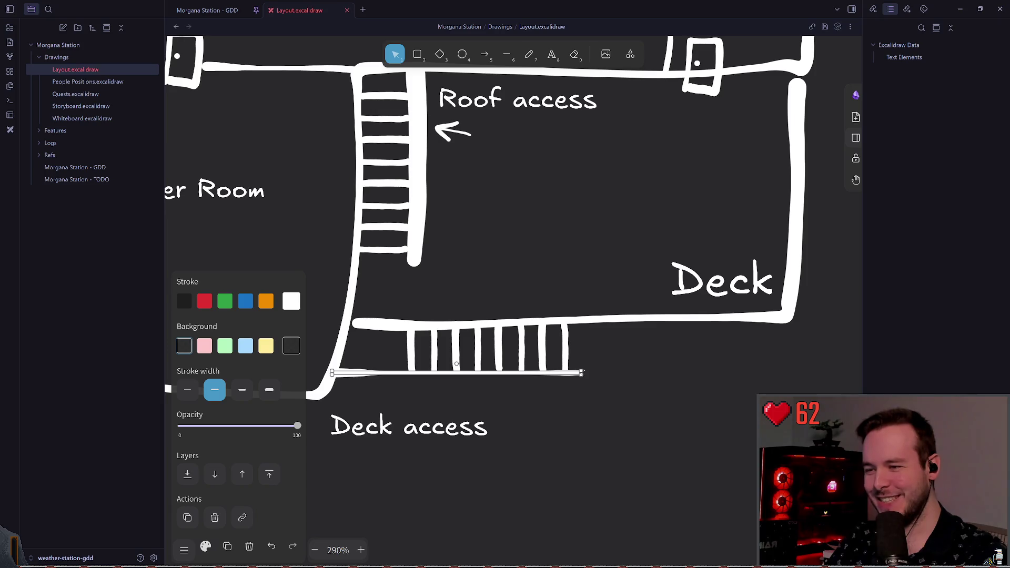
left_click_drag(580, 374, 590, 373)
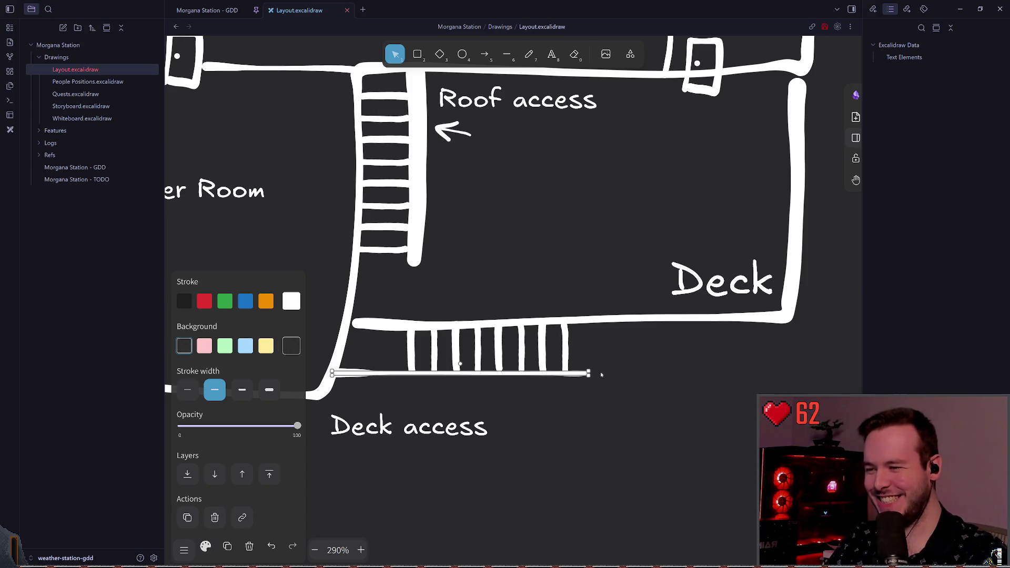
left_click(623, 347)
left_click(496, 366)
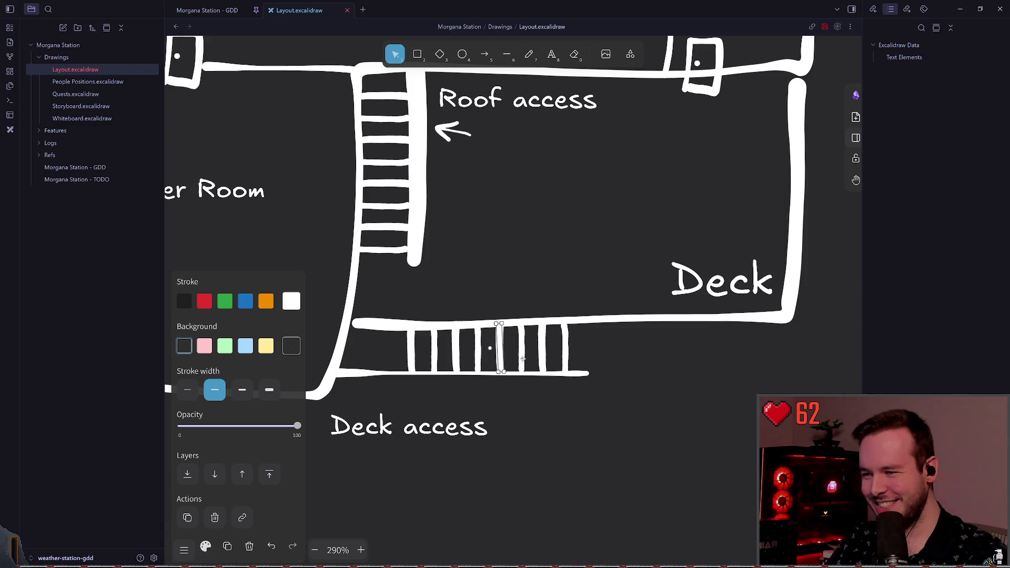
left_click(522, 360)
left_click(605, 343)
left_click_drag(523, 360, 546, 353)
scroll(579, 347, "up", 1)
left_click(543, 354)
Nudge the Desk 1 label slightly left to sit under its desk box
left_click(619, 361)
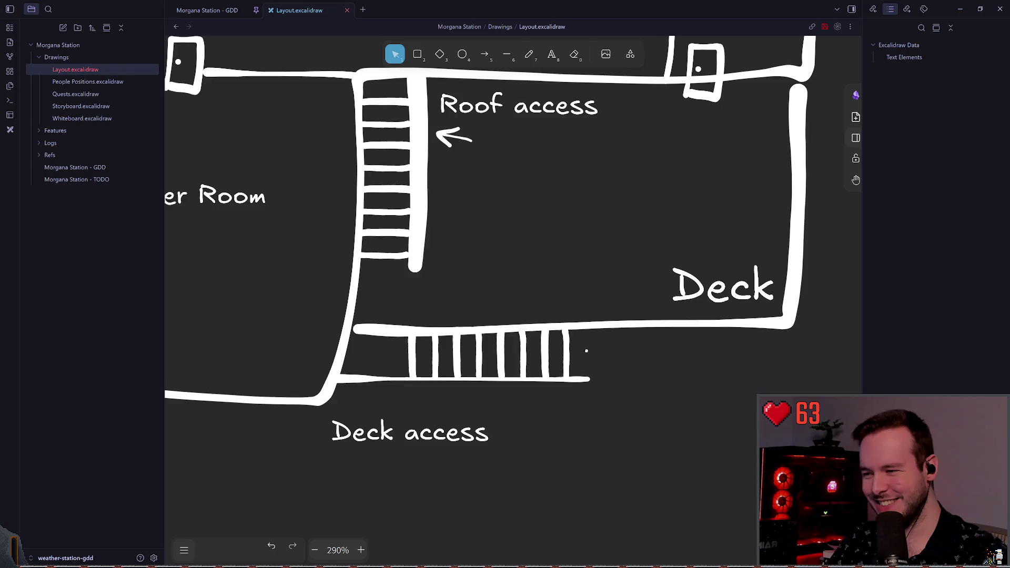
scroll(586, 316, "up", 1)
scroll(588, 255, "down", 5)
scroll(540, 243, "down", 1)
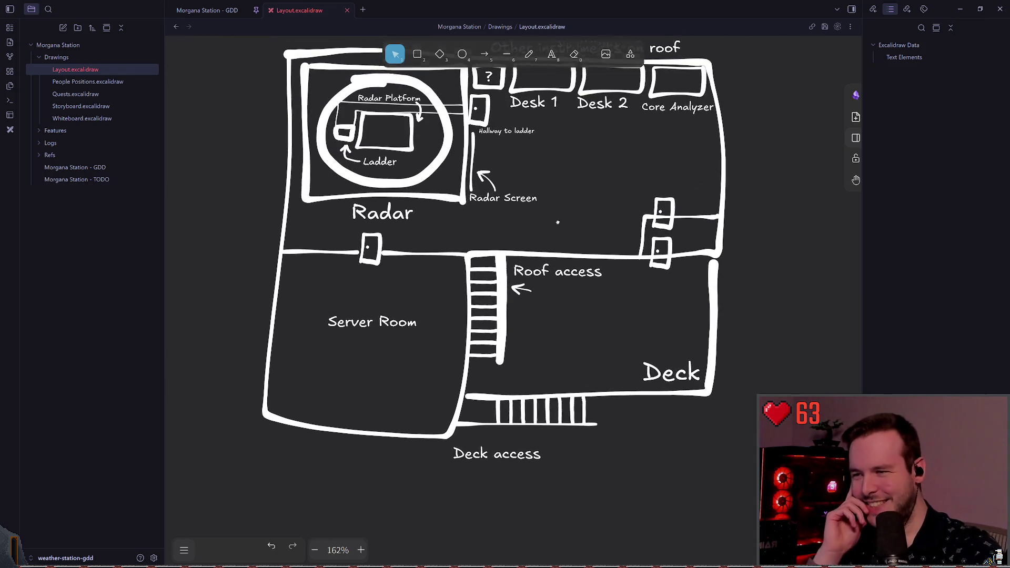
scroll(540, 243, "up", 4)
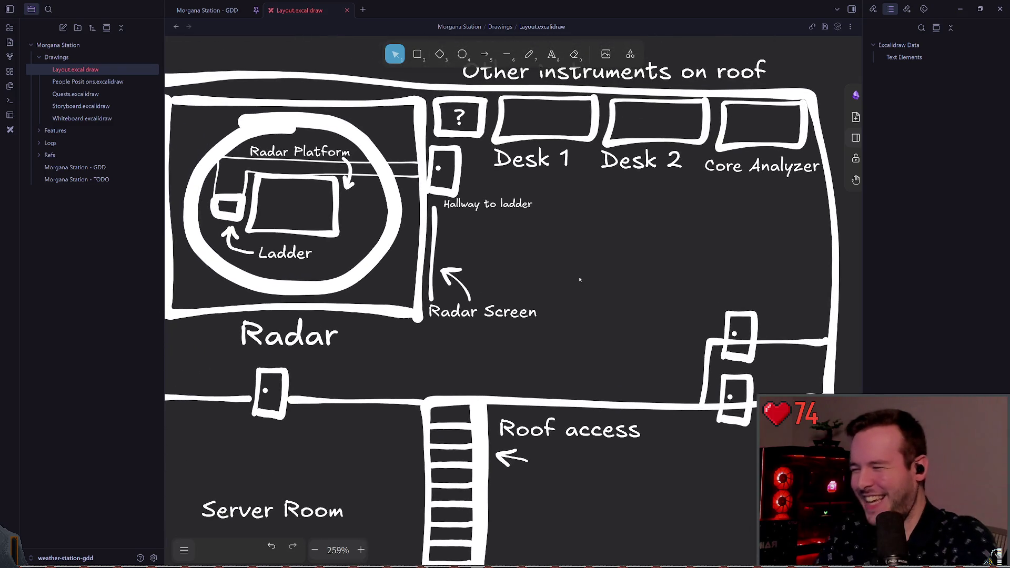
left_click_drag(561, 248, 506, 282)
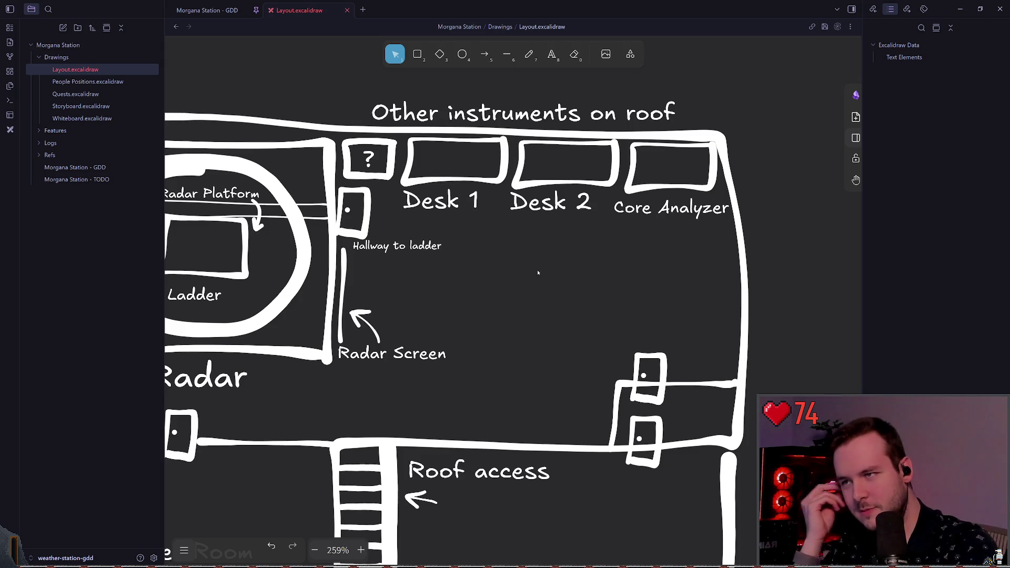
left_click_drag(457, 216, 457, 216)
key("Escape")
left_click(456, 217)
key("Escape")
Shift the Desk 2 label slightly right under its desk box
key("Escape")
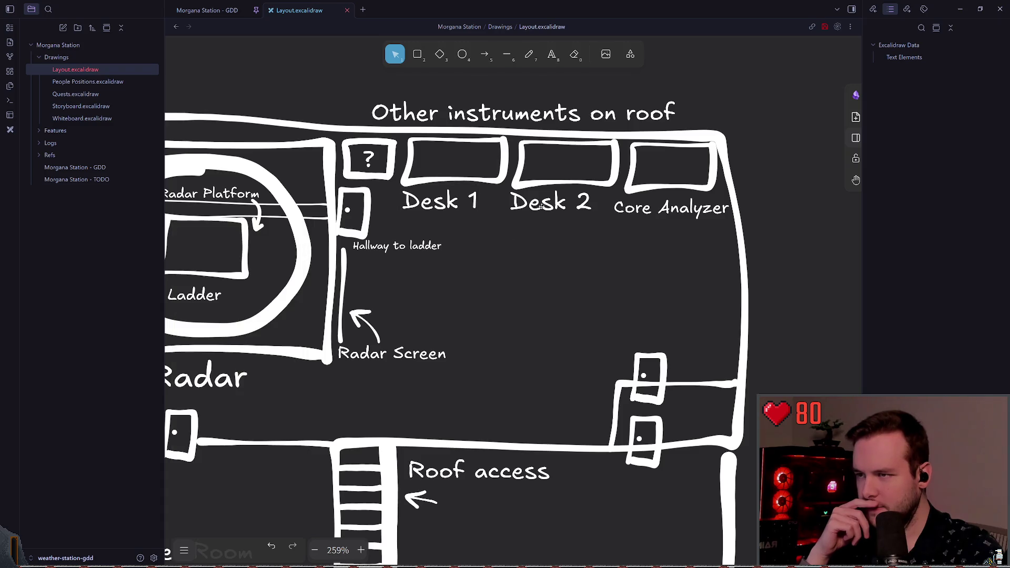
left_click(541, 207)
key("Escape")
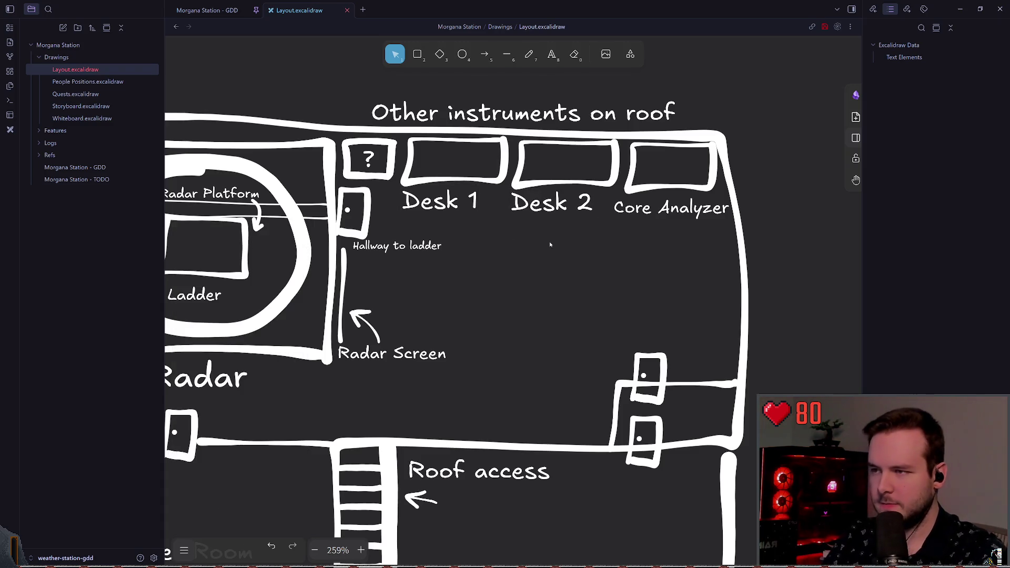
key("ctrl+z")
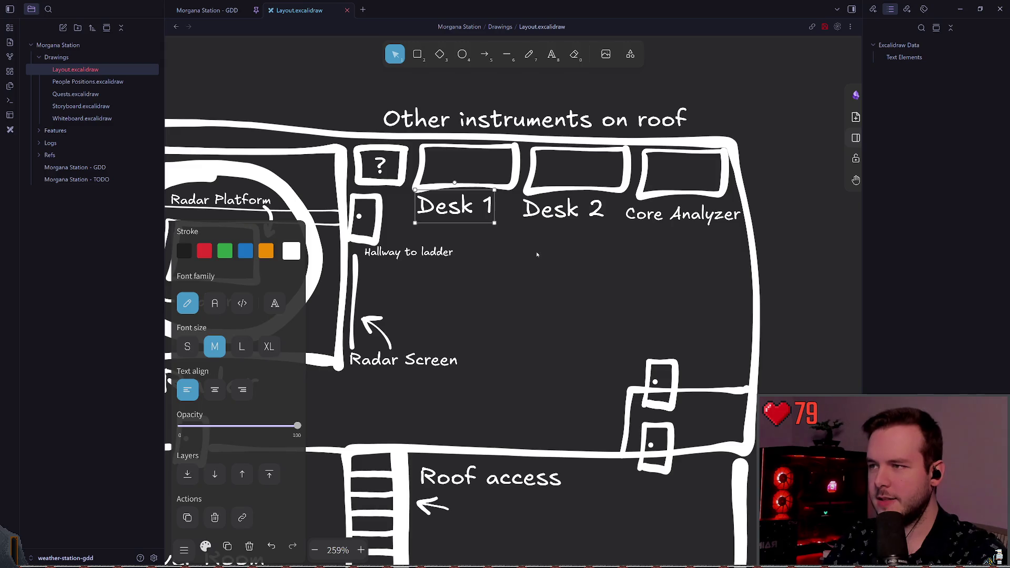
left_click(548, 213)
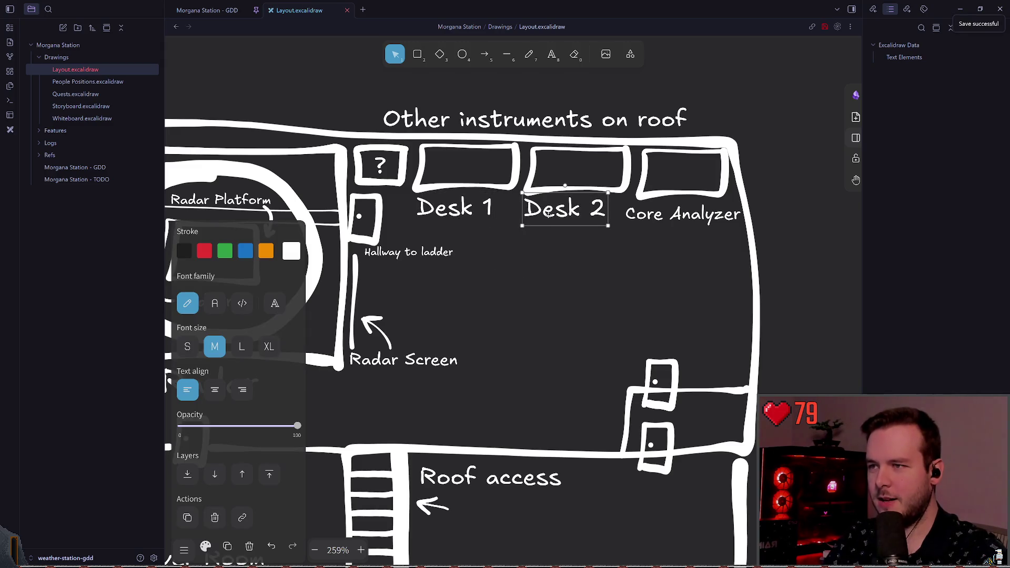
left_click_drag(548, 213, 552, 213)
left_click(561, 260)
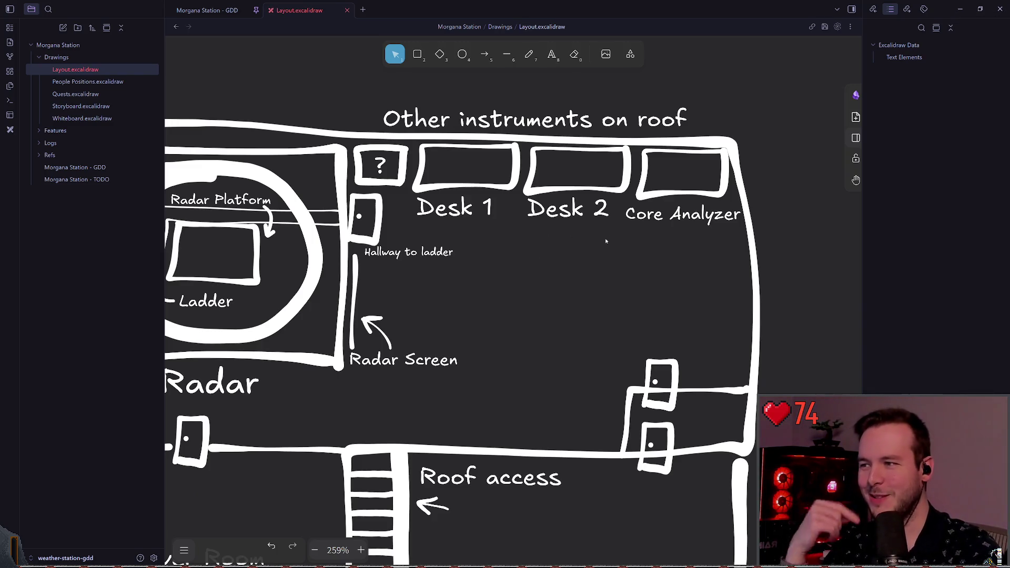
scroll(610, 253, "left", 5)
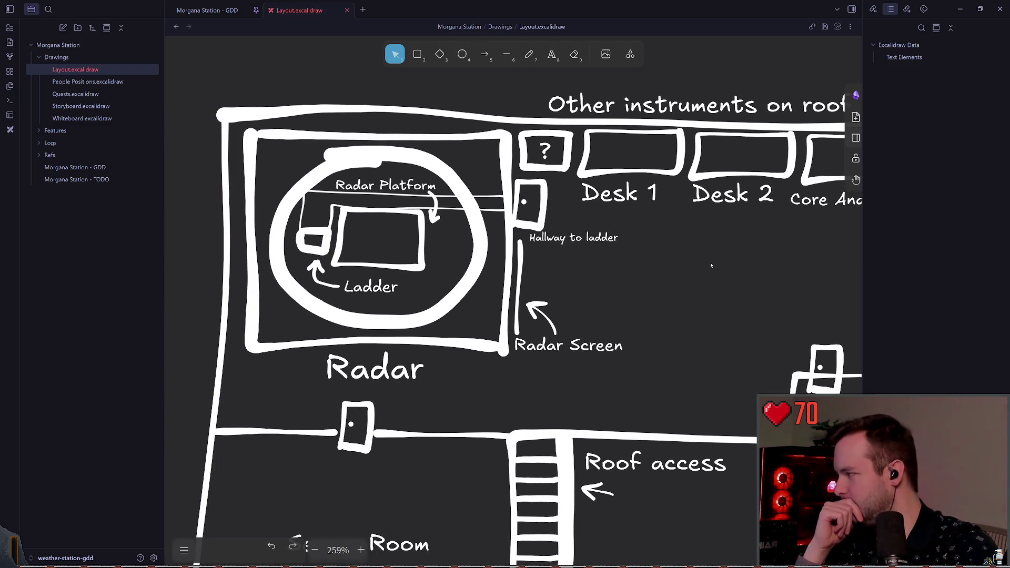
mouse_move(711, 265)
left_mouse_down()
mouse_move(528, 263)
mouse_move(594, 233)
left_mouse_up()
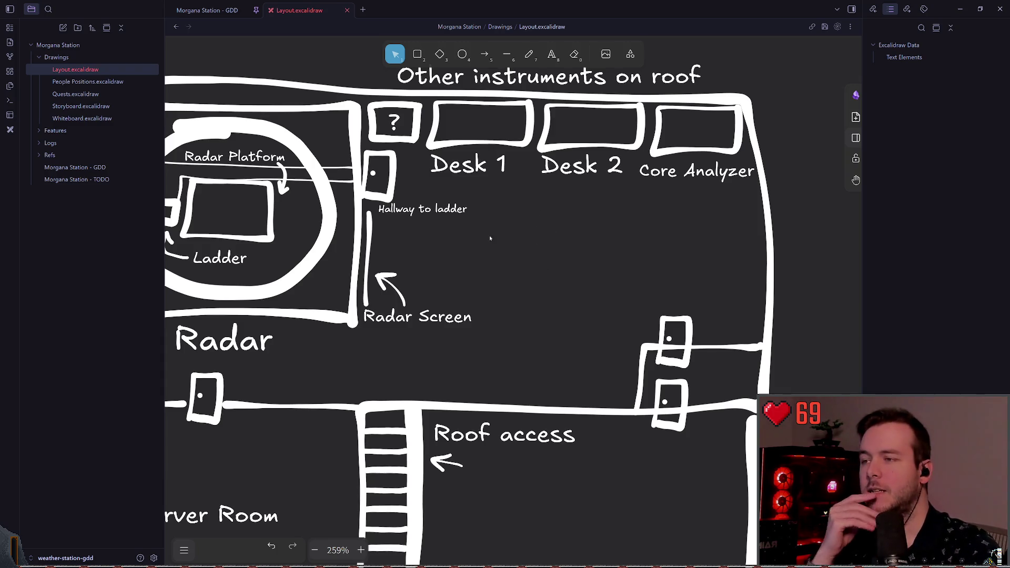
scroll(490, 239, "left", 1)
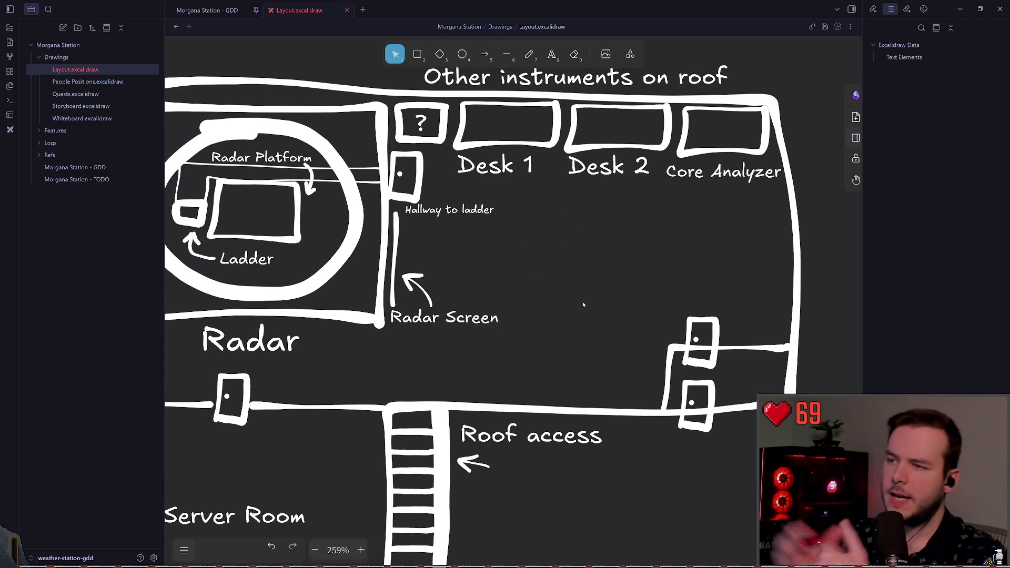
left_click(207, 10)
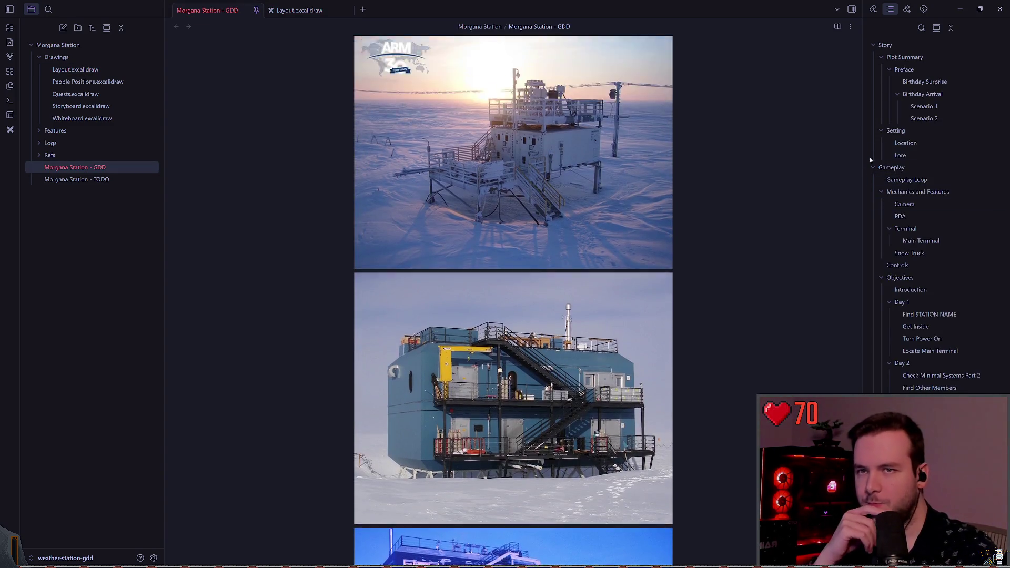
left_click(906, 57)
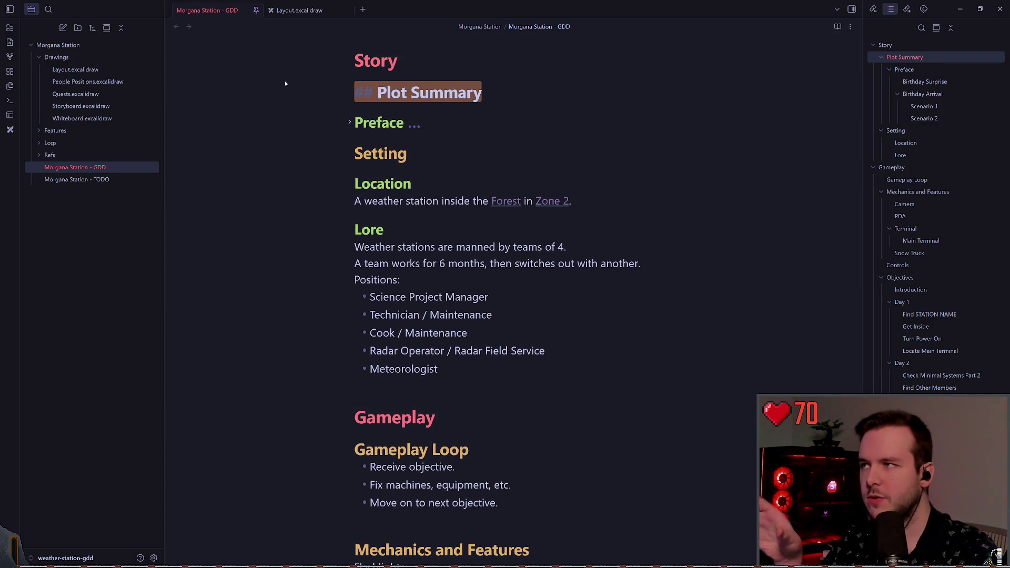
left_click(310, 16)
scroll(493, 456, "left", 2)
scroll(493, 456, "down", 2)
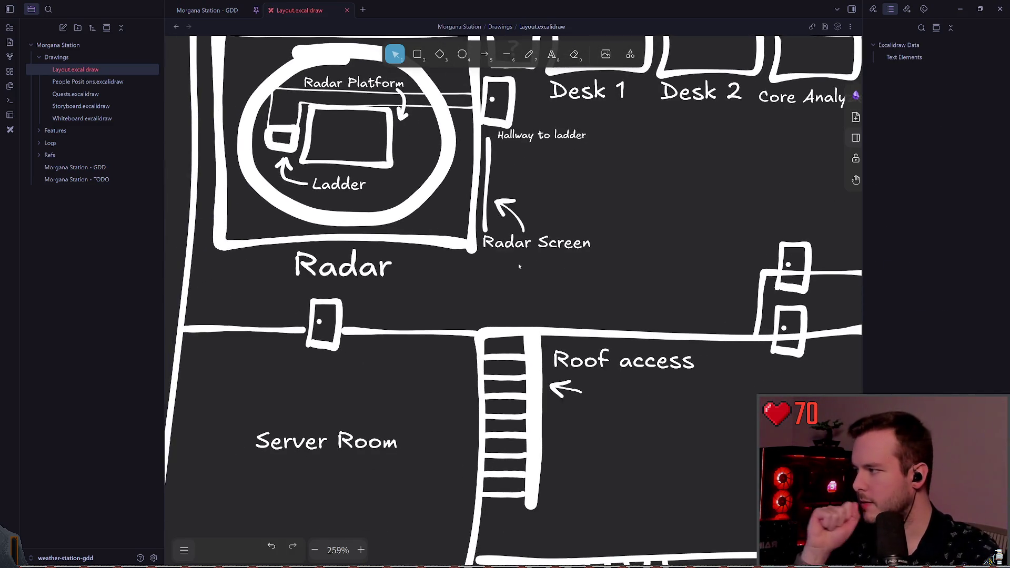
scroll(526, 292, "right", 3)
scroll(526, 292, "down", 2)
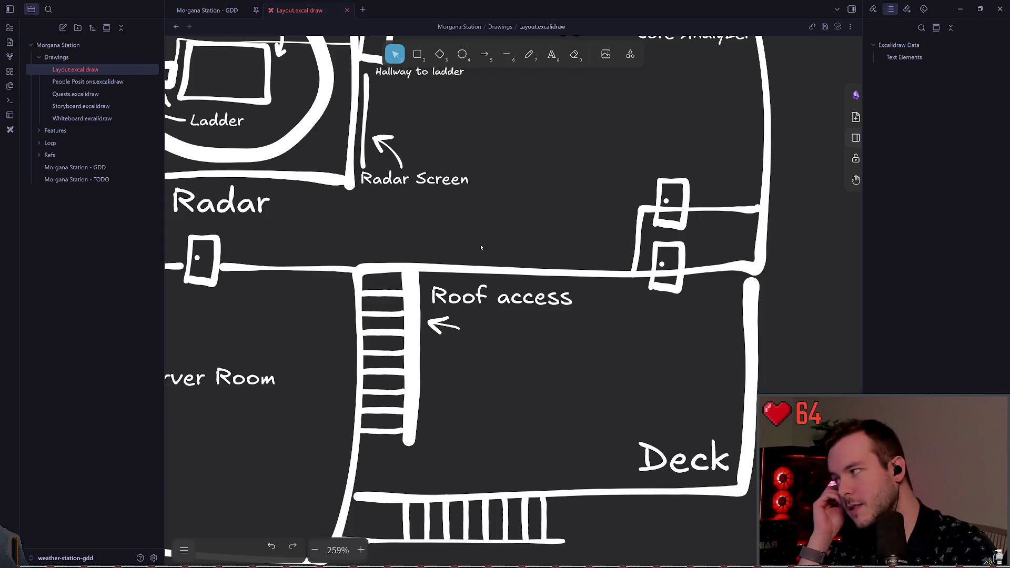
scroll(482, 255, "up", 5)
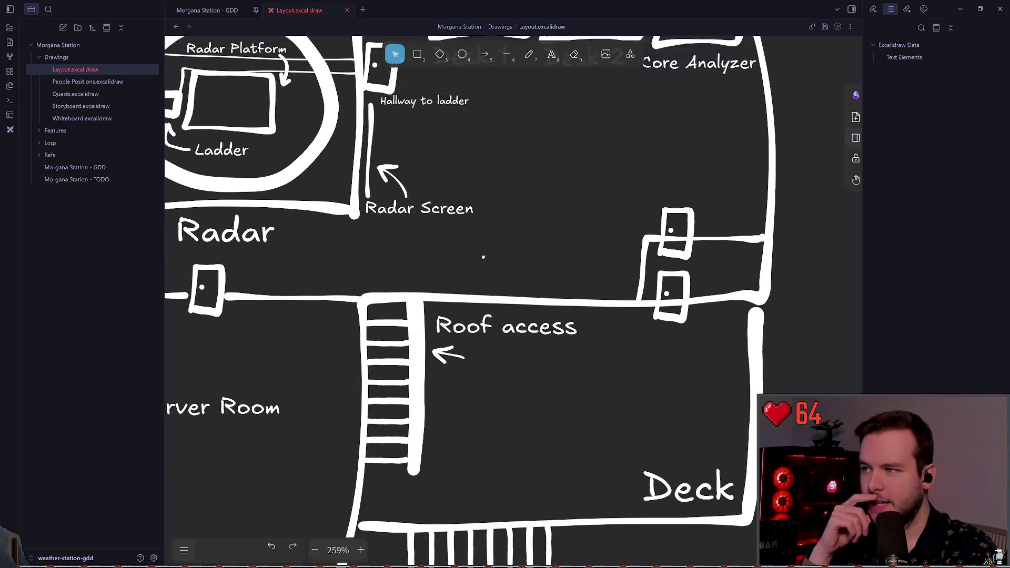
left_click_drag(511, 272, 531, 286)
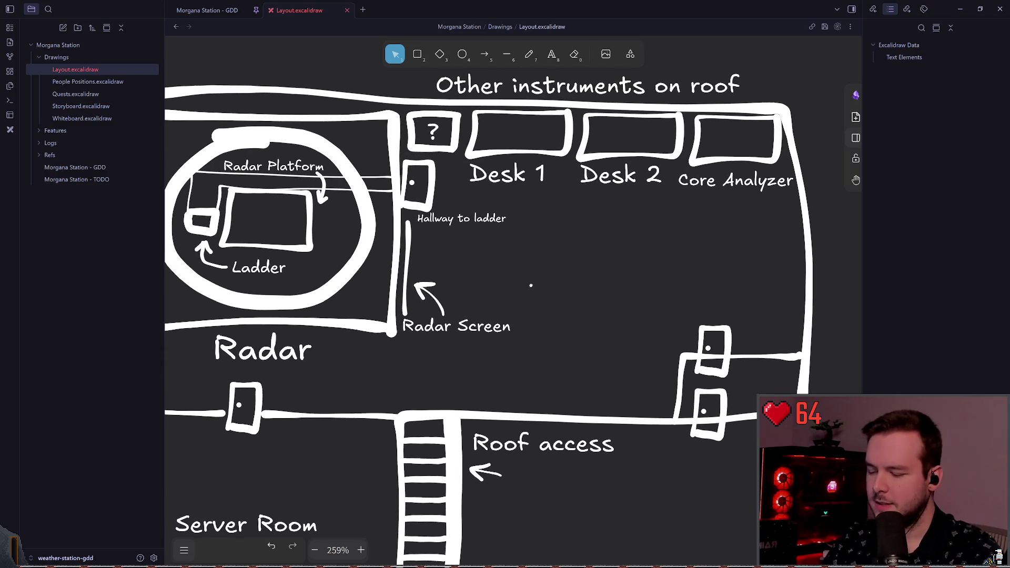
scroll(516, 267, "up", 1)
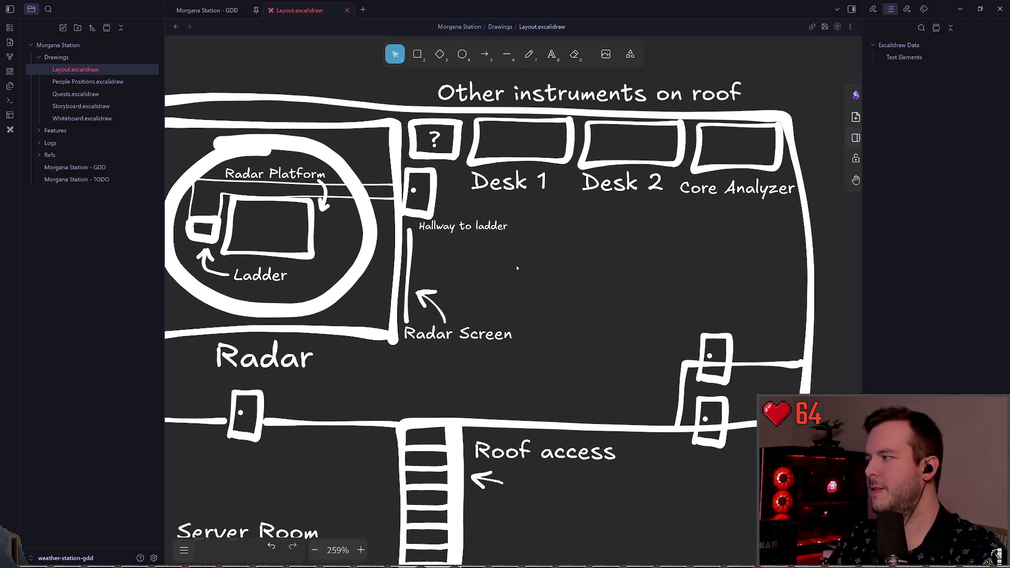
key("ctrl+s")
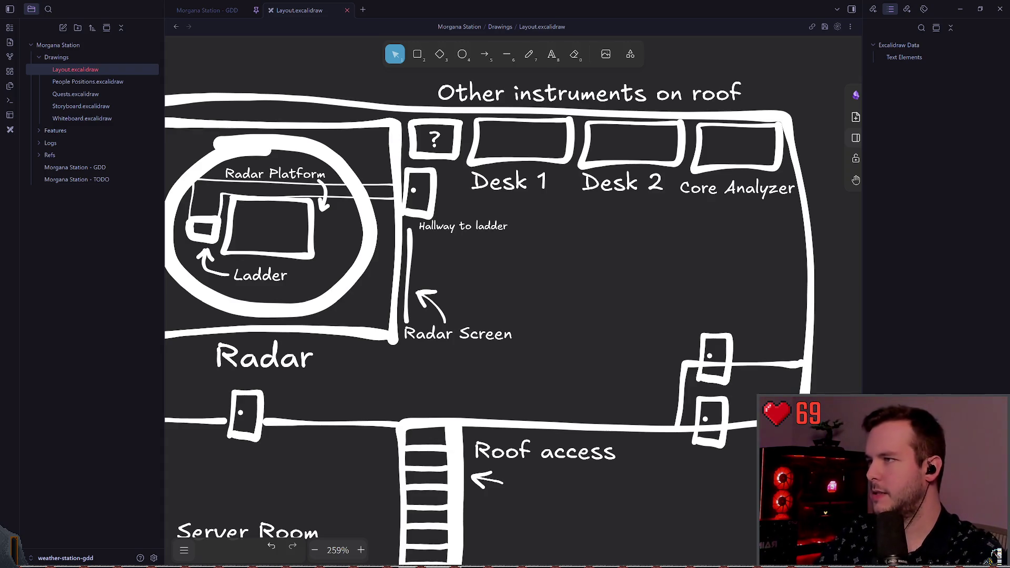
key("alt+Tab")
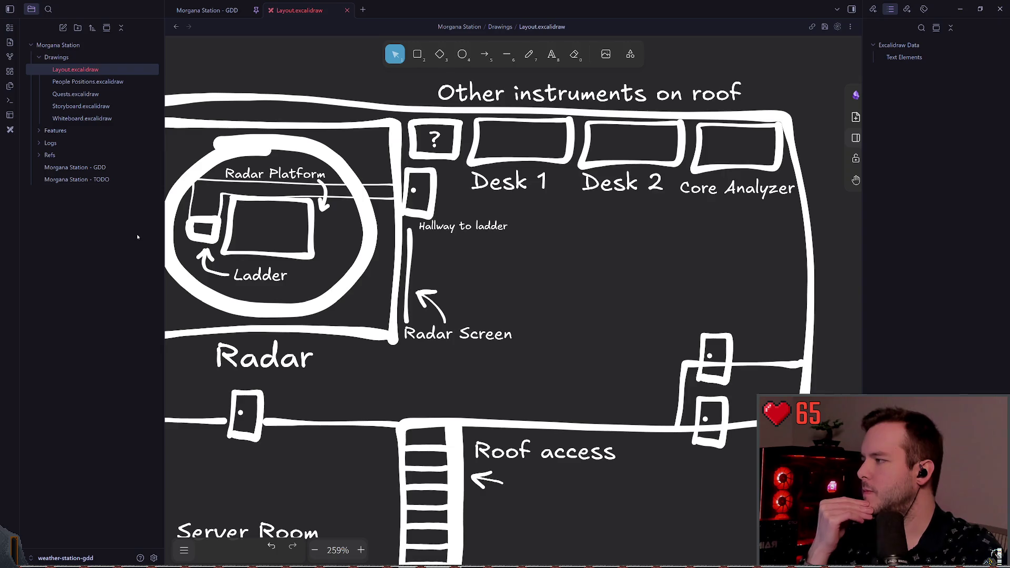
scroll(492, 264, "left", 1)
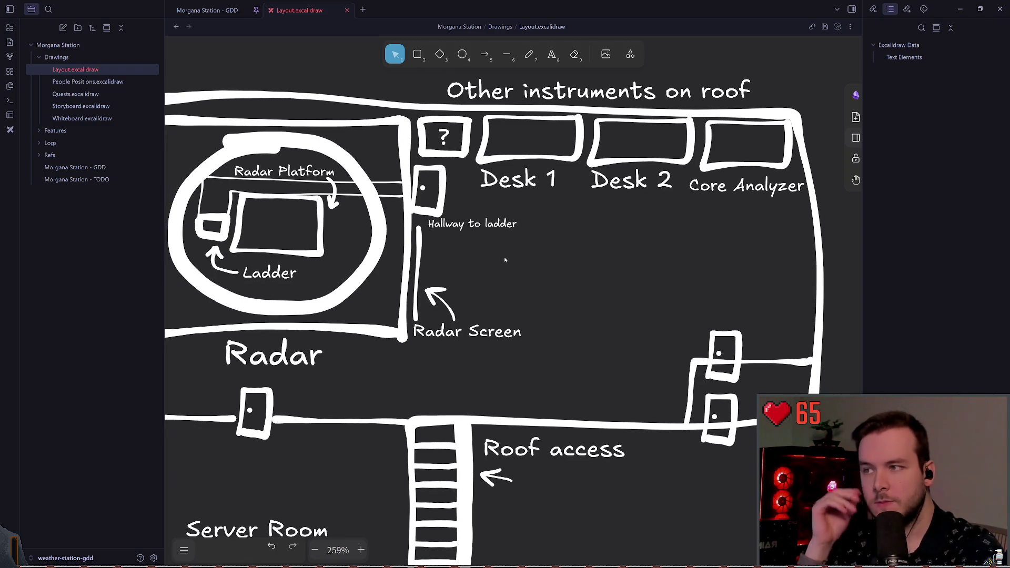
scroll(501, 256, "left", 3)
scroll(539, 251, "down", 1)
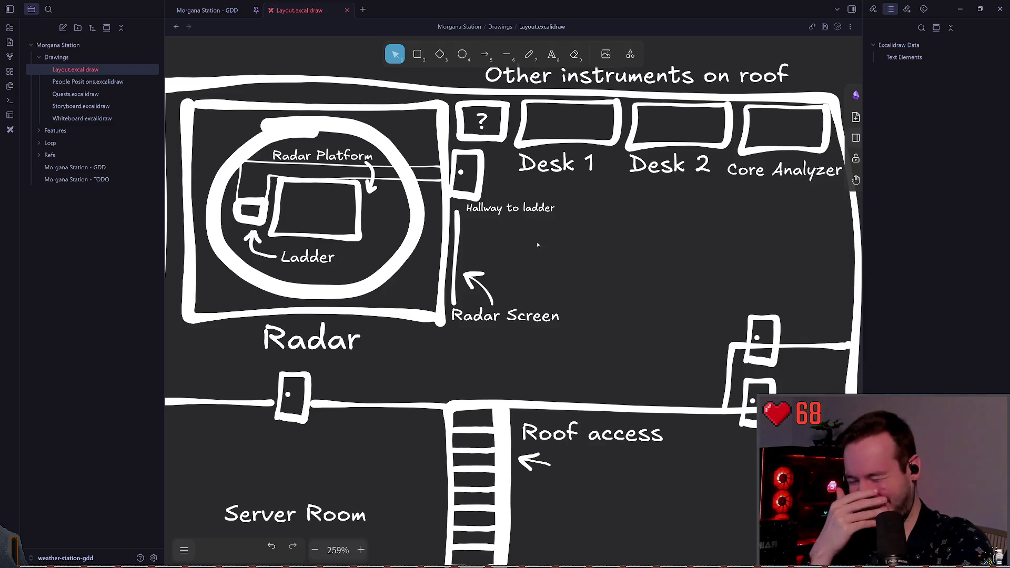
Inspect the wall line and the door beside the Server Room
scroll(586, 222, "left", 4)
scroll(585, 222, "down", 2)
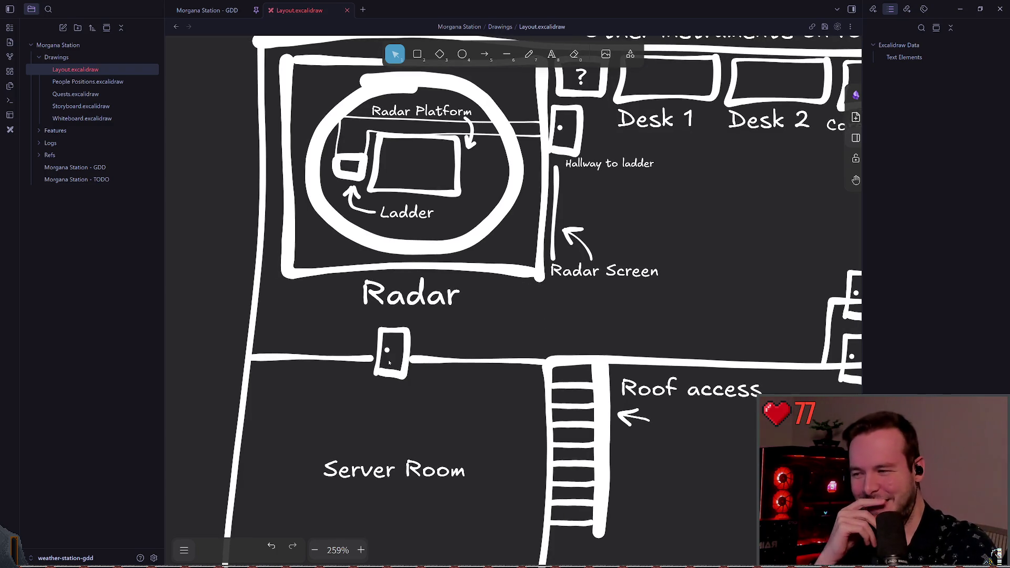
left_click(371, 358)
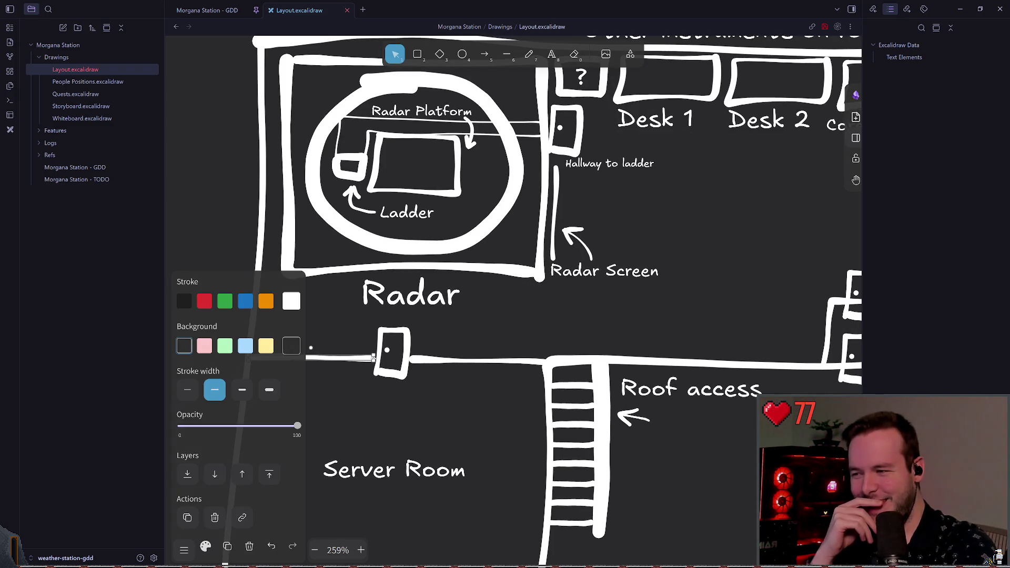
left_click(503, 332)
left_click(387, 363)
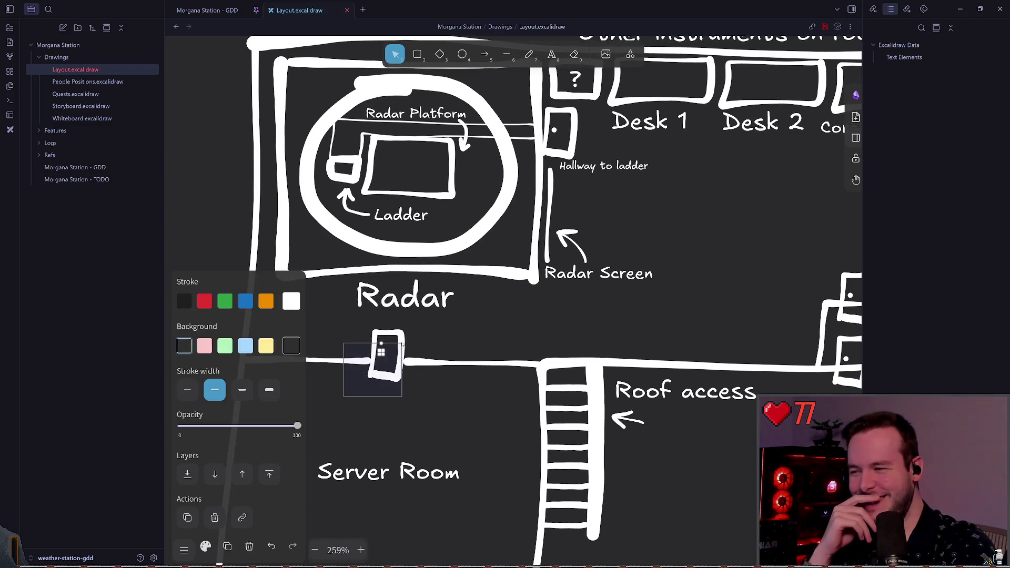
left_click(514, 311)
scroll(520, 301, "right", 3)
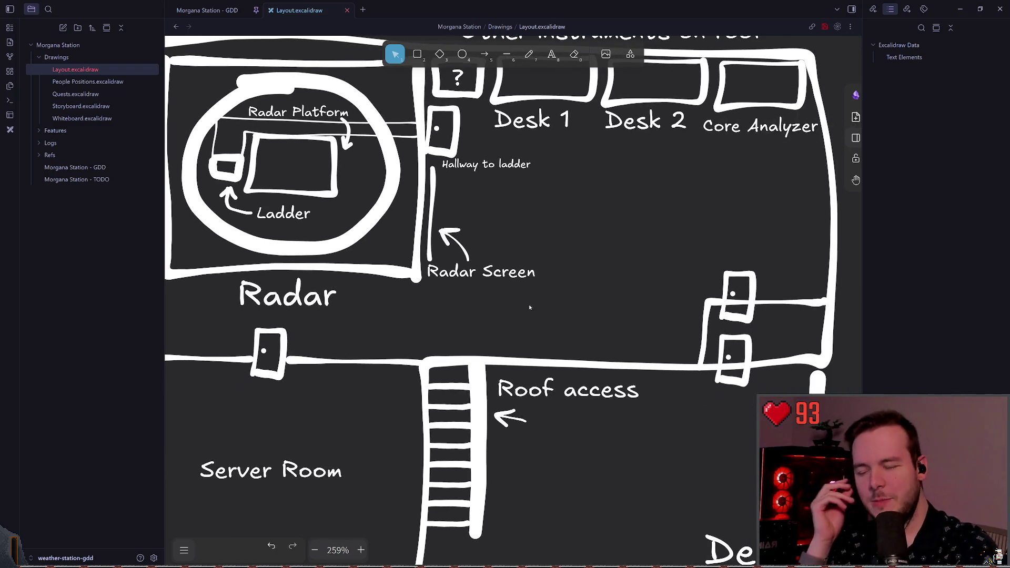
scroll(553, 291, "right", 3)
scroll(553, 291, "up", 2)
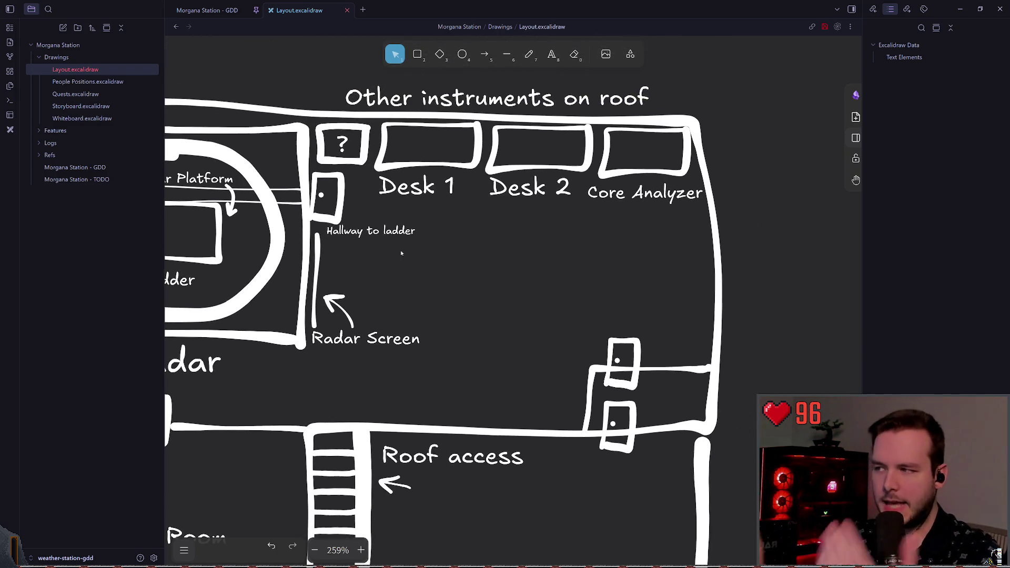
scroll(401, 253, "left", 6)
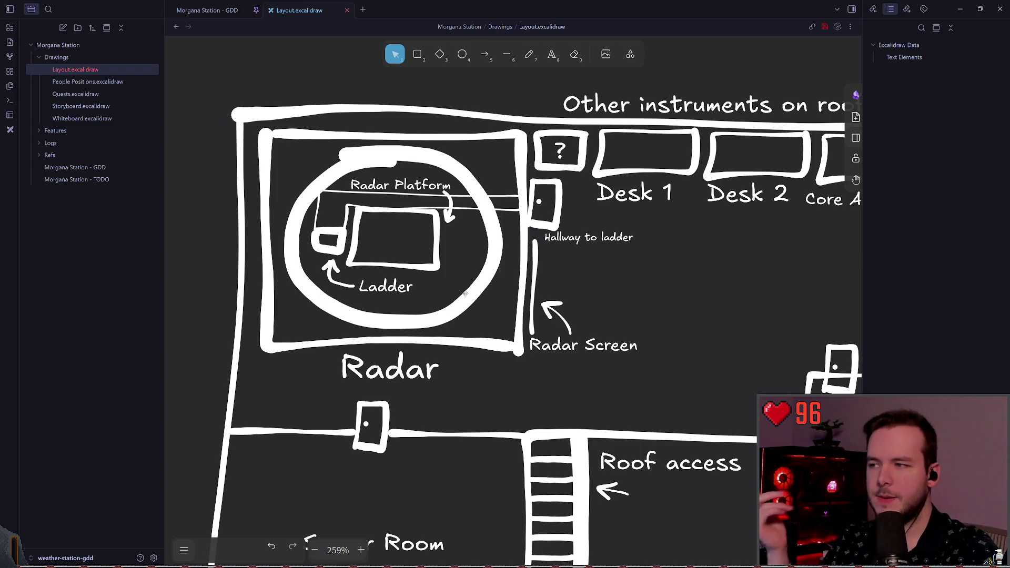
Pick the Freedraw tool, then switch to the Morgana Station - GDD note
left_click(530, 54)
scroll(625, 200, "down", 1)
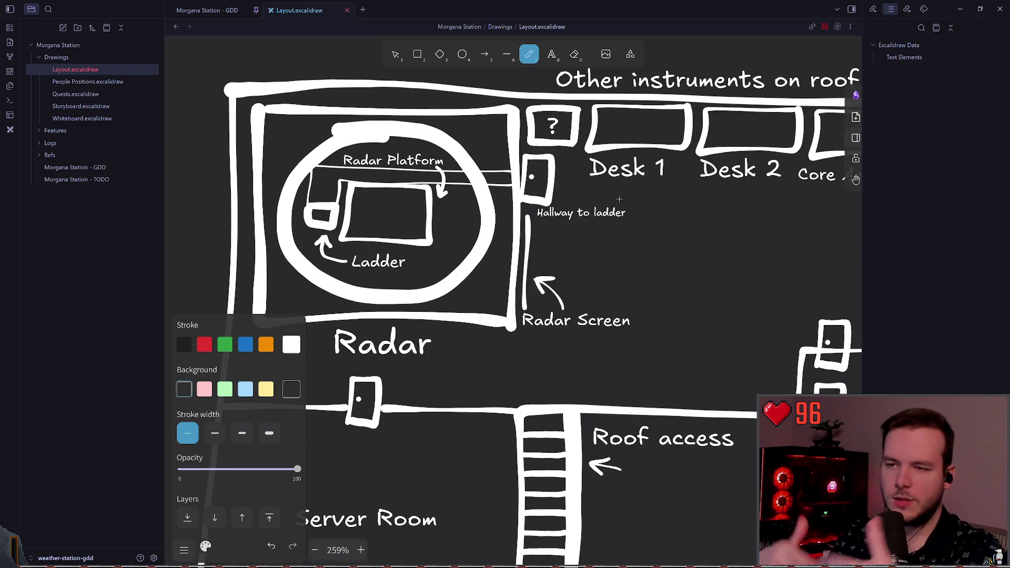
scroll(728, 185, "right", 2)
scroll(728, 185, "up", 1)
scroll(728, 185, "right", 8)
scroll(728, 185, "up", 4)
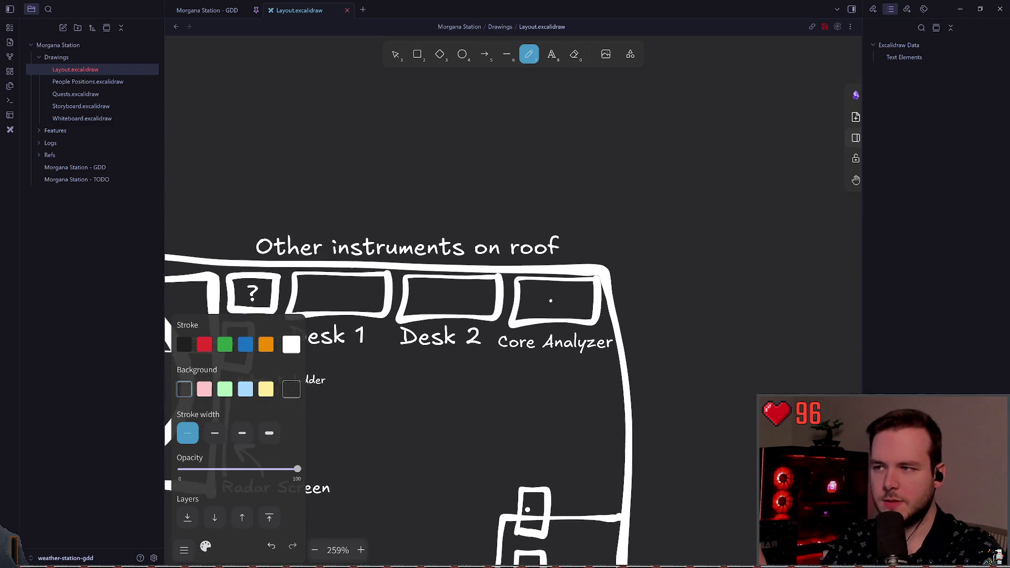
scroll(526, 158, "left", 4)
scroll(527, 158, "down", 2)
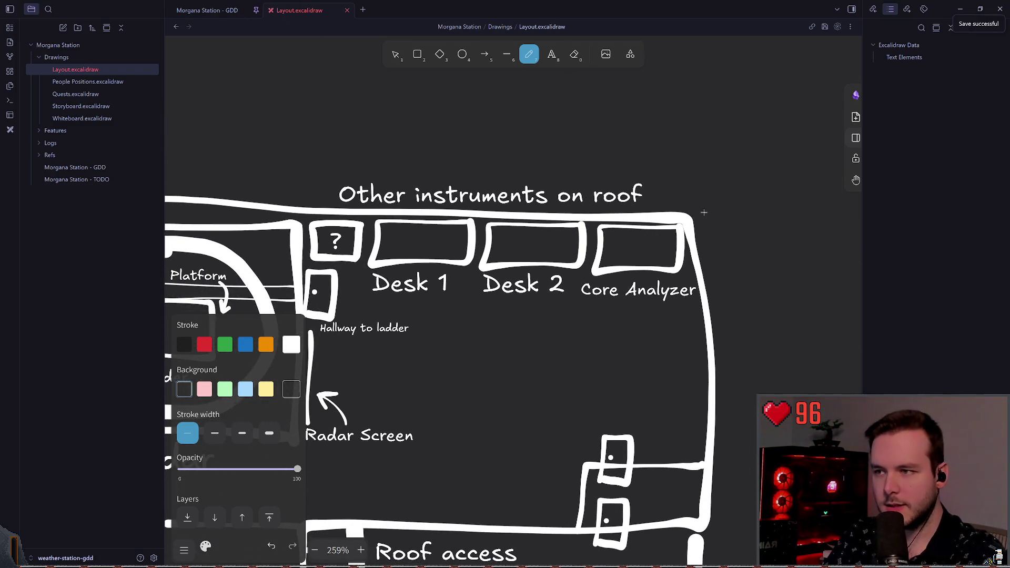
left_click(213, 10)
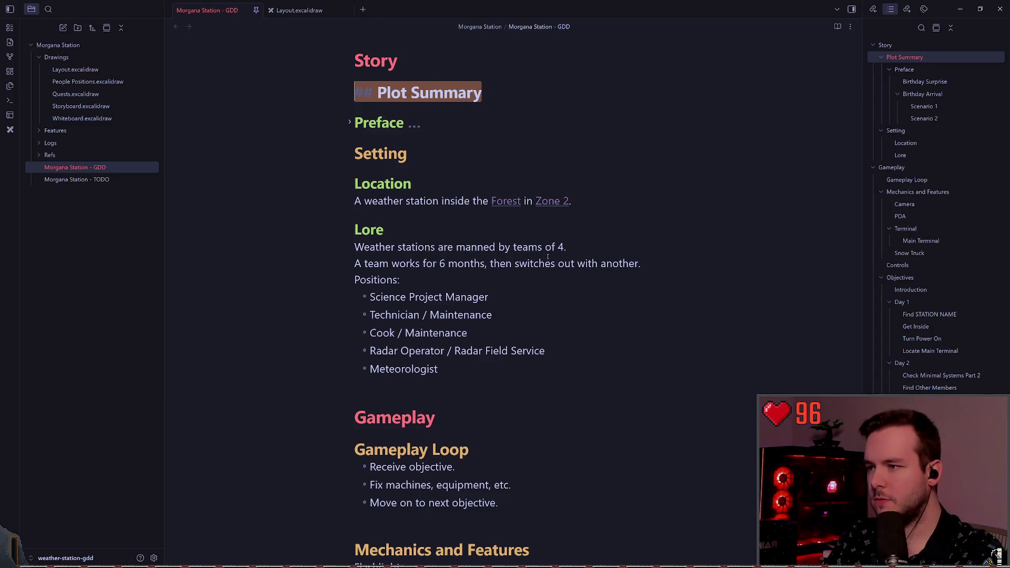
Jump through the outline to the Videos section, then to the Buildings reference section
scroll(579, 184, "down", 4)
scroll(936, 263, "down", 4)
left_click(913, 288)
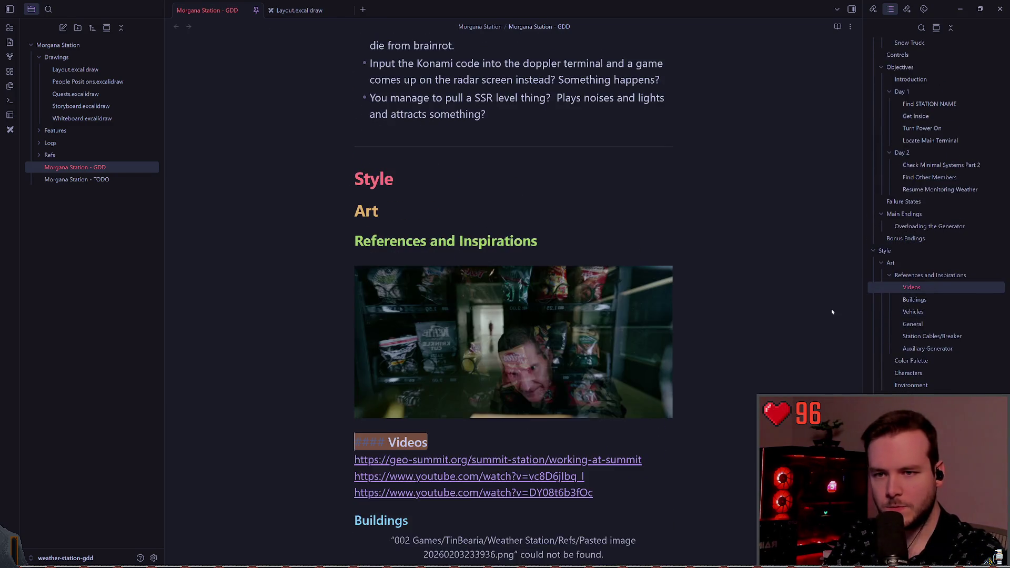
left_click(915, 300)
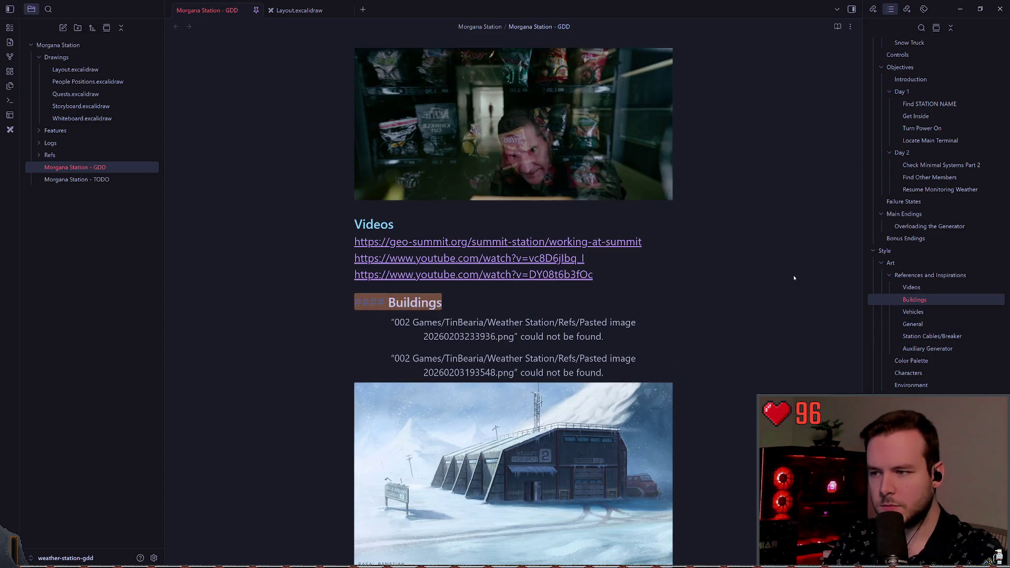
Scroll through the Buildings gallery of snowy, stilted polar research station photos
scroll(605, 245, "down", 15)
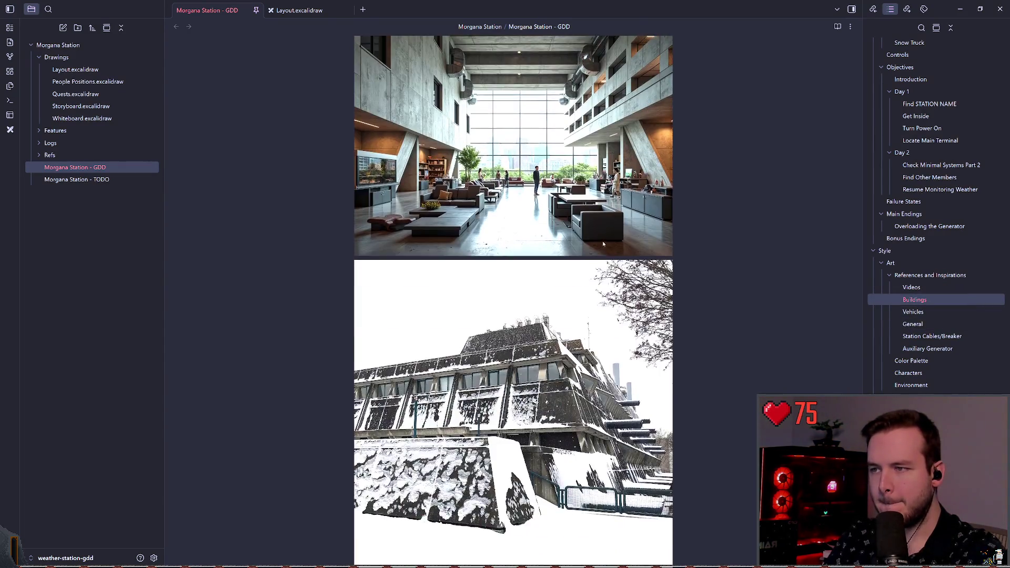
scroll(596, 248, "down", 14)
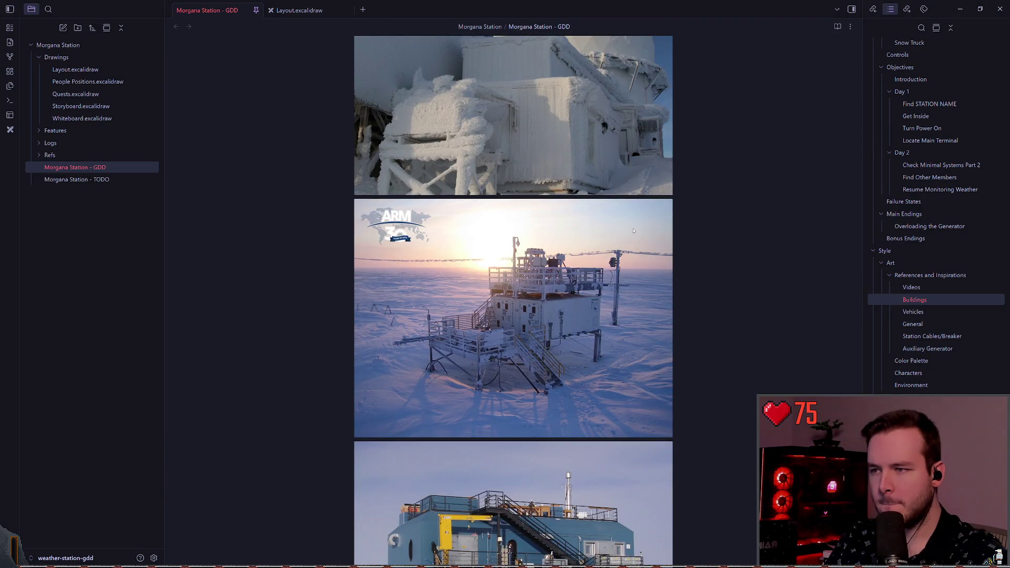
scroll(640, 240, "down", 6)
scroll(672, 232, "down", 6)
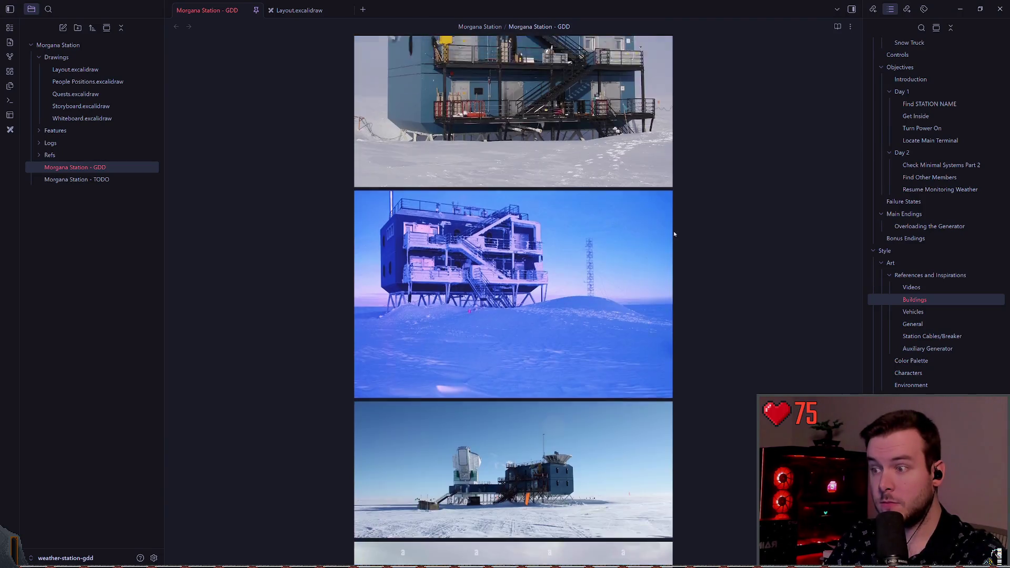
scroll(666, 227, "down", 15)
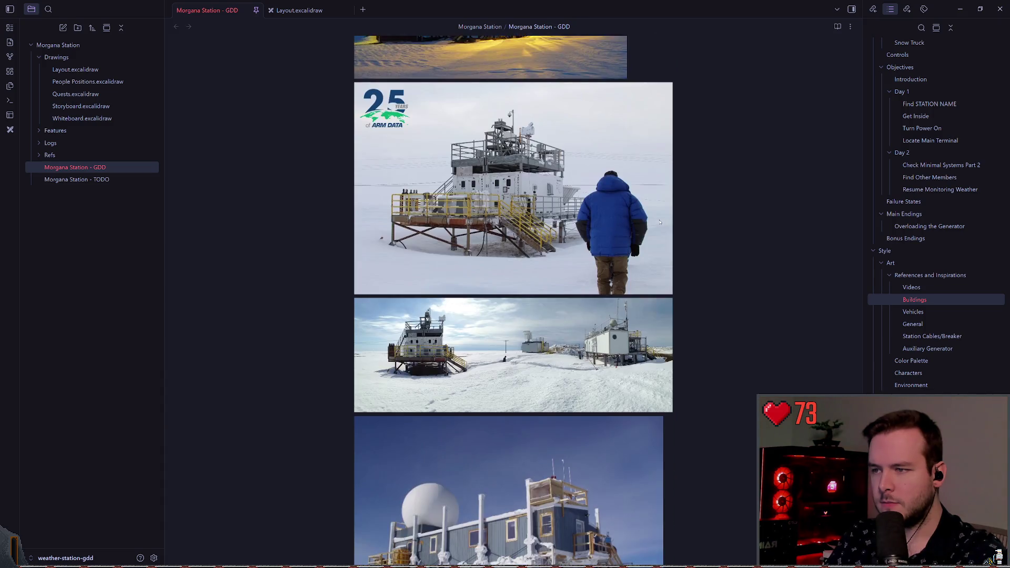
scroll(660, 223, "down", 3)
scroll(659, 230, "up", 1)
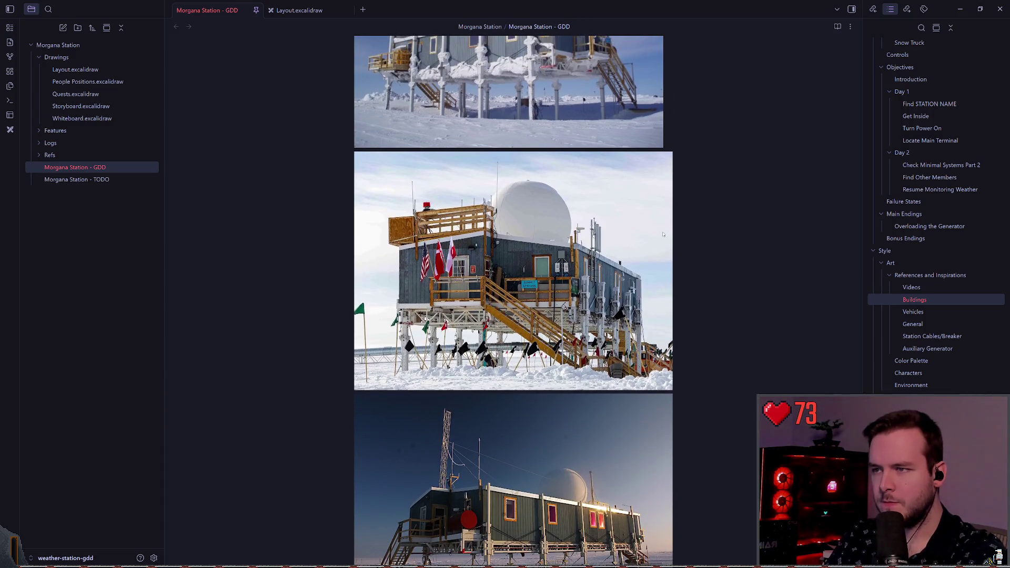
scroll(519, 217, "down", 20)
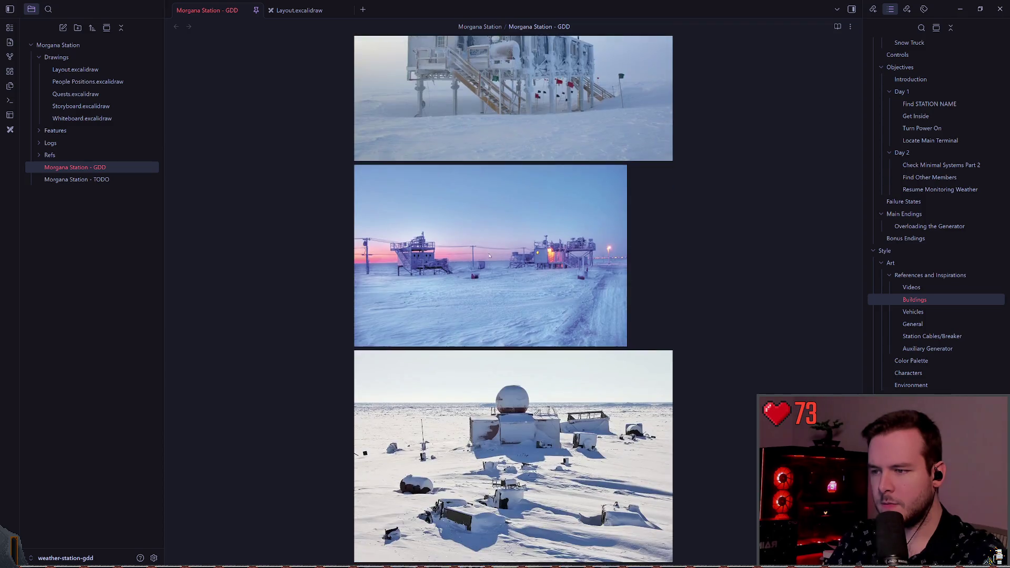
scroll(718, 309, "up", 15)
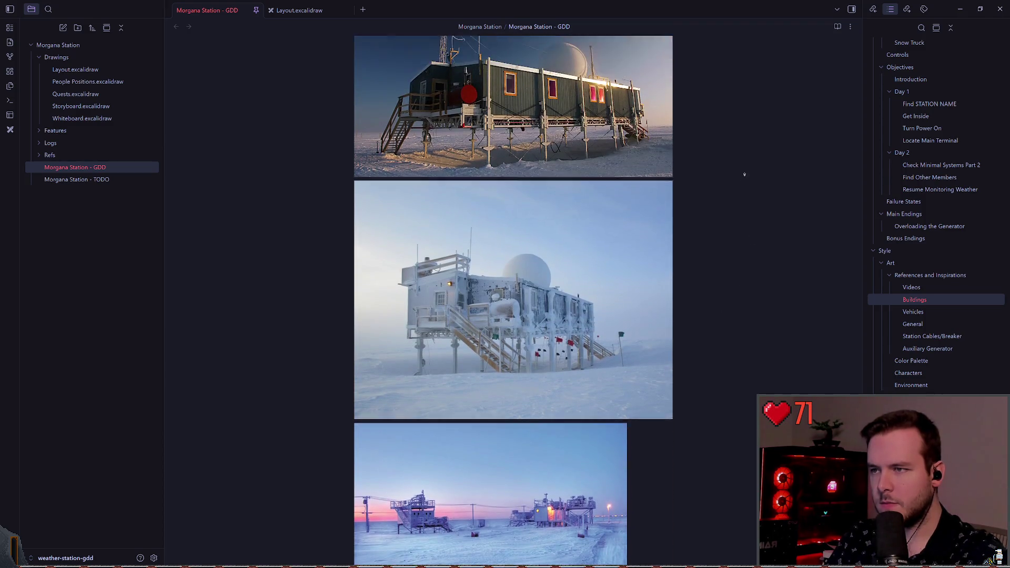
scroll(747, 167, "up", 10)
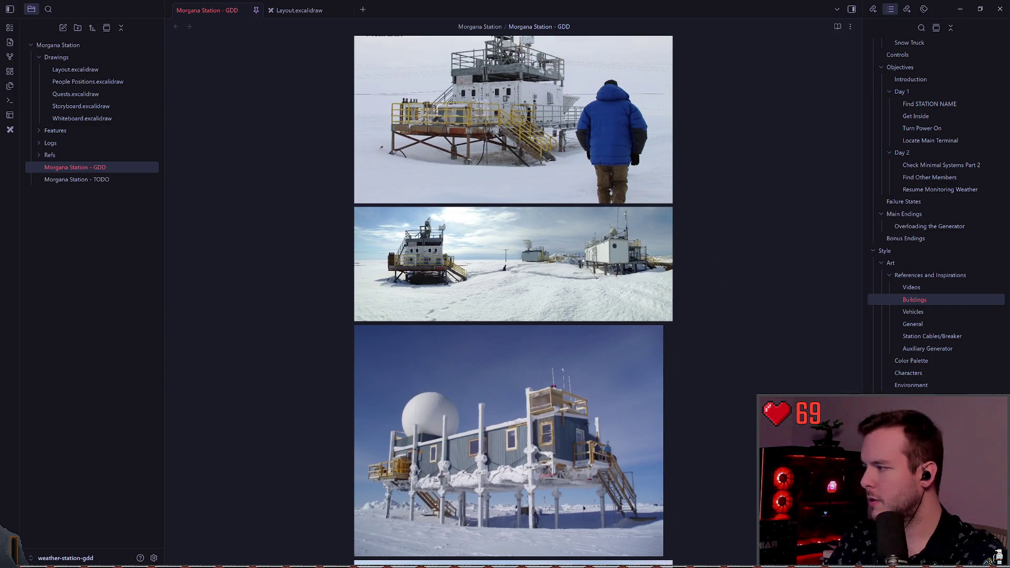
Switch to the Layout.excalidraw floor plan with the selection tool active
left_click(300, 10)
scroll(486, 231, "up", 5)
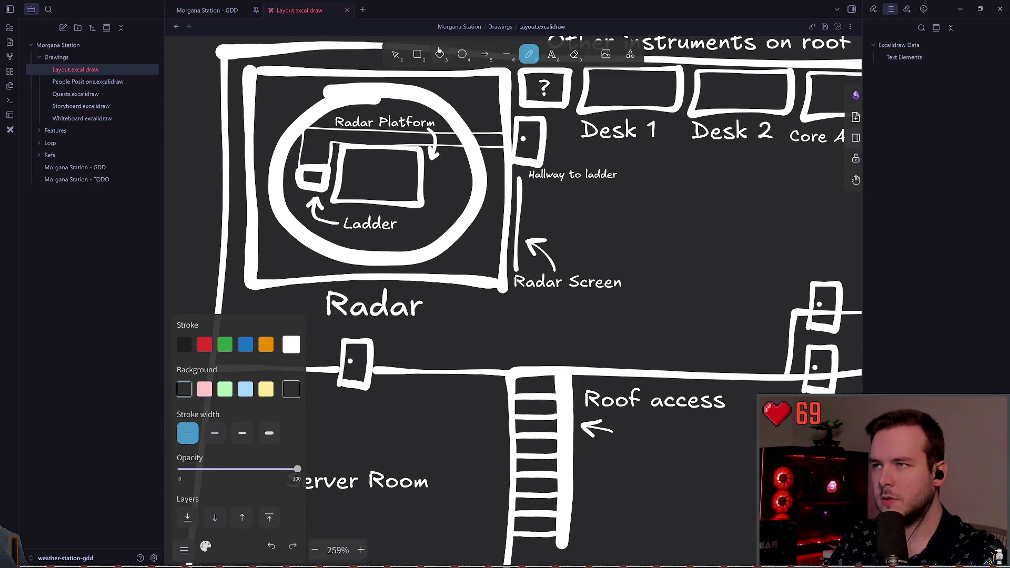
key("v")
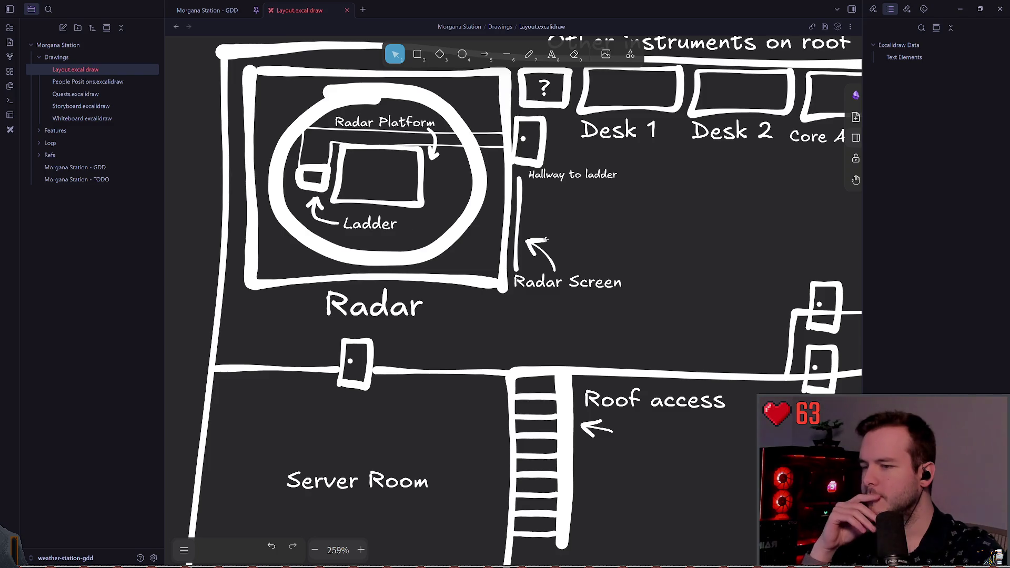
Nudge the Roof access arrow and its label slightly up
scroll(691, 288, "right", 2)
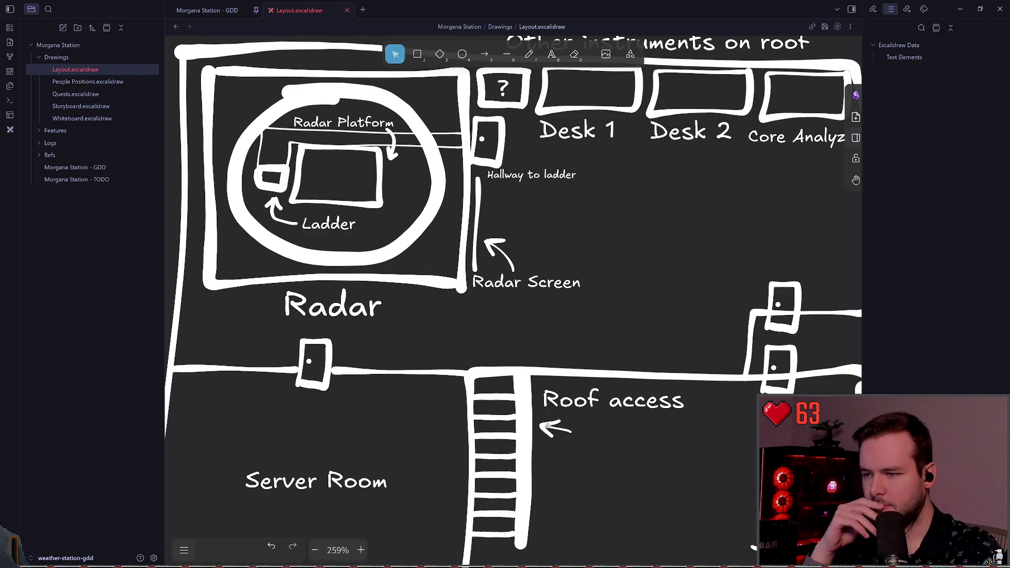
left_click_drag(547, 427, 545, 423)
left_click(581, 309)
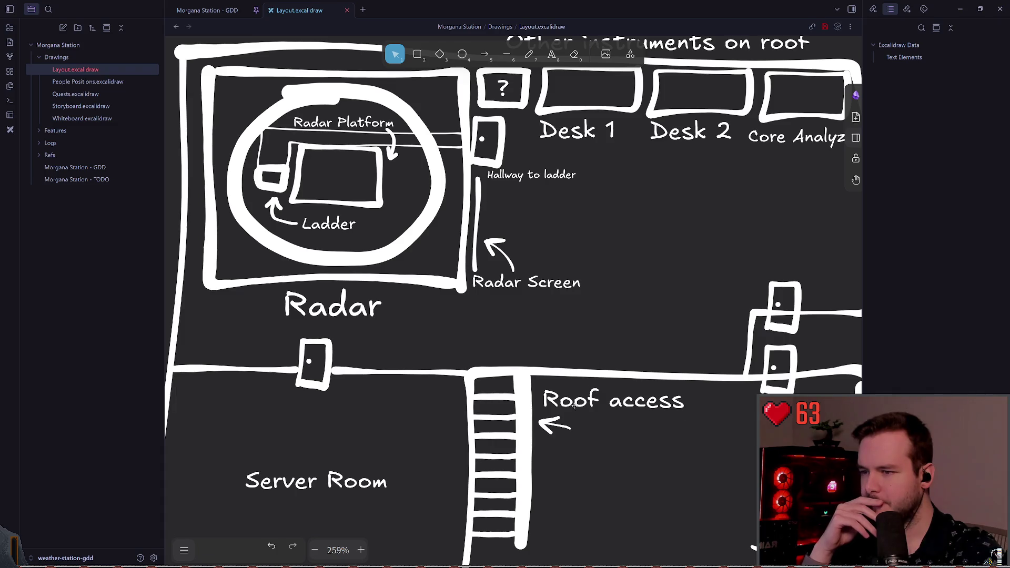
left_click_drag(605, 401, 603, 399)
left_click(597, 313)
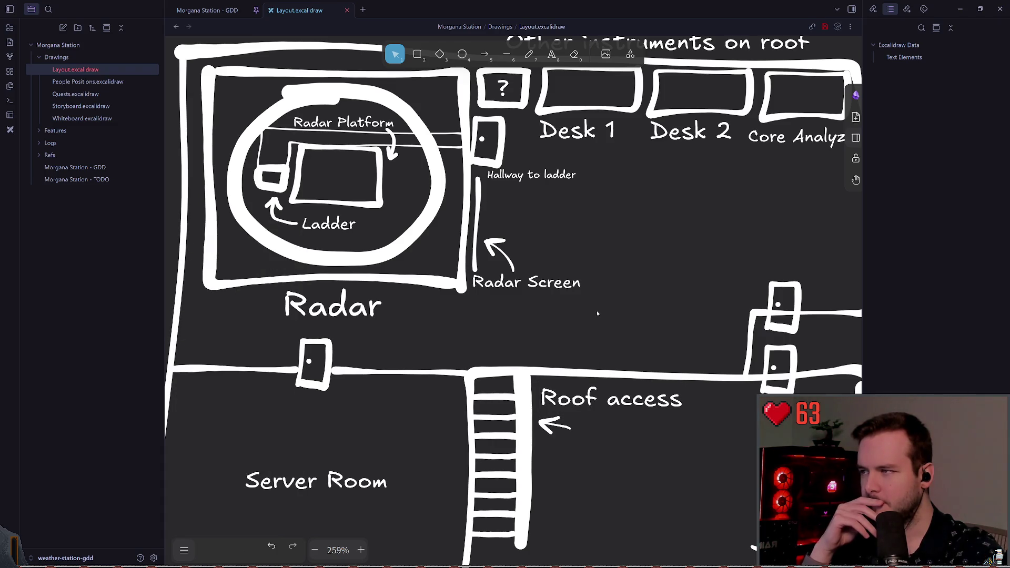
Nudge the ladder's right rail left and give it a thinner stroke width
scroll(597, 313, "down", 3)
left_click(521, 341)
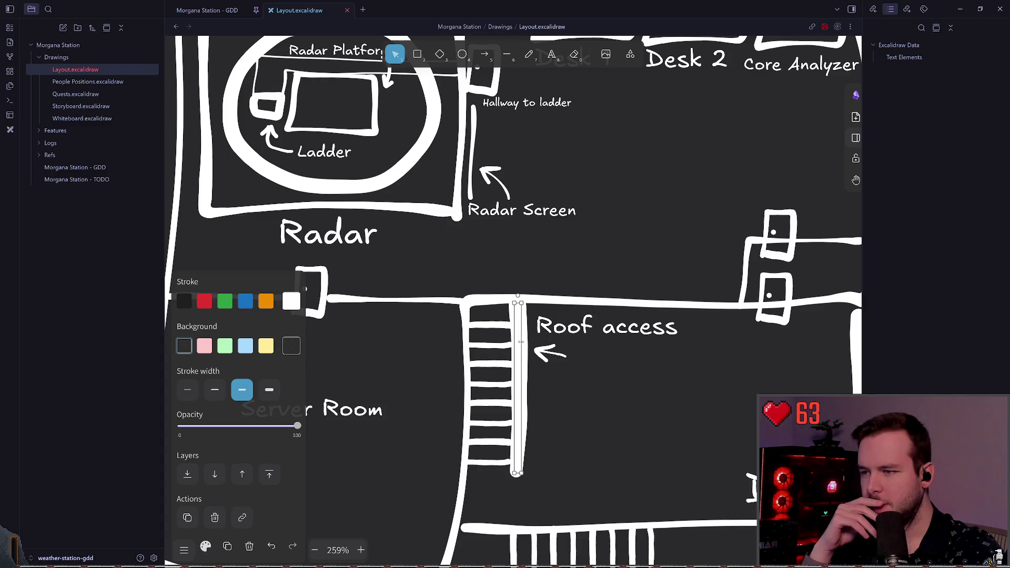
key("Left")
key("Left")
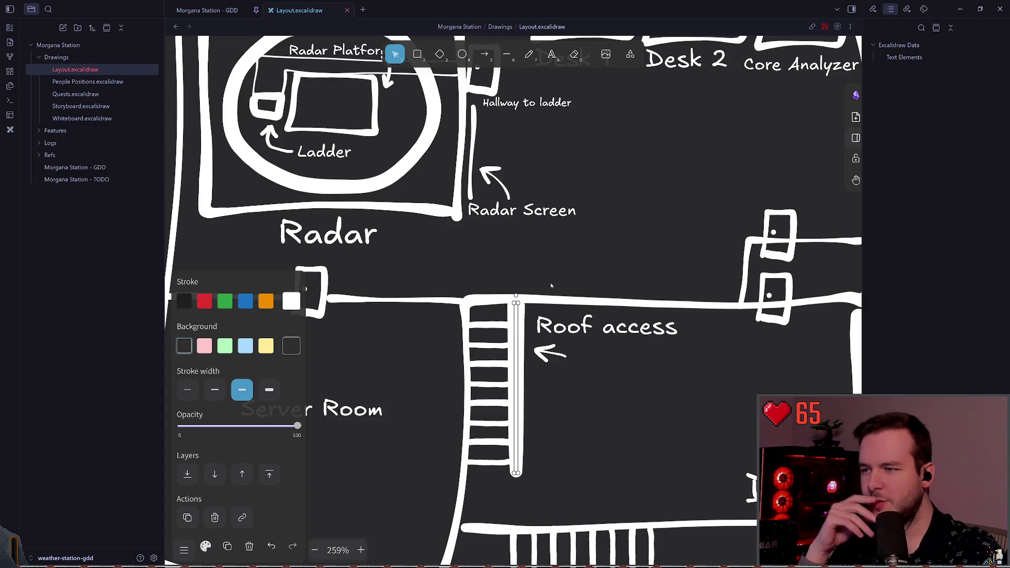
key("Escape")
left_click(518, 333)
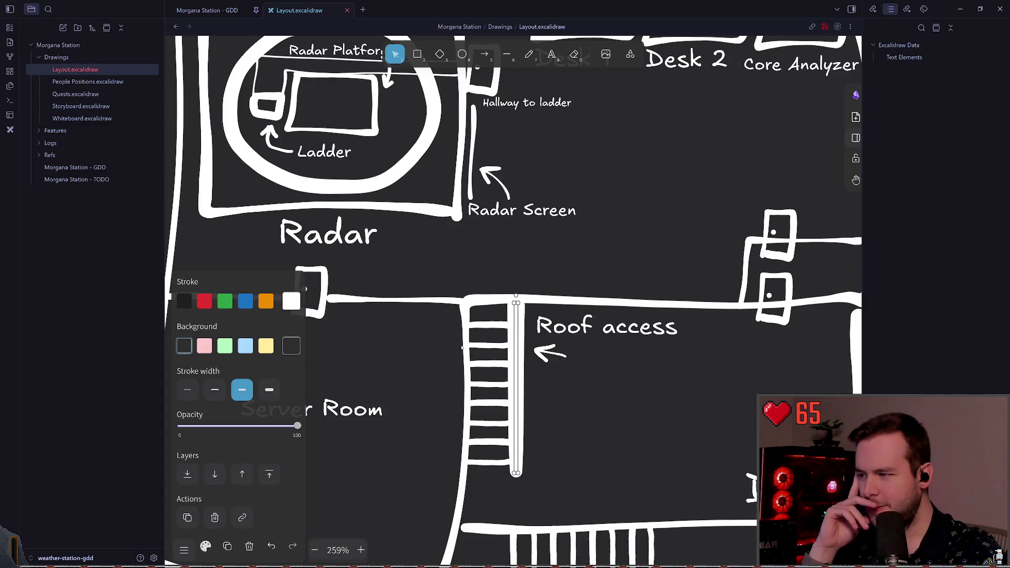
left_click(208, 389)
Shift the rail about 4 px further left, then move the Roof access label and arrow left
scroll(592, 259, "down", 1)
left_click(500, 354)
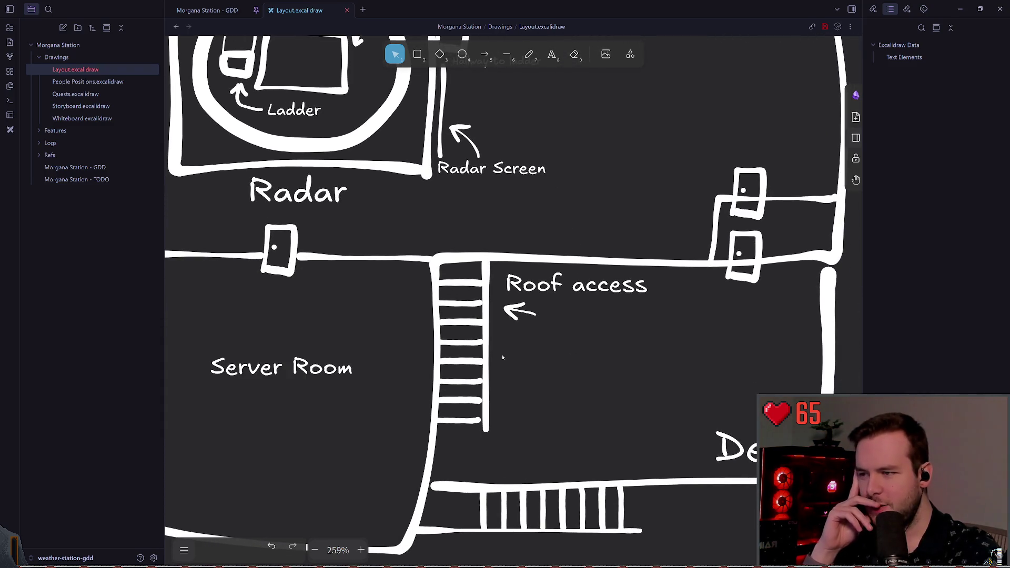
left_click(485, 358)
left_click(527, 363)
left_click_drag(485, 351, 482, 352)
left_click(567, 378)
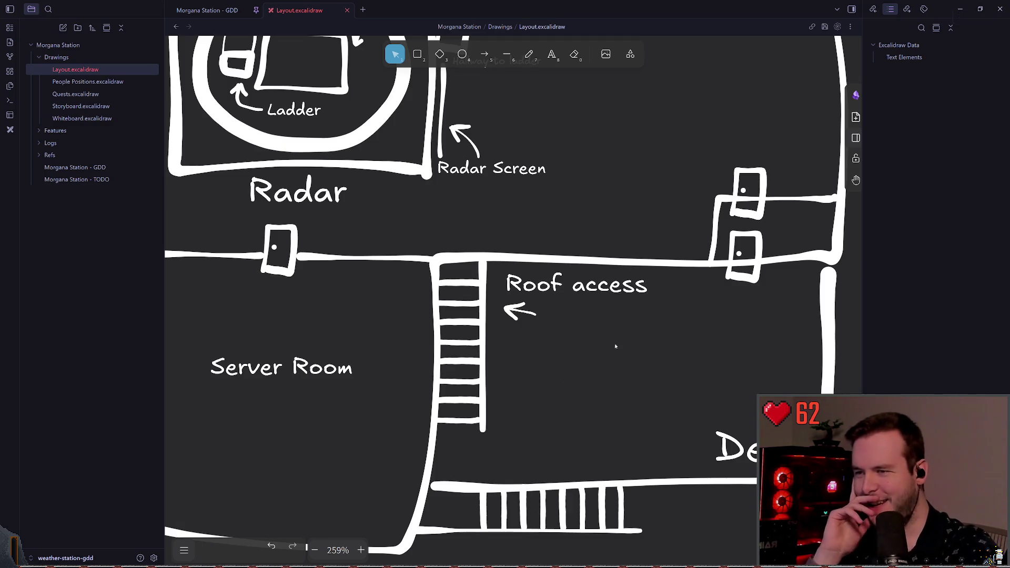
left_click_drag(687, 352, 499, 265)
left_click_drag(542, 333, 530, 331)
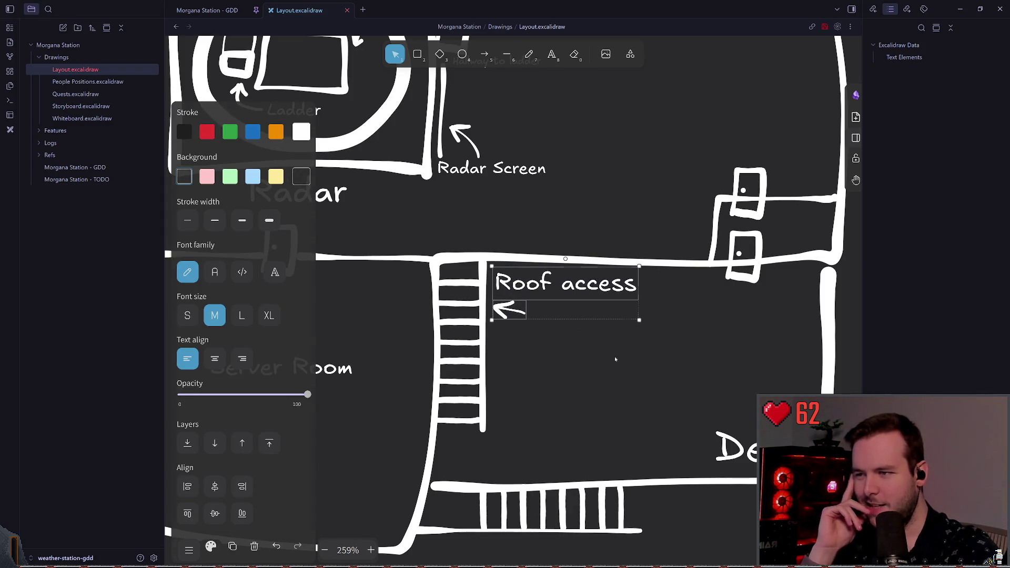
Box-select the Deck label in the deck room and nudge it left
key("Escape")
scroll(542, 295, "left", 2)
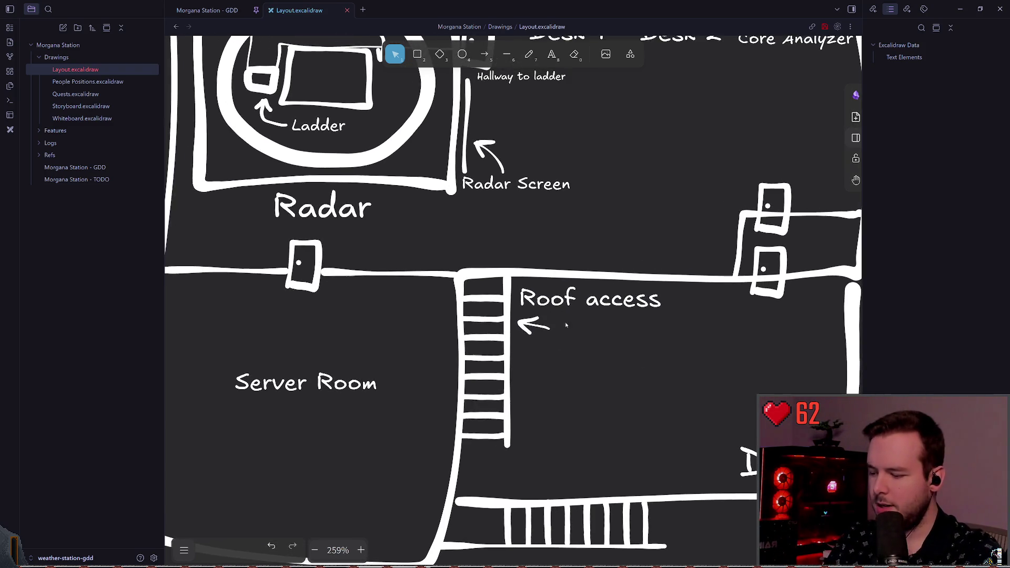
scroll(541, 253, "left", 2)
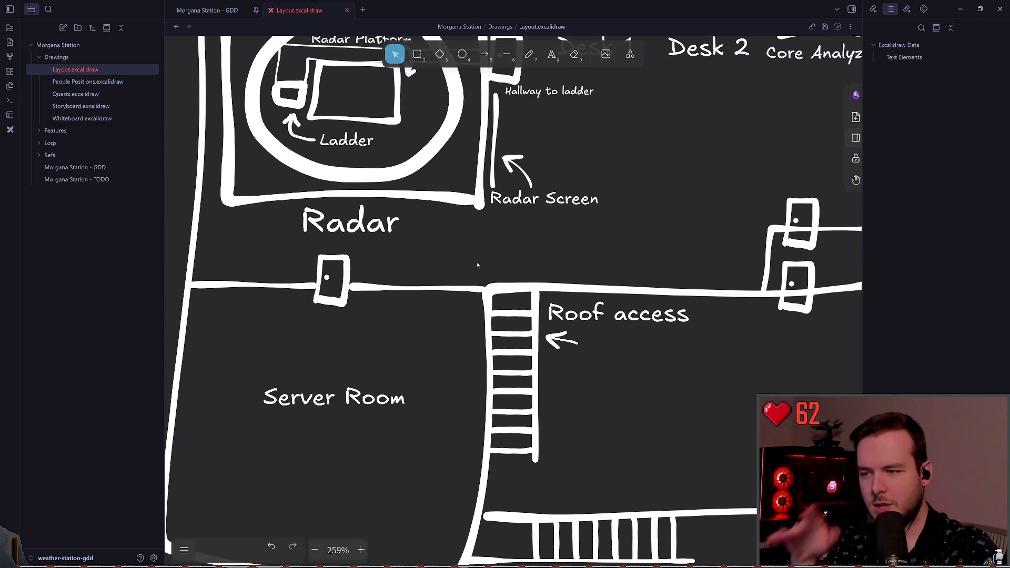
scroll(568, 345, "down", 1)
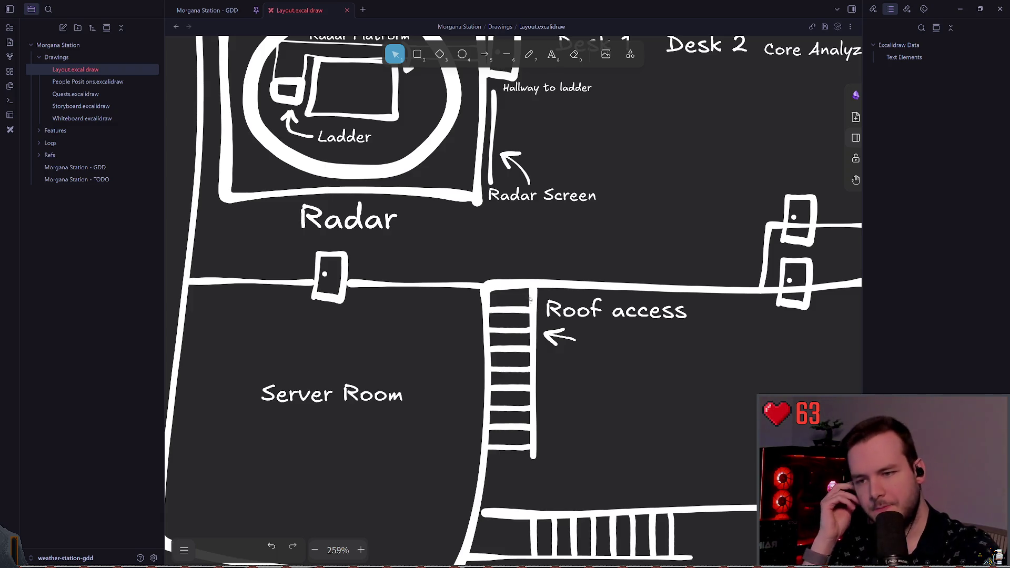
scroll(531, 299, "down", 5)
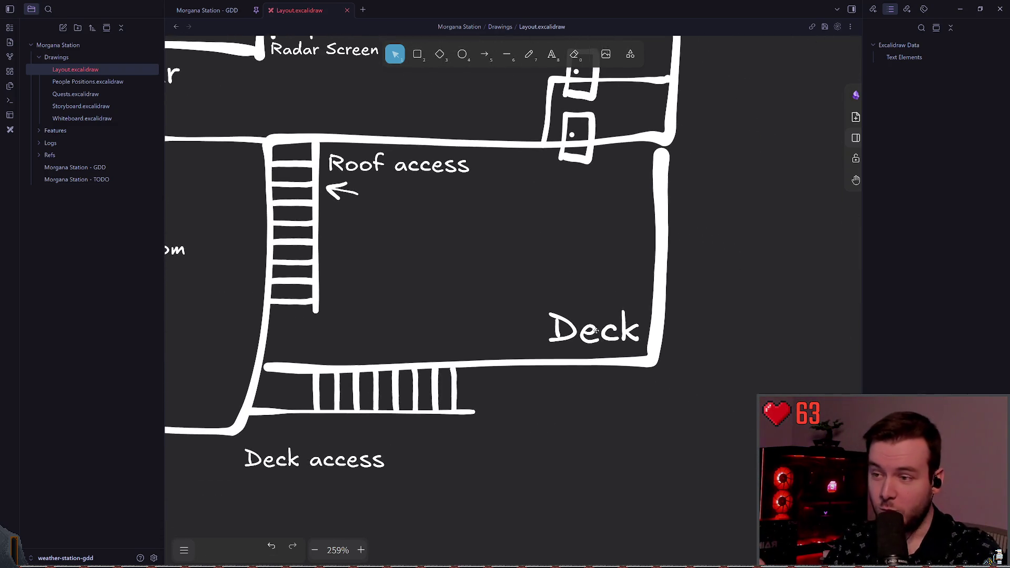
scroll(596, 330, "down", 2)
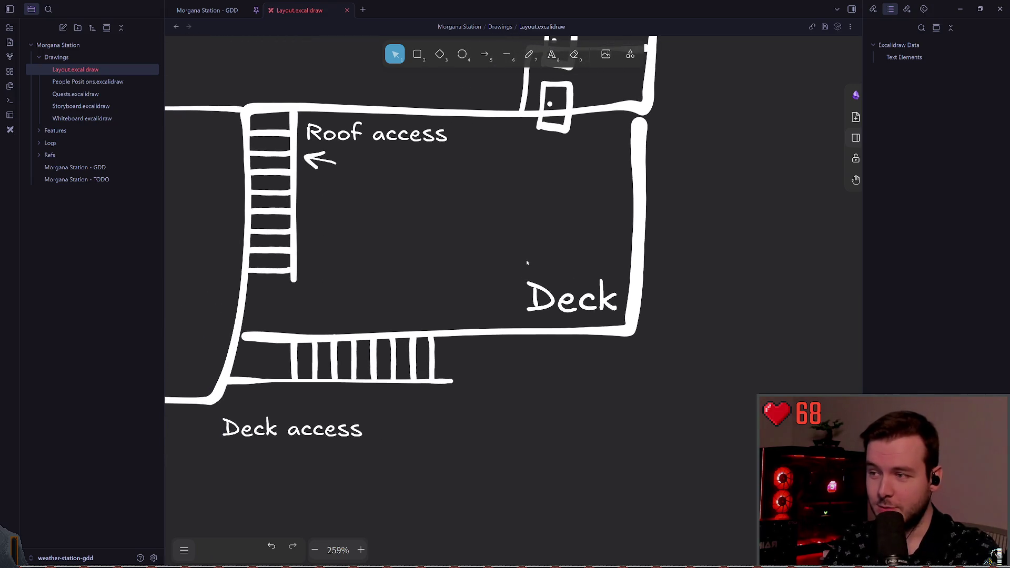
scroll(493, 255, "up", 2)
left_click_drag(618, 324, 411, 195)
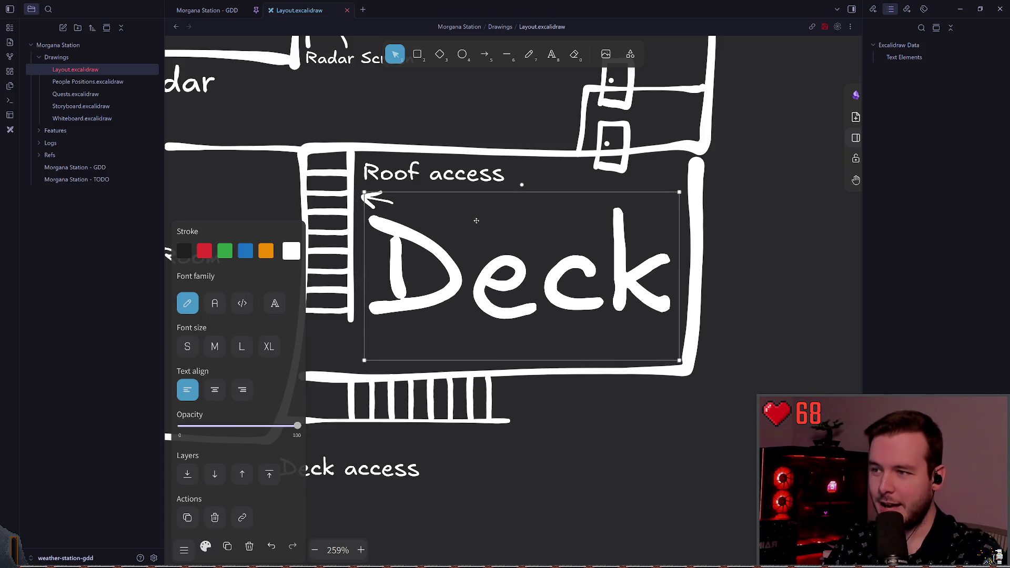
left_click(592, 383)
Undo the last Deck label change so it returns to its original large size
scroll(581, 374, "up", 5)
scroll(581, 374, "left", 5)
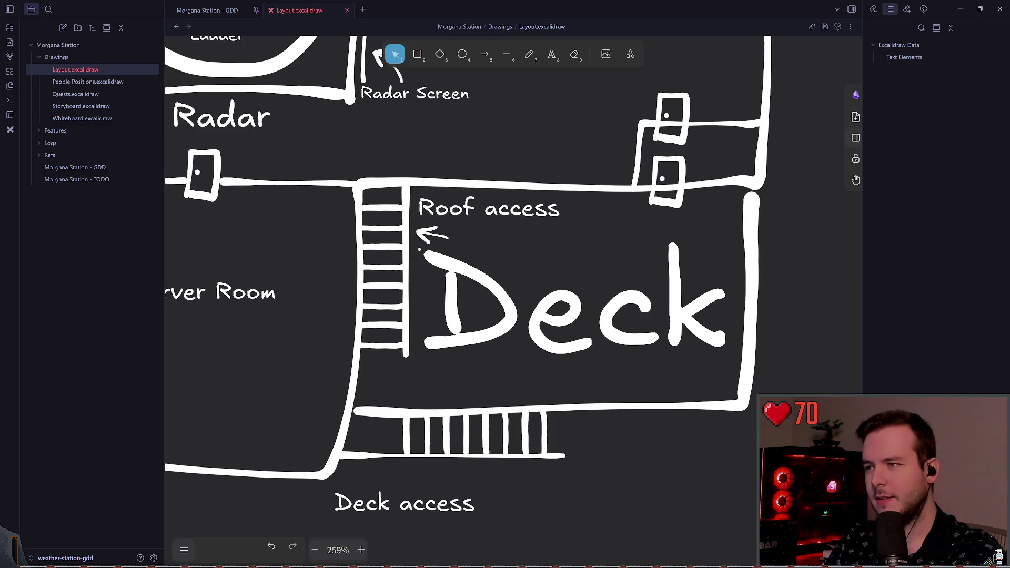
scroll(486, 225, "down", 2)
scroll(487, 225, "right", 2)
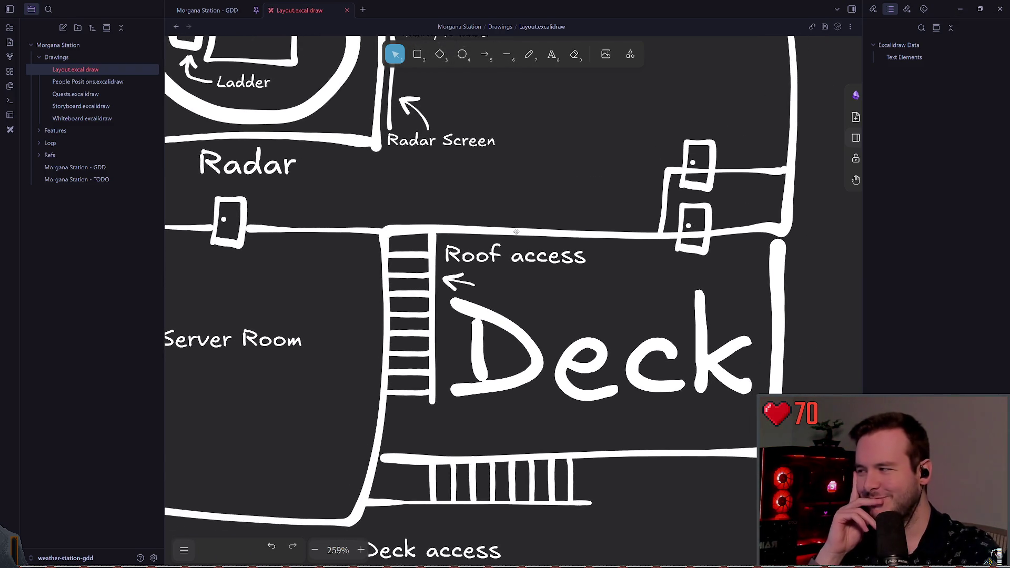
key("ctrl+z")
key("ctrl+z")
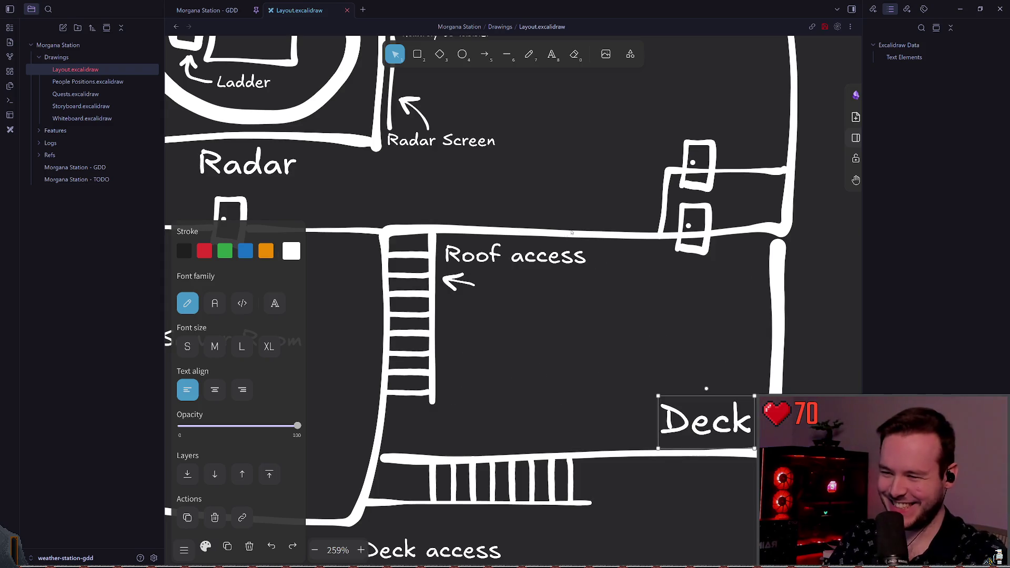
key("Escape")
scroll(552, 196, "up", 4)
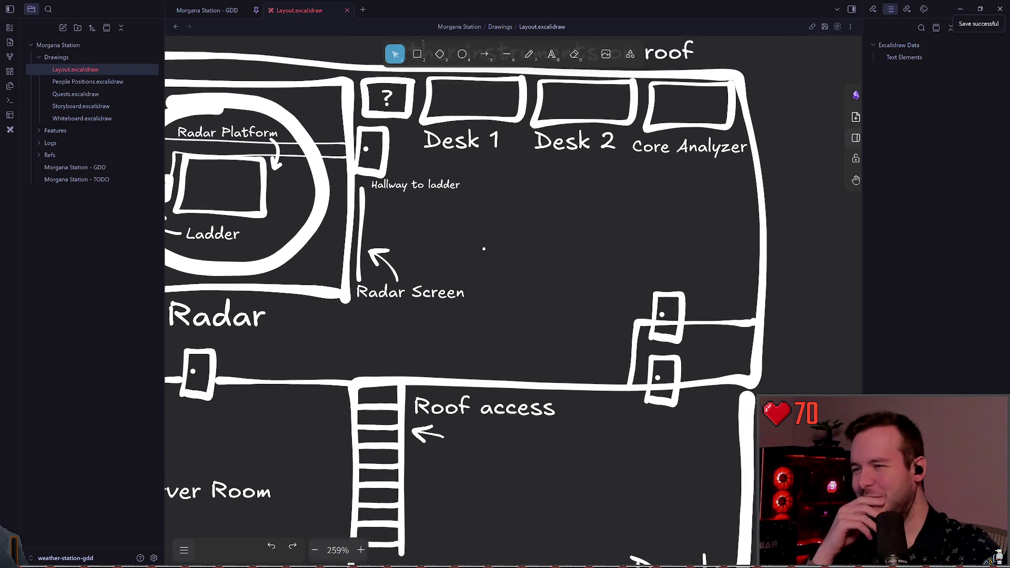
Add a new 'Mud Room' text label on the floor plan
scroll(484, 249, "up", 2)
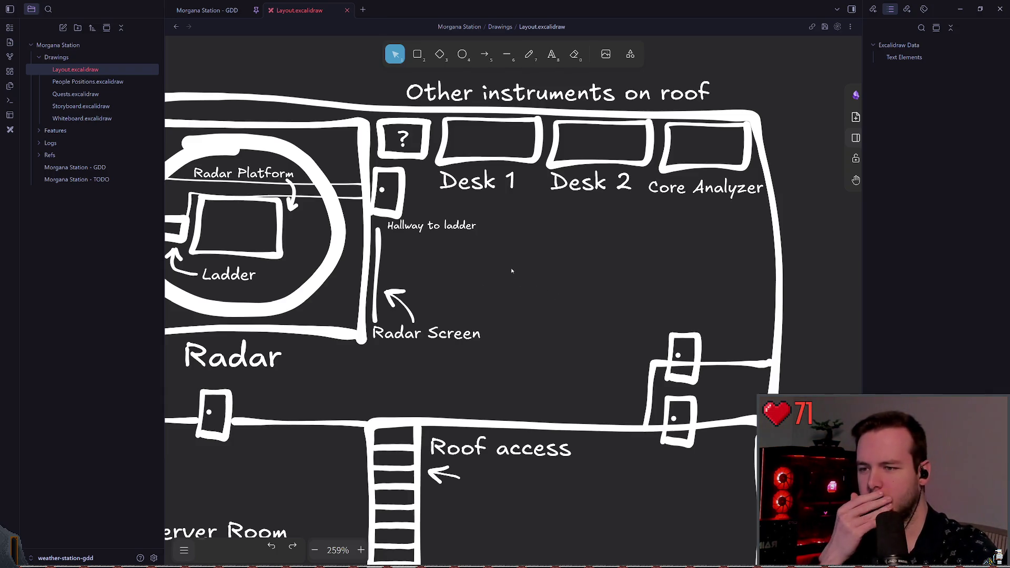
scroll(521, 247, "down", 2)
scroll(521, 247, "right", 3)
double_click(534, 369)
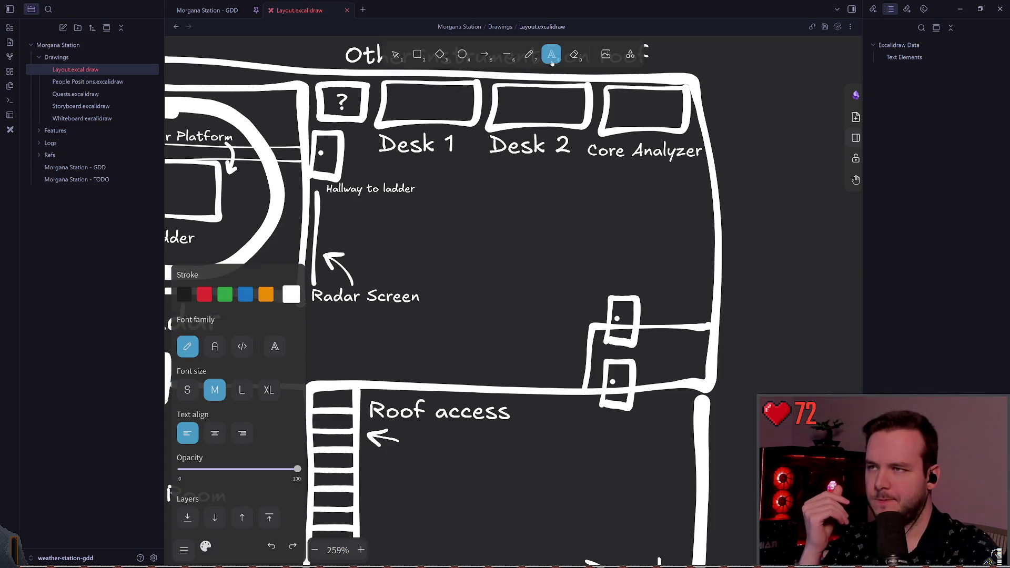
type("Mudr")
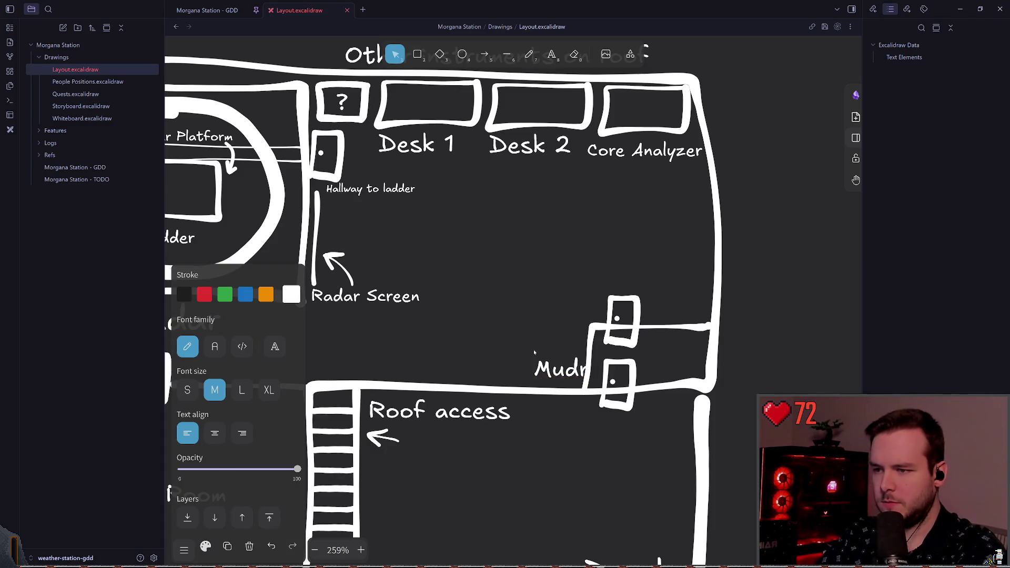
key("BackSpace")
type("Room")
key("Escape")
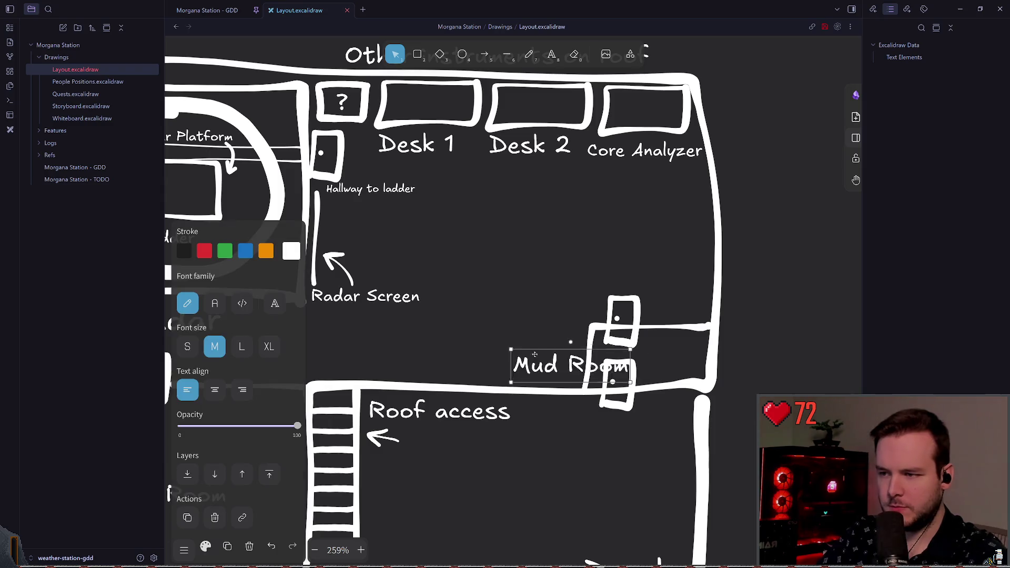
Place the Mud Room label beside the pair of doors above the Roof access area
left_click_drag(557, 368, 486, 355)
left_click(526, 295)
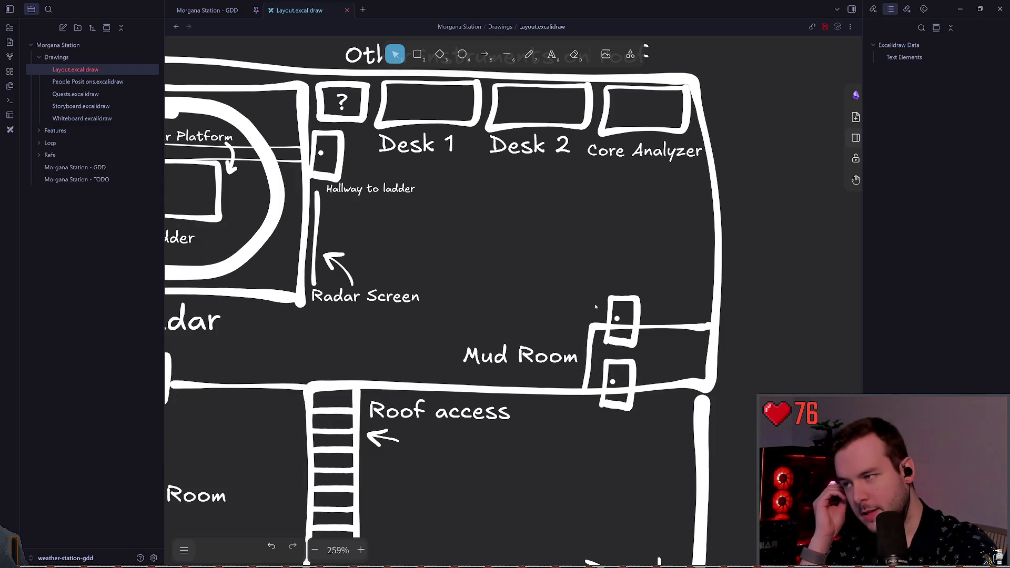
scroll(485, 283, "down", 1)
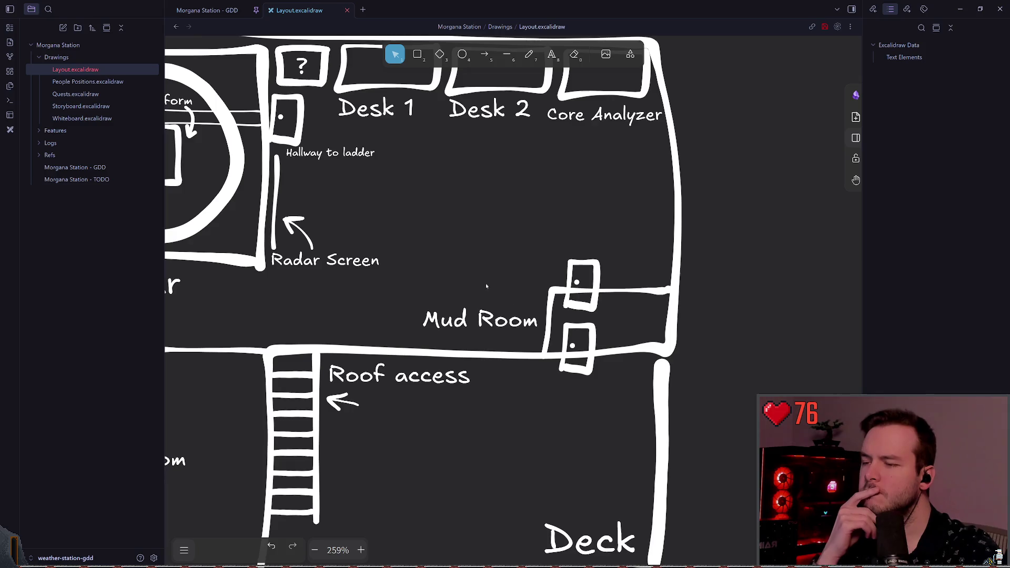
left_click(482, 321)
left_click(499, 287)
left_click(492, 316)
left_click(490, 277)
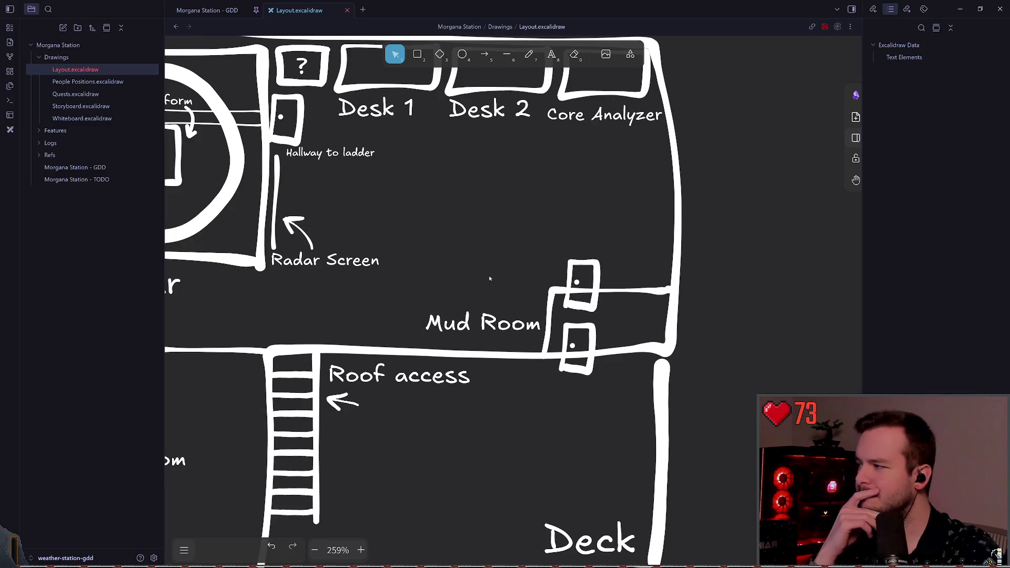
scroll(463, 240, "left", 2)
scroll(463, 239, "down", 1)
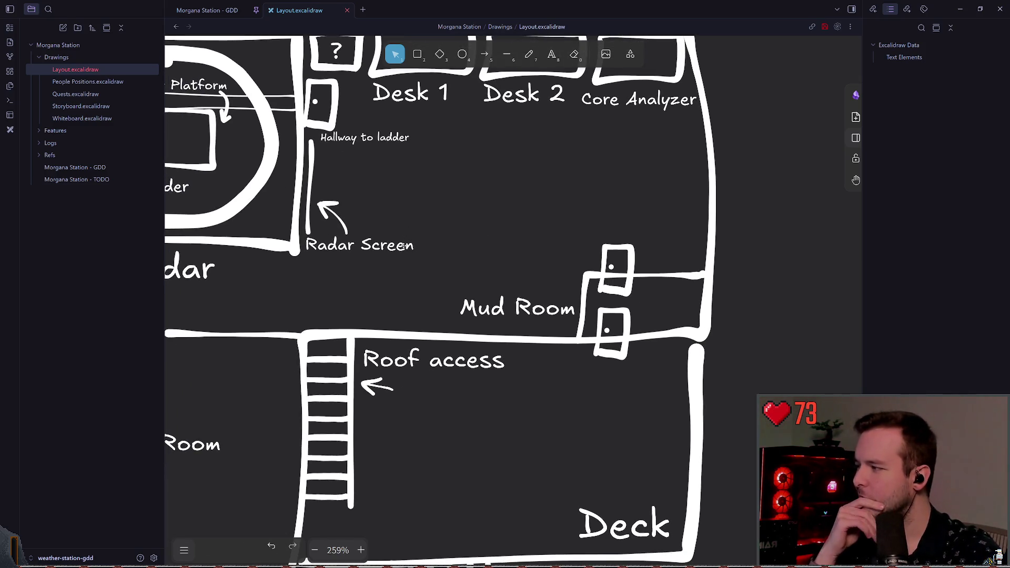
Nudge the Mud Room label a few pixels right, closer to the doors
scroll(263, 252, "left", 1)
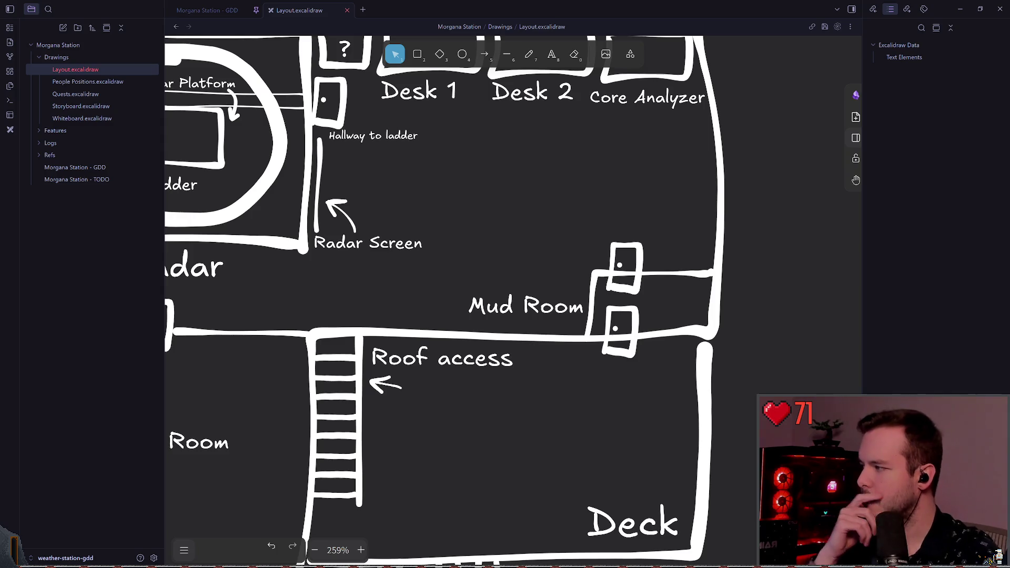
scroll(541, 209, "left", 2)
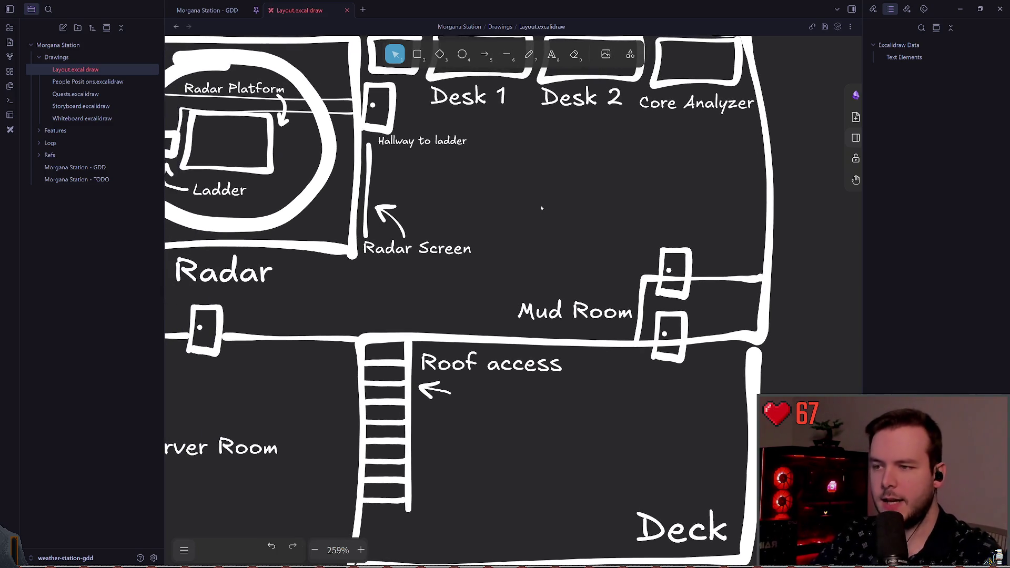
scroll(542, 208, "left", 2)
scroll(570, 232, "up", 1)
left_click_drag(631, 360, 633, 359)
left_click(627, 275)
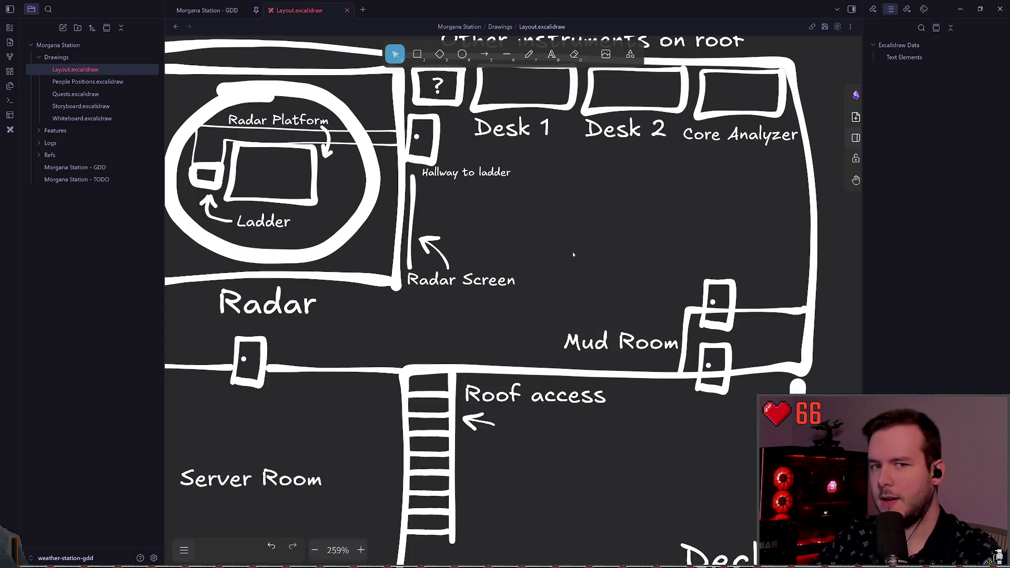
Select the Desk 1 label and deselect it again without changes
scroll(528, 223, "up", 2)
scroll(528, 223, "right", 3)
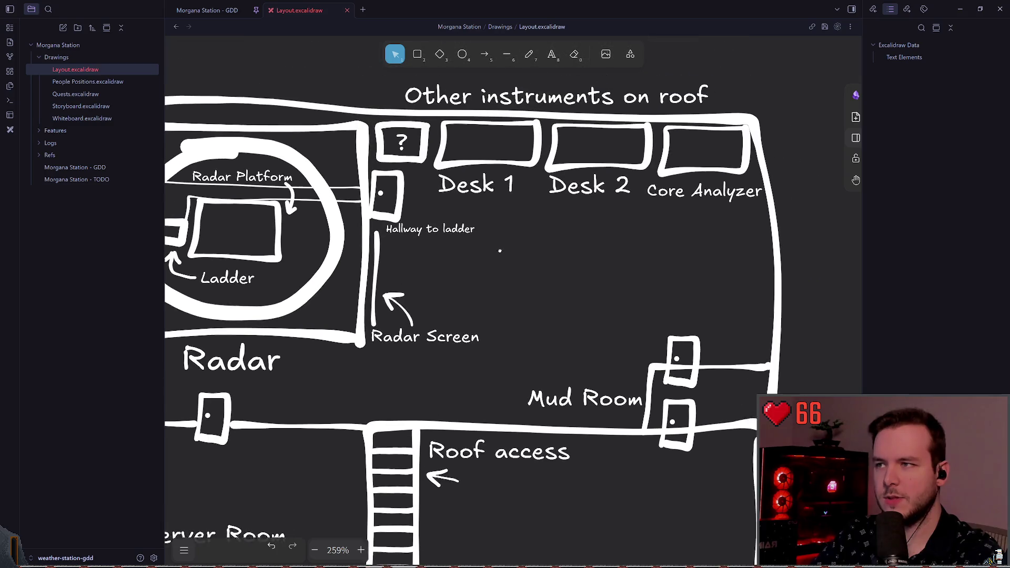
scroll(517, 243, "right", 1)
left_click(439, 196)
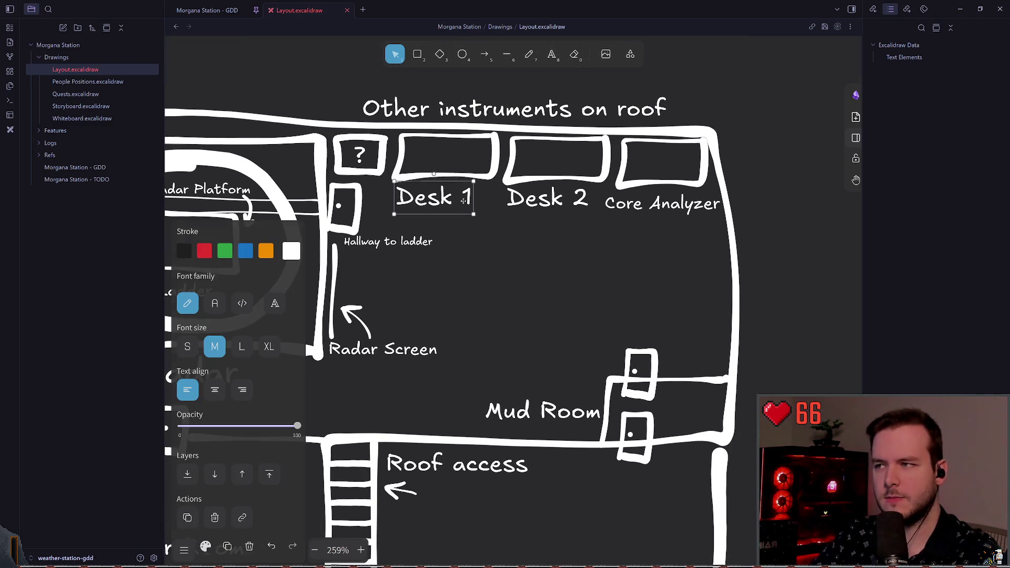
left_click(518, 240)
left_click(439, 196)
left_click(519, 241)
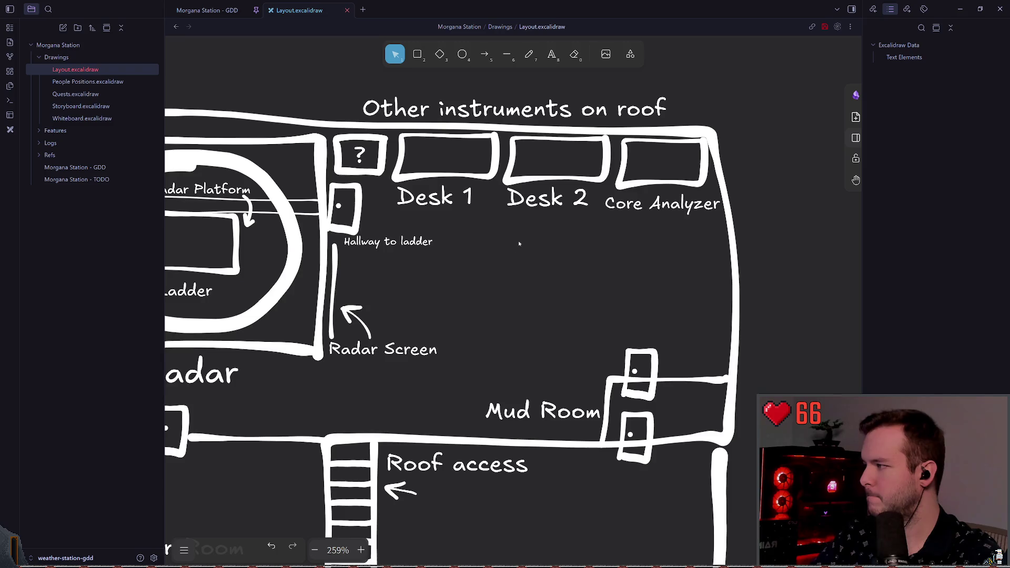
scroll(478, 225, "right", 2)
left_click(429, 206)
left_click(434, 256)
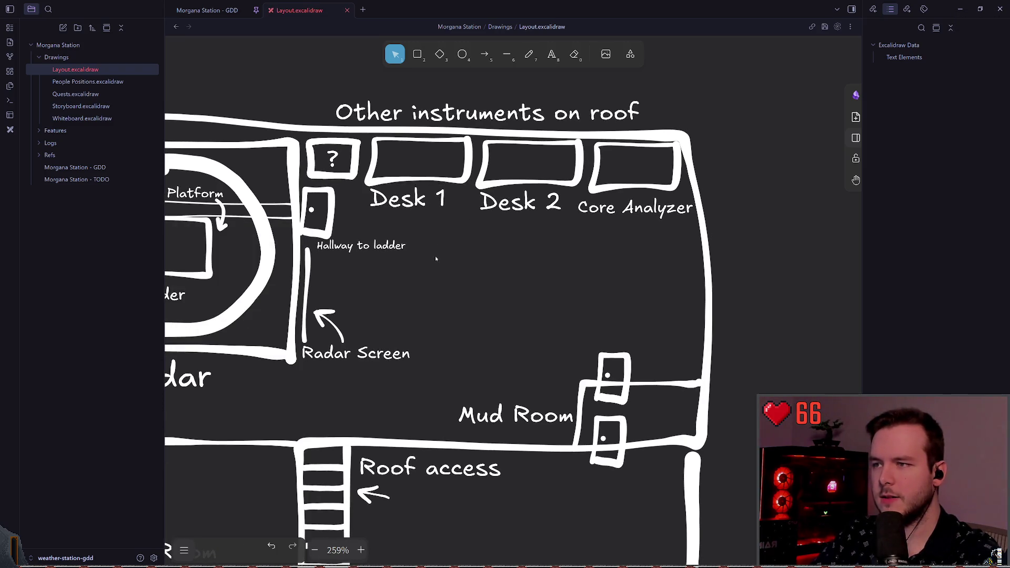
scroll(547, 239, "left", 3)
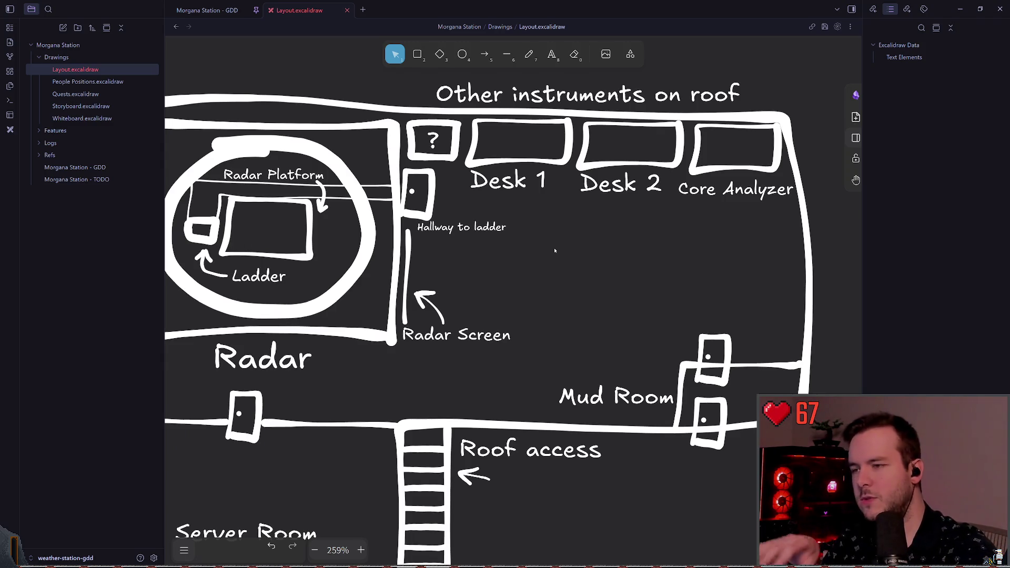
scroll(549, 250, "left", 2)
scroll(548, 249, "left", 1)
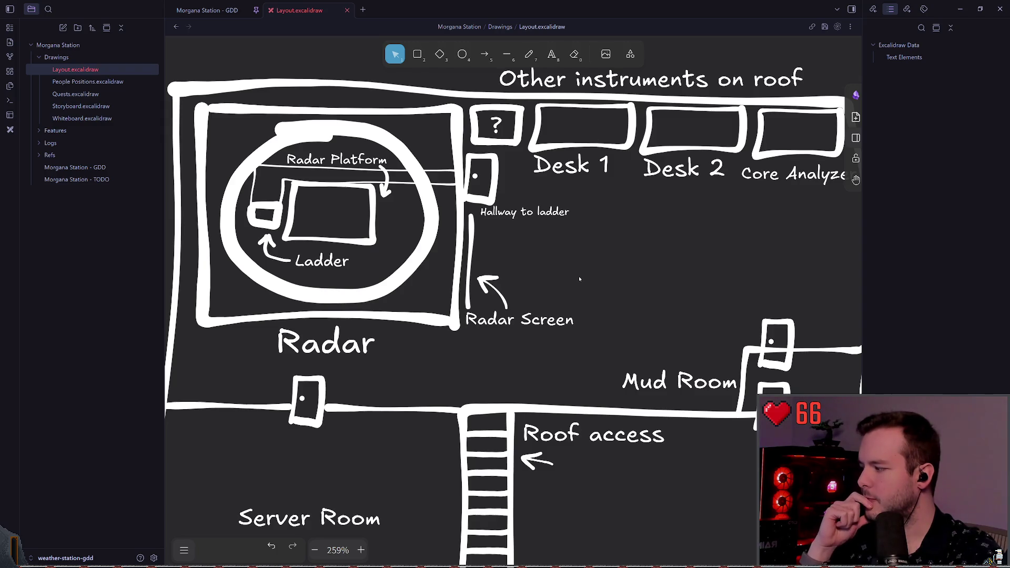
Draw a left-pointing arrow across the Deck access ladder
mouse_move(580, 279)
left_mouse_down()
mouse_move(541, 216)
mouse_move(541, 225)
left_mouse_up()
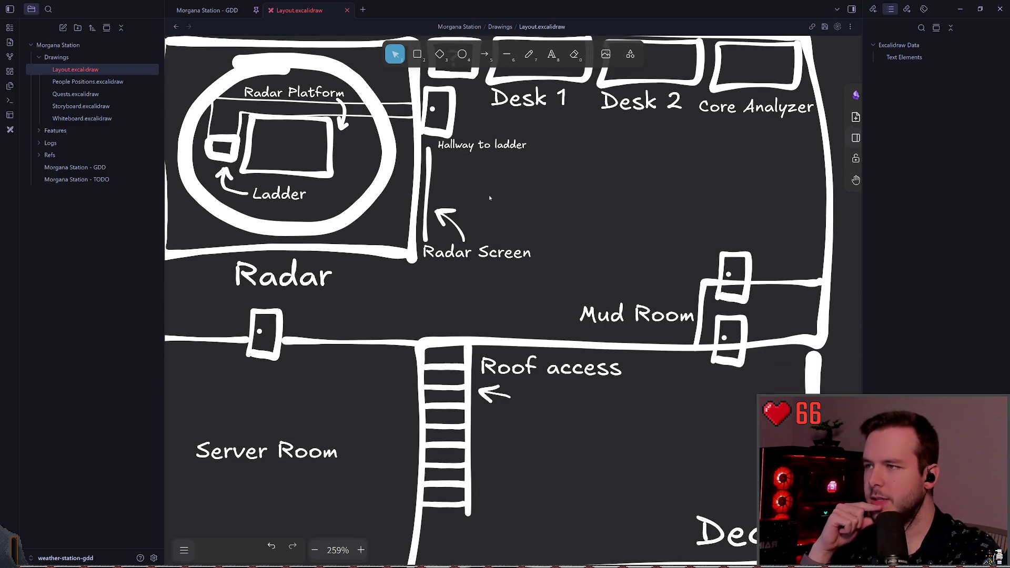
scroll(489, 198, "up", 1)
scroll(532, 237, "down", 5)
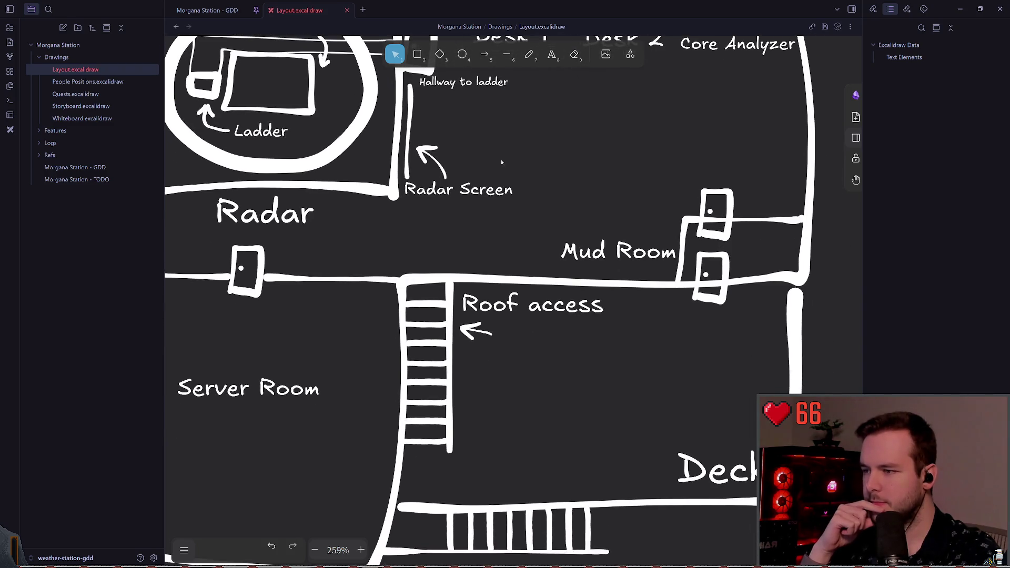
left_click(491, 60)
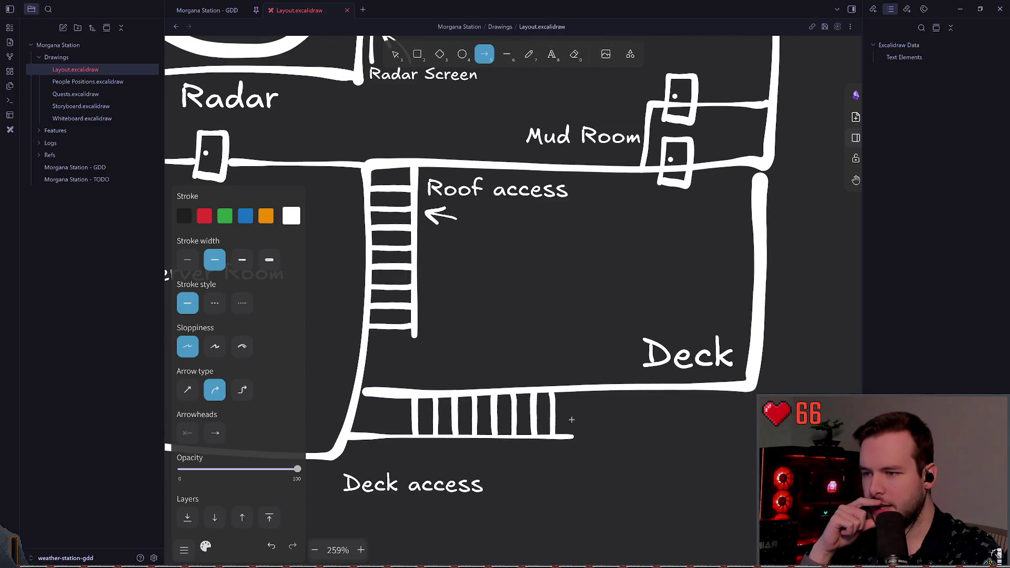
left_click_drag(571, 420, 387, 415)
left_click(465, 320)
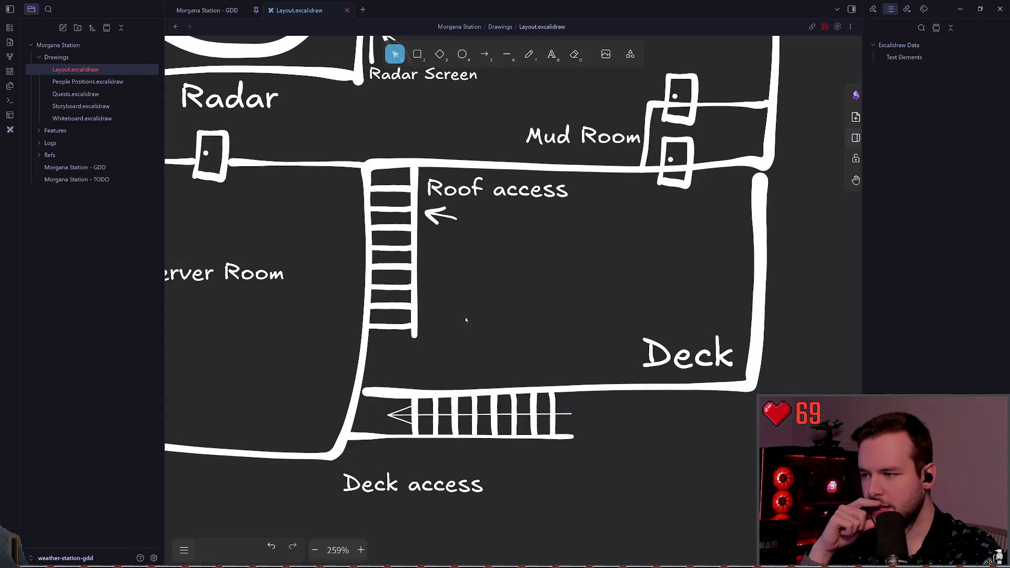
Draw a trial arrow up the Roof access ladder, then undo it
left_click(486, 54)
left_click_drag(387, 344, 388, 148)
left_click(452, 266)
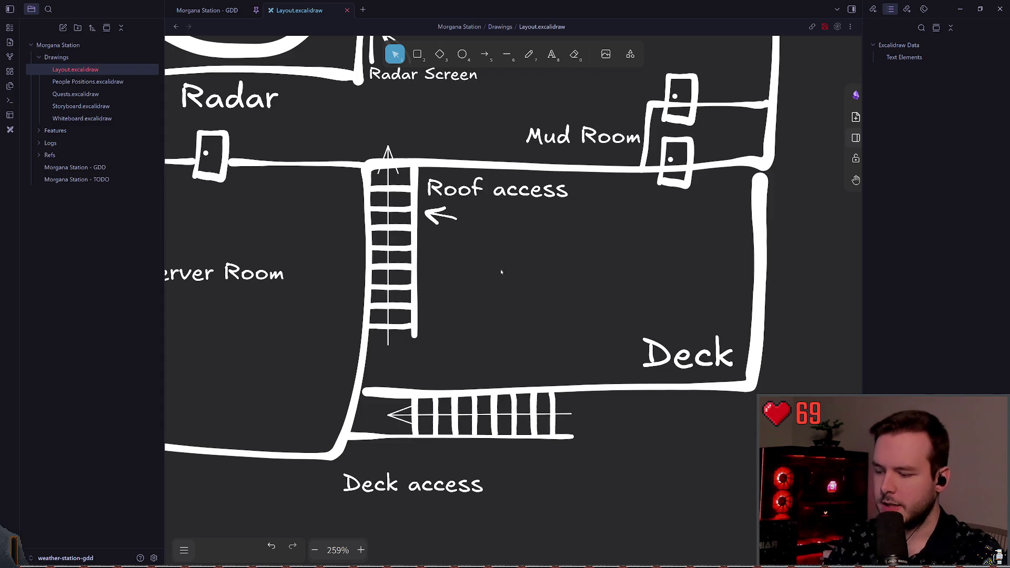
scroll(500, 258, "up", 1)
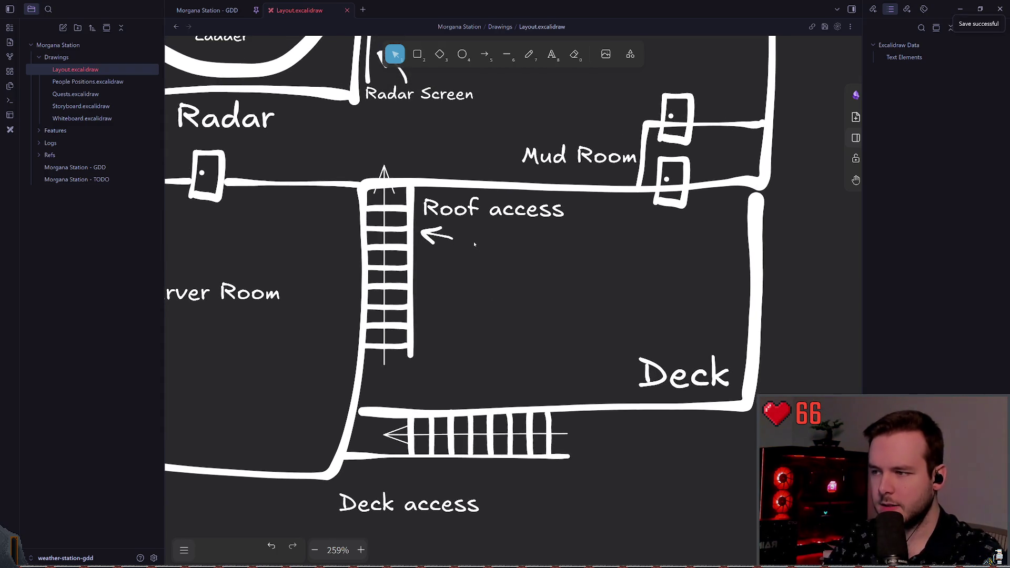
scroll(479, 260, "up", 2)
key("ctrl+z")
left_click(495, 280)
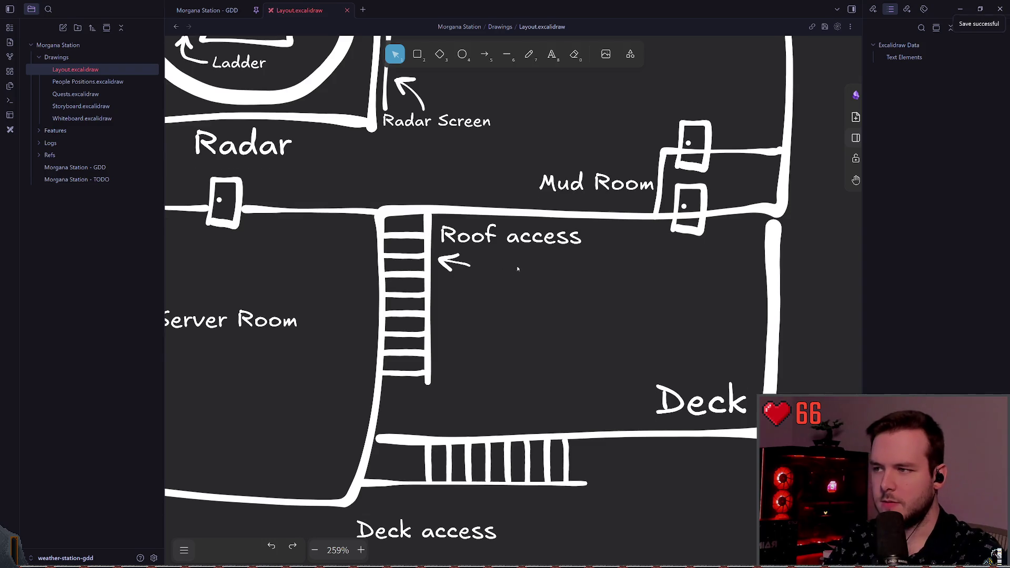
scroll(494, 275, "up", 2)
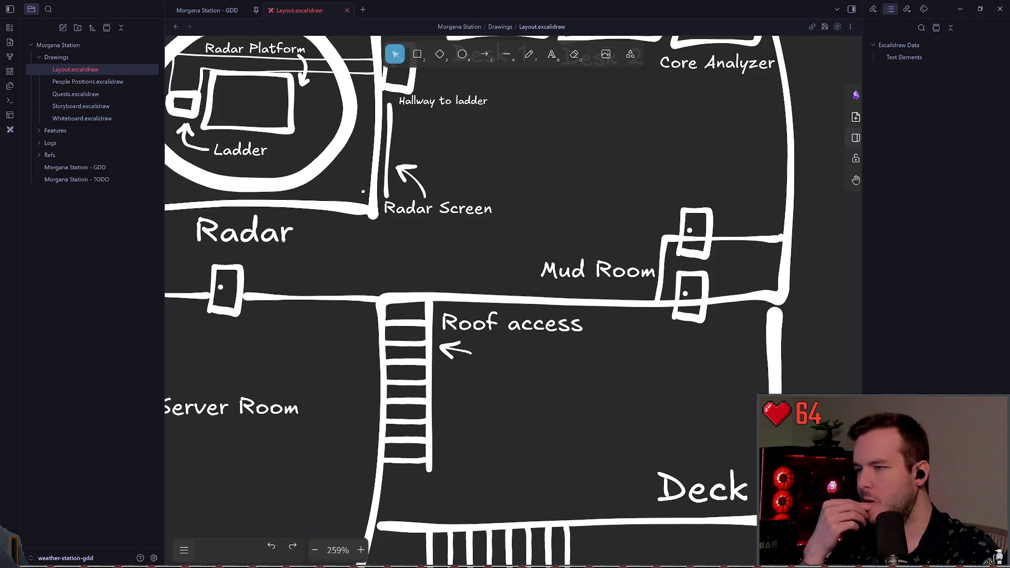
scroll(544, 206, "up", 3)
scroll(543, 207, "left", 2)
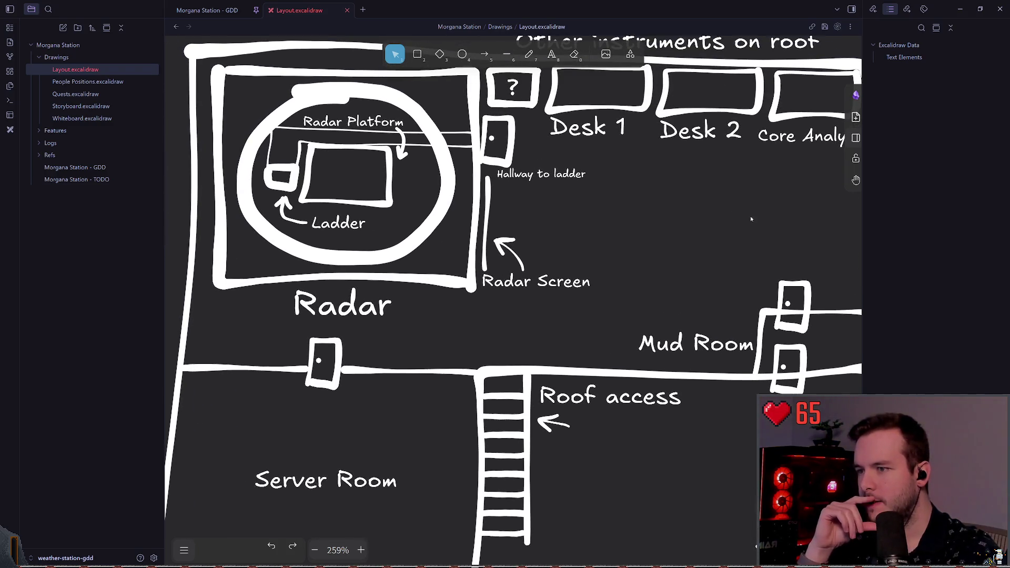
scroll(751, 219, "down", 4)
scroll(752, 219, "right", 3)
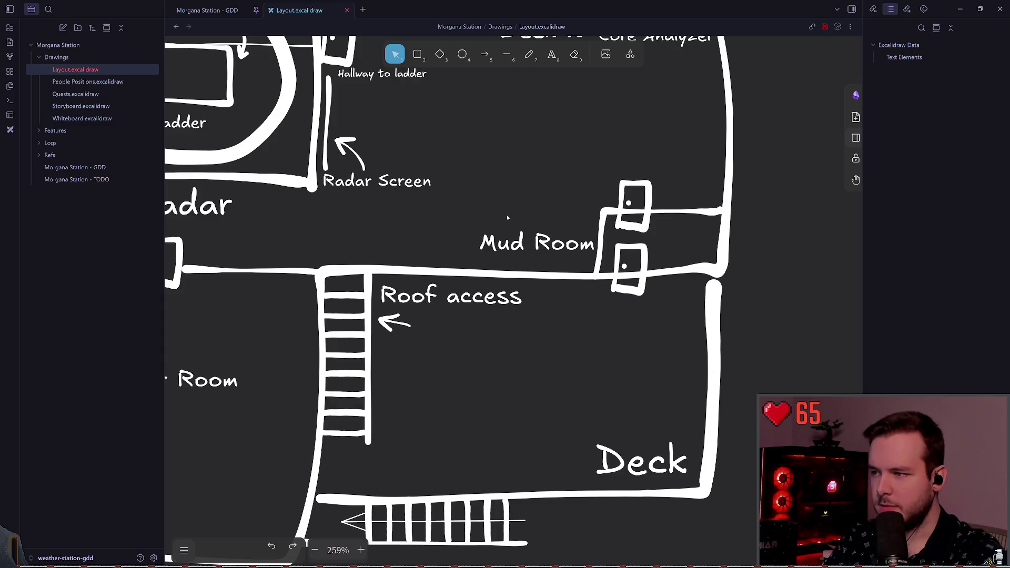
scroll(493, 167, "down", 1)
scroll(493, 167, "left", 1)
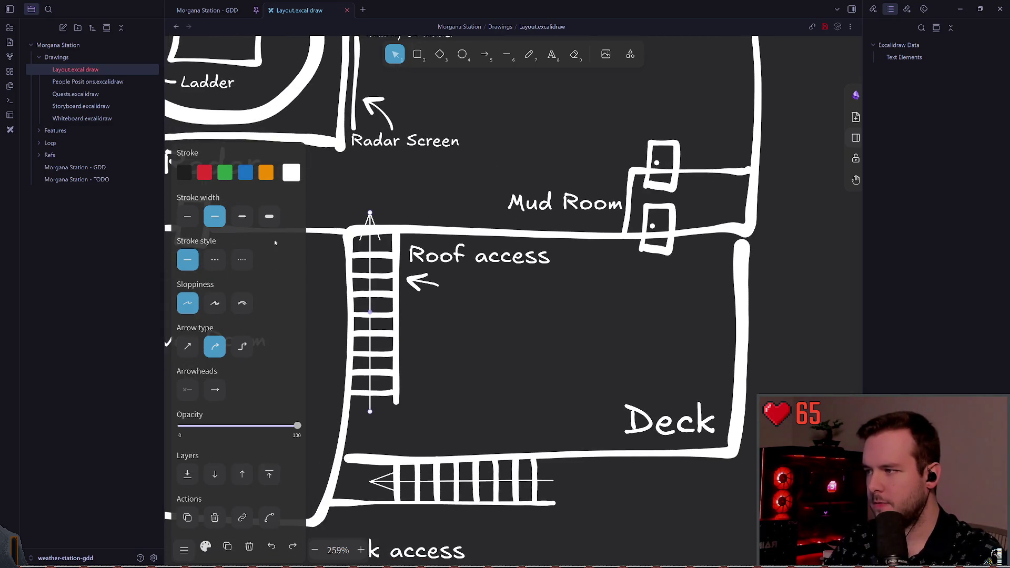
left_click(431, 214)
left_click(371, 216)
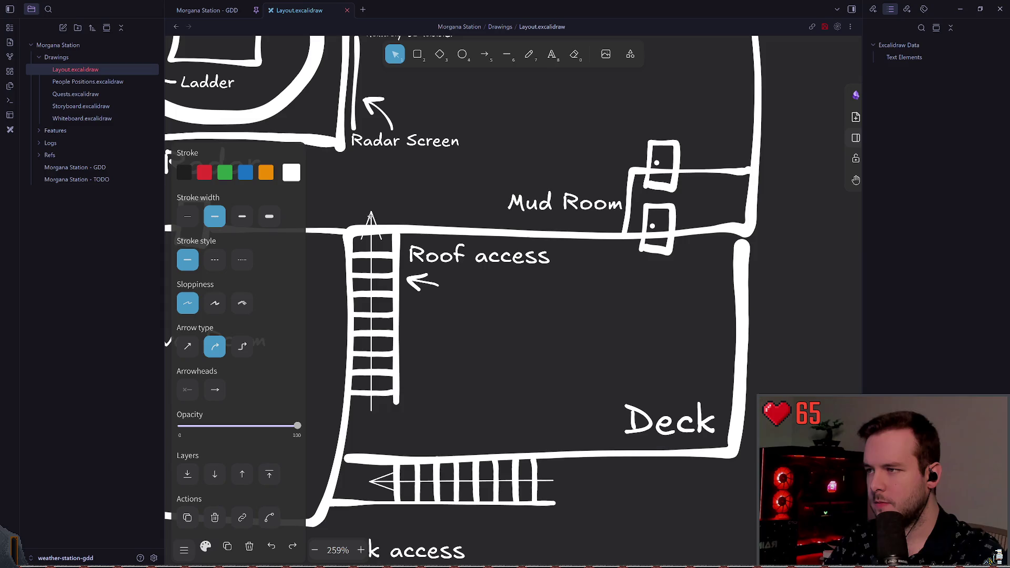
left_click(511, 295)
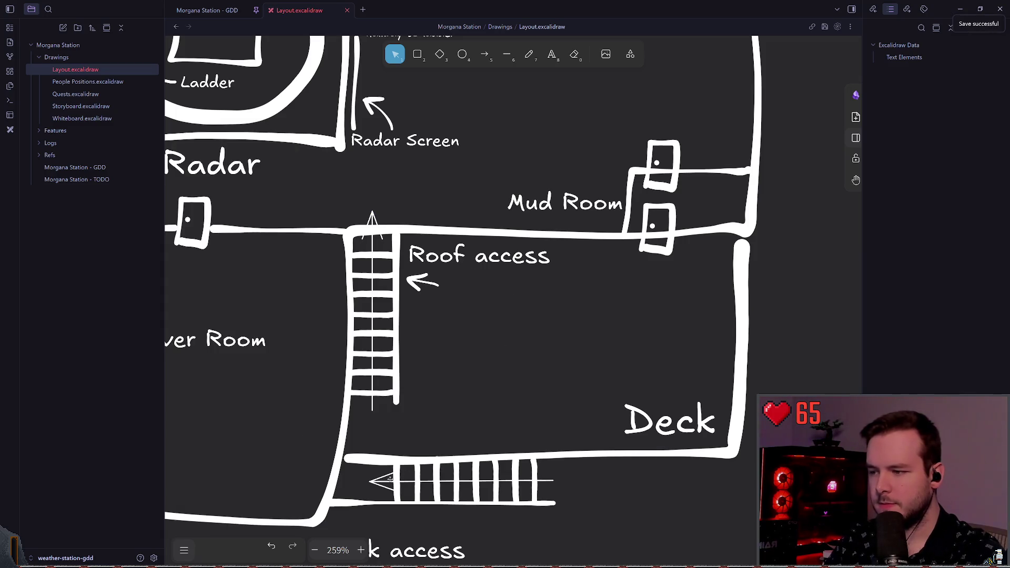
scroll(467, 333, "up", 1)
scroll(467, 333, "left", 1)
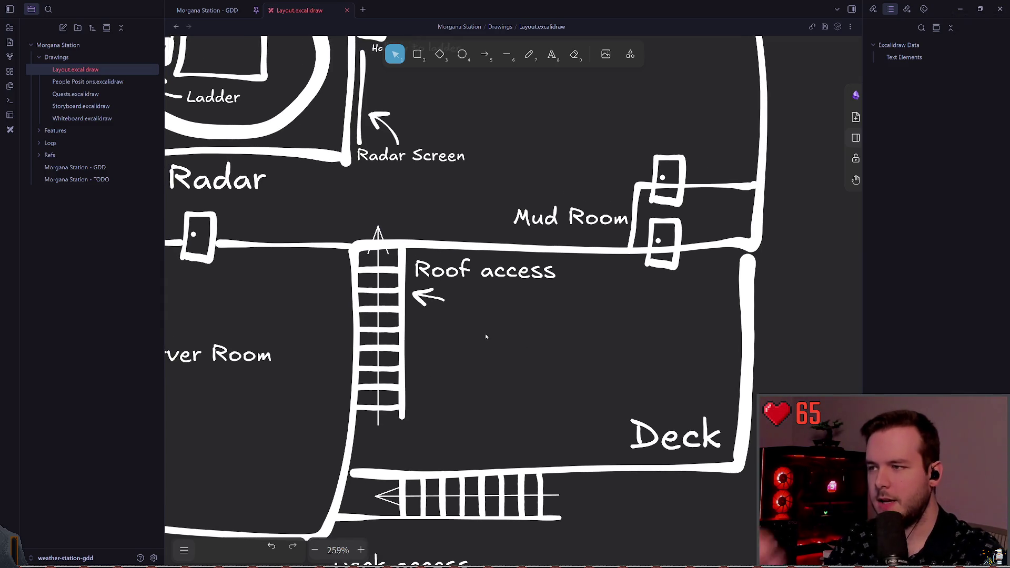
scroll(510, 346, "left", 5)
scroll(510, 346, "up", 1)
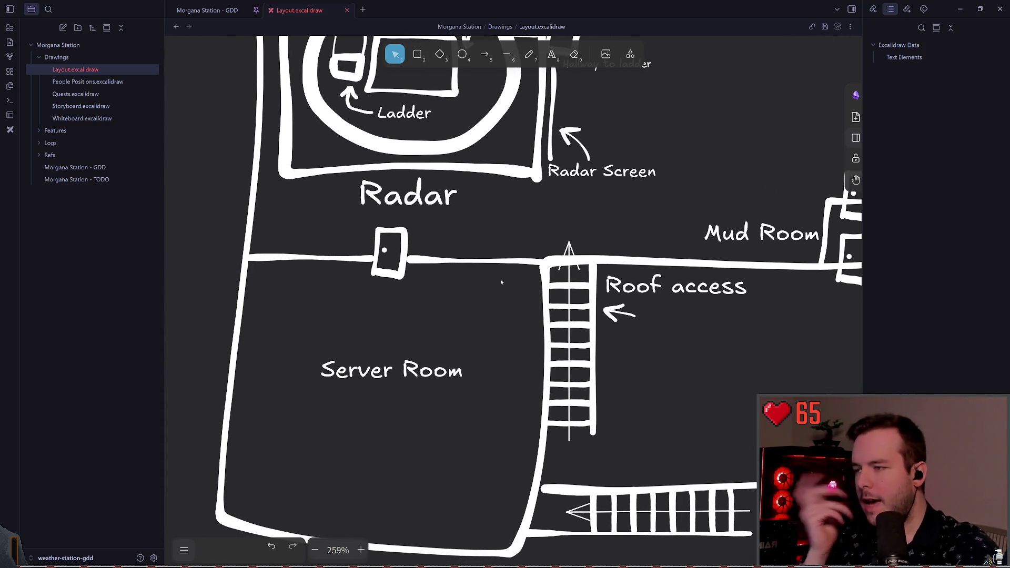
scroll(500, 271, "down", 5)
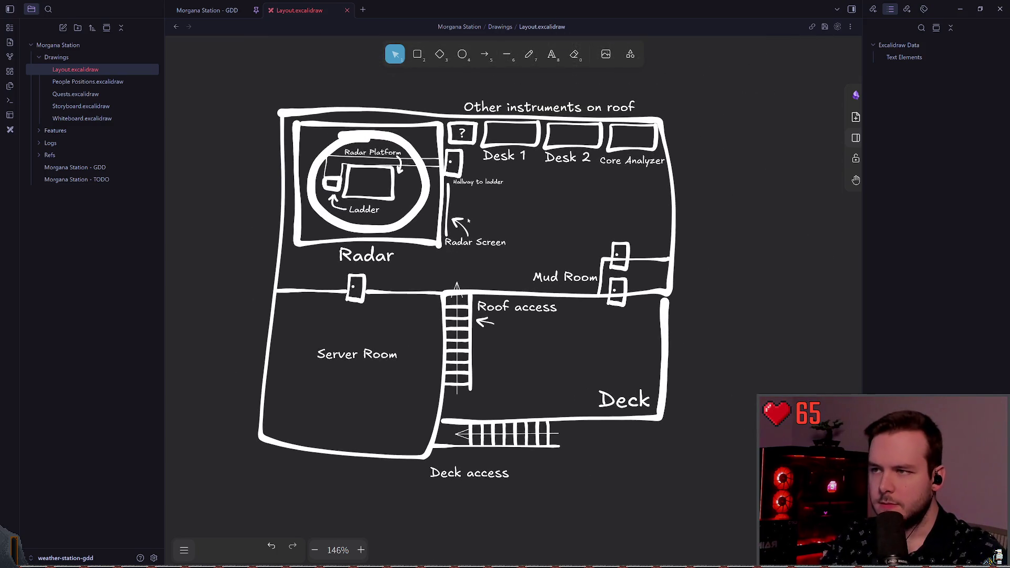
scroll(471, 220, "up", 2)
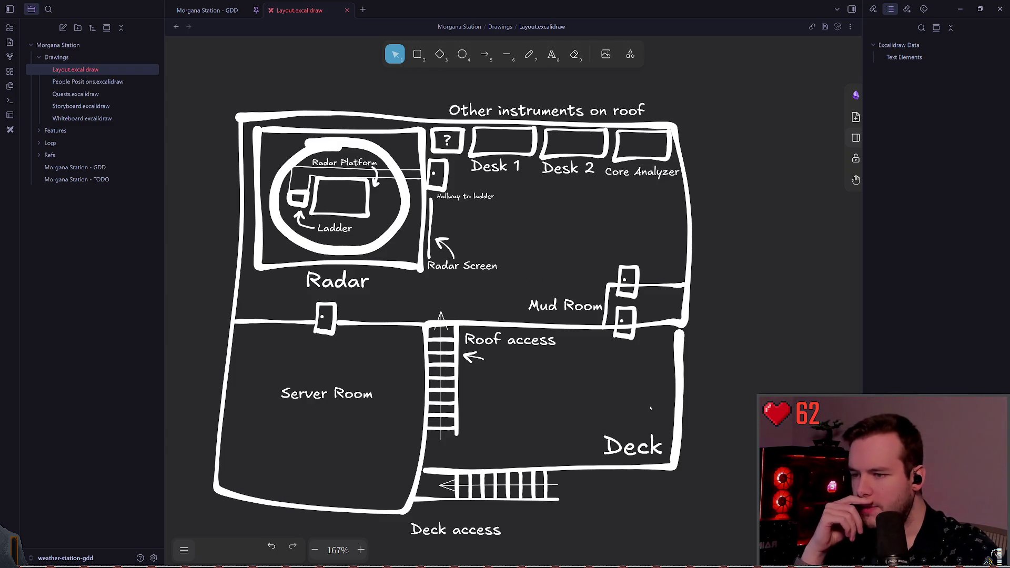
scroll(303, 308, "left", 2)
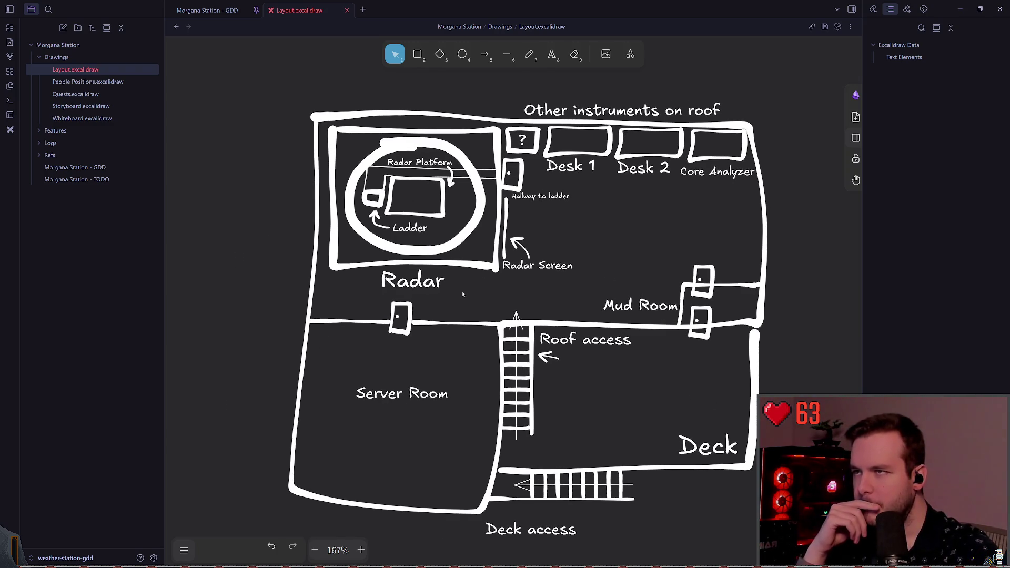
Move the Roof access label and arrow to the right of the Deck
left_click(529, 55)
scroll(497, 228, "left", 2)
scroll(388, 221, "right", 2)
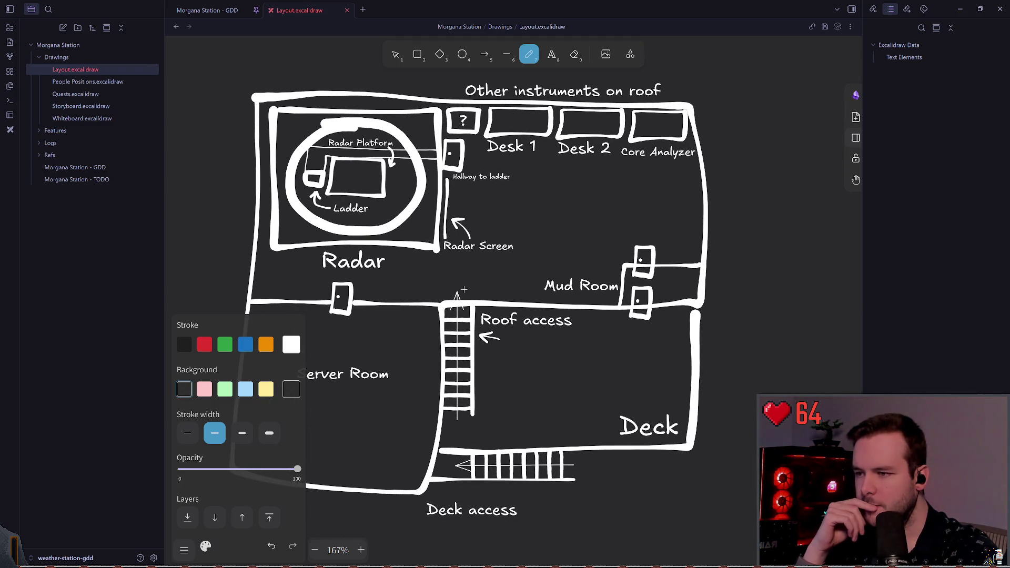
key("v")
scroll(424, 220, "down", 3)
scroll(424, 220, "right", 2)
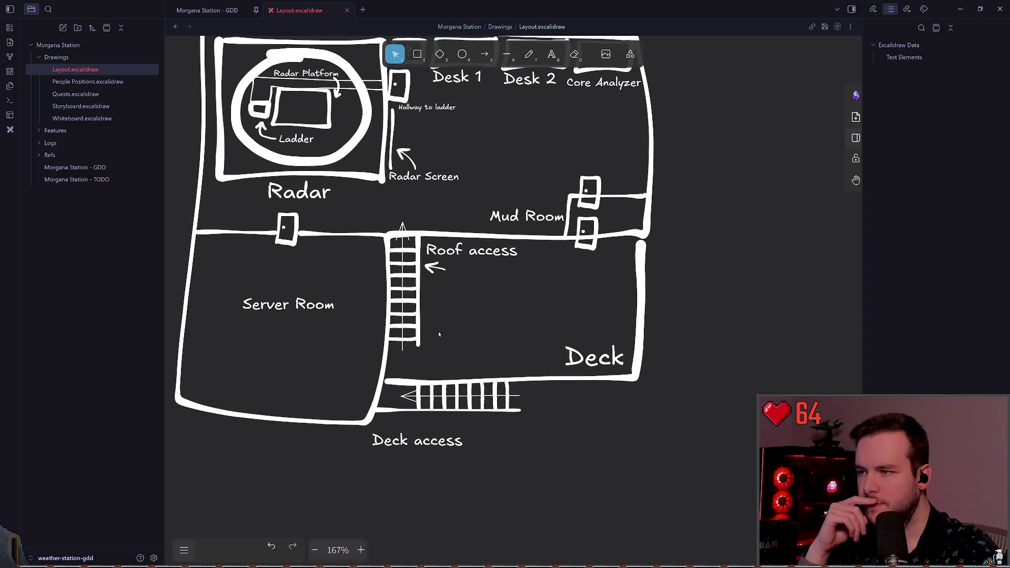
mouse_move(455, 369)
left_mouse_down()
mouse_move(400, 294)
mouse_move(383, 218)
left_mouse_up()
left_click(519, 352)
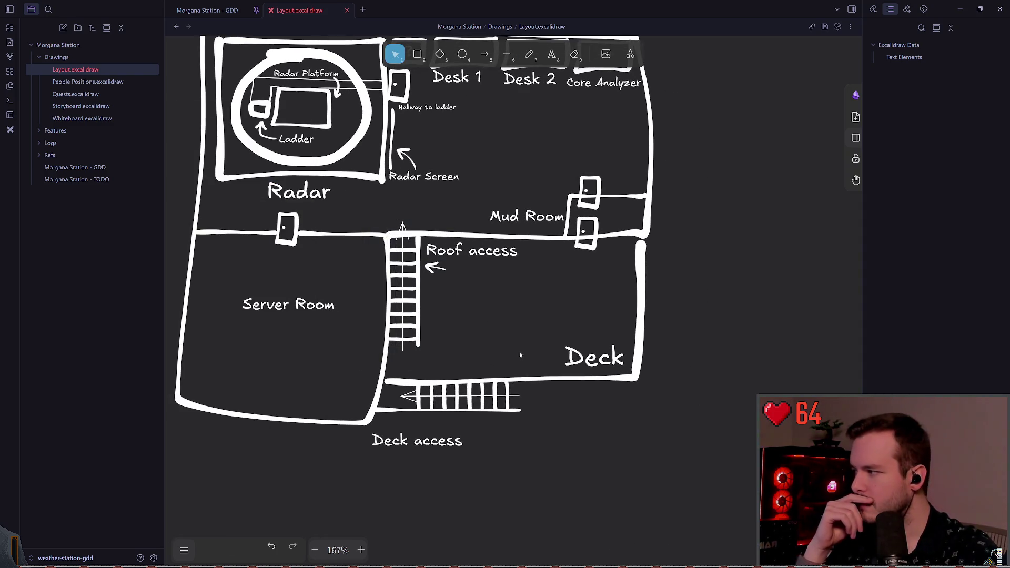
left_click_drag(519, 299, 428, 244)
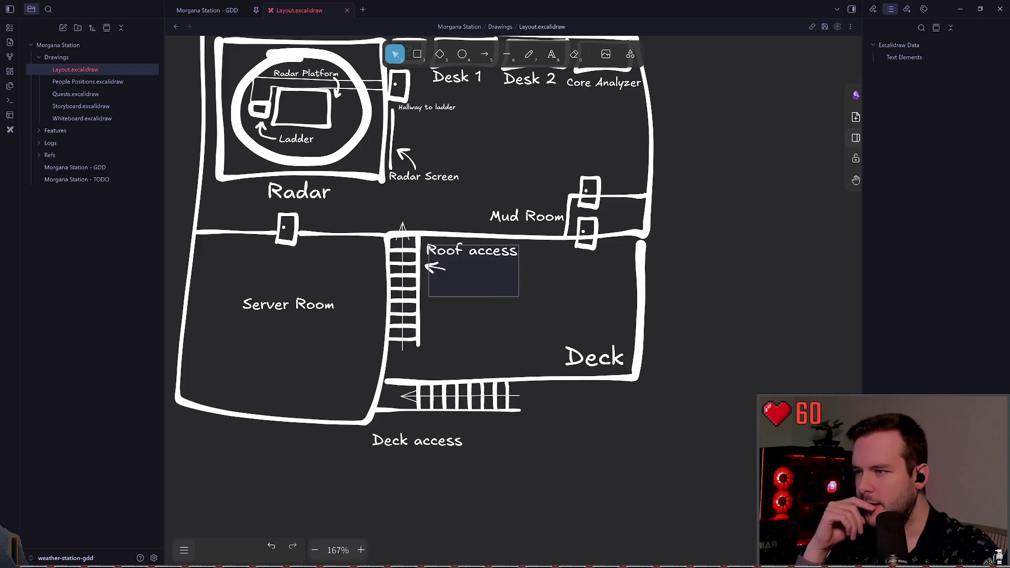
left_click_drag(564, 299, 419, 229)
mouse_move(468, 260)
left_mouse_down()
mouse_move(483, 364)
mouse_move(752, 315)
left_mouse_up()
left_click(465, 352)
Flip the roof ladder vertically and place it along the Deck's top wall
mouse_move(456, 355)
left_mouse_down()
mouse_move(358, 221)
mouse_move(473, 241)
mouse_move(402, 267)
mouse_move(388, 299)
left_mouse_up()
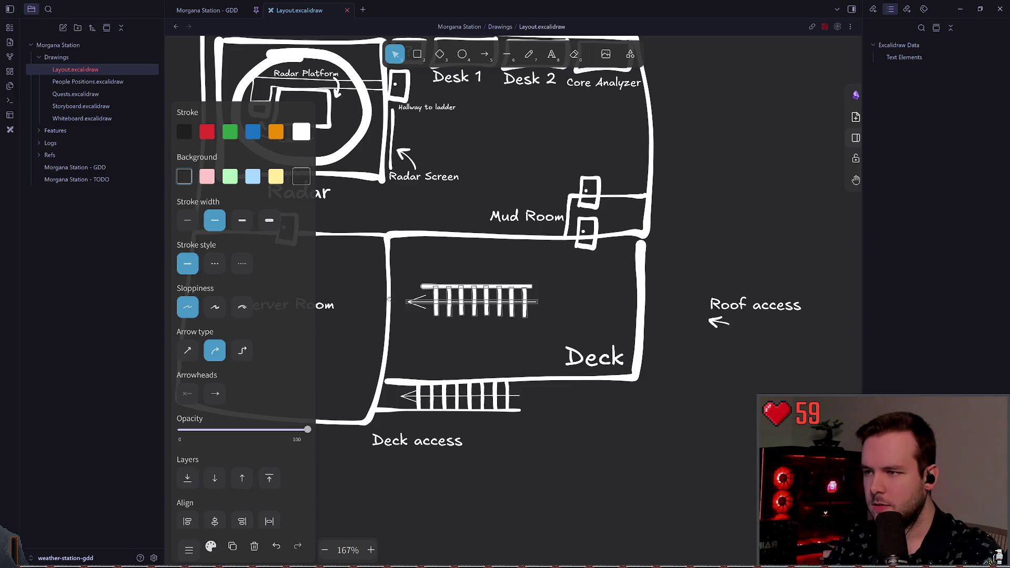
right_click(471, 297)
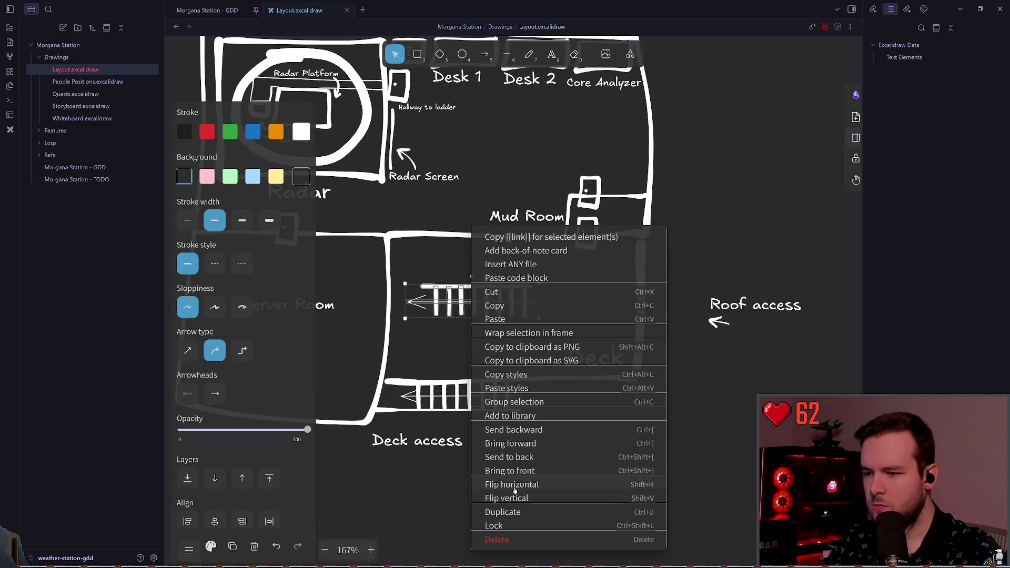
left_click(511, 484)
key("ctrl+z")
right_click(471, 310)
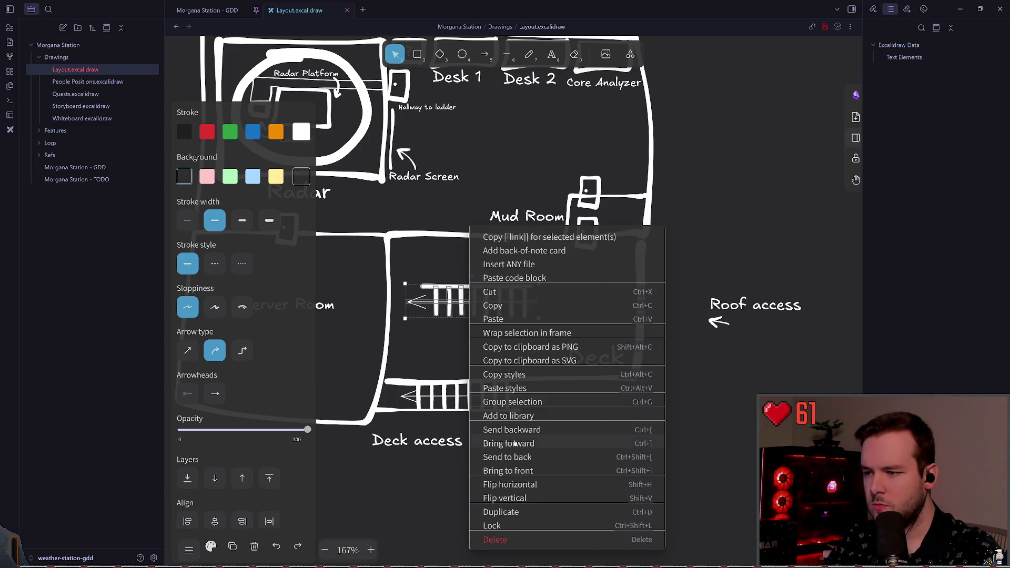
left_click(511, 494)
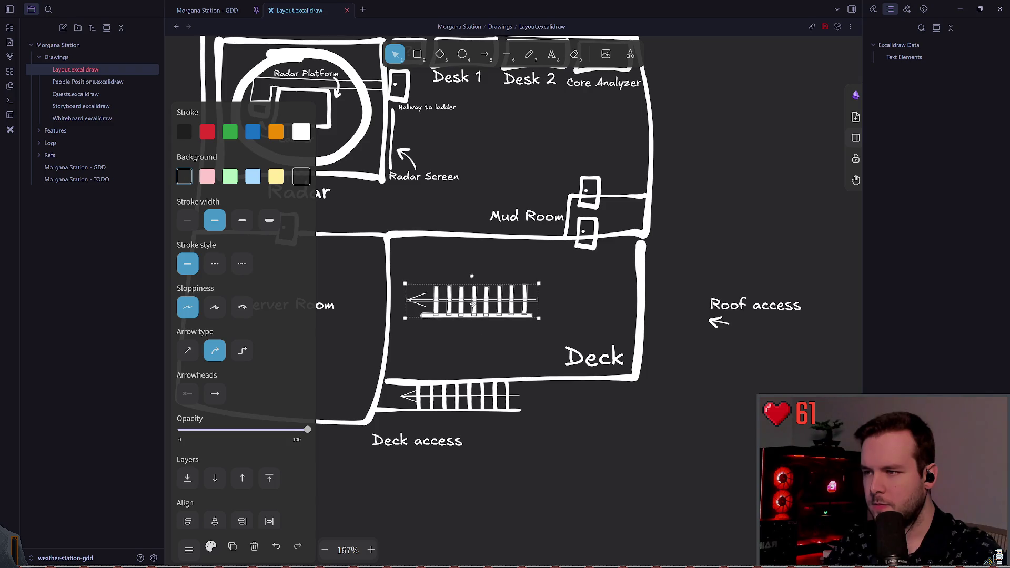
mouse_move(472, 304)
left_mouse_down()
mouse_move(463, 266)
mouse_move(439, 254)
left_mouse_up()
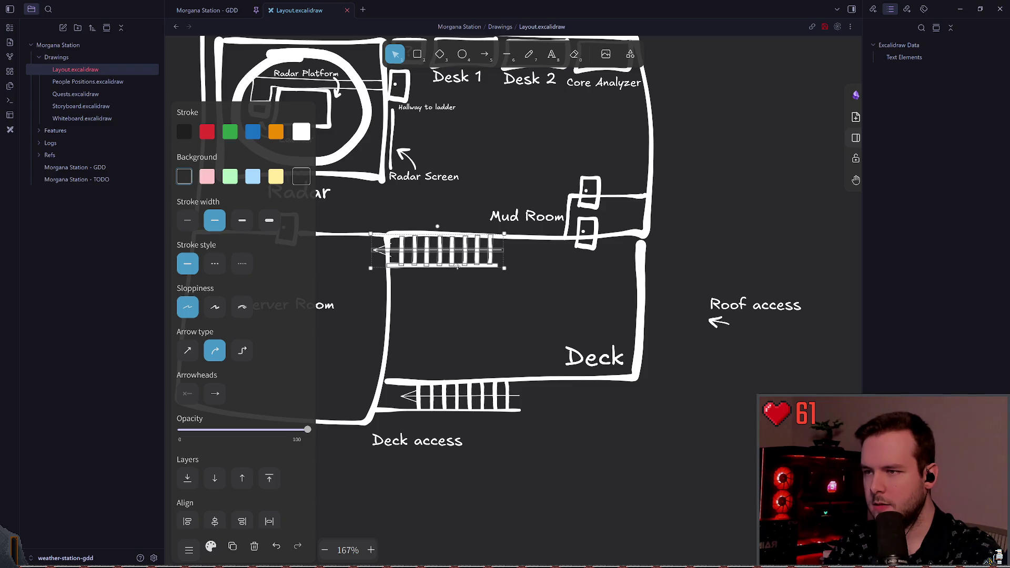
left_click(593, 470)
scroll(579, 410, "right", 3)
Move and flip the deck access ladder, placing it along the Deck's right wall
scroll(409, 320, "up", 3)
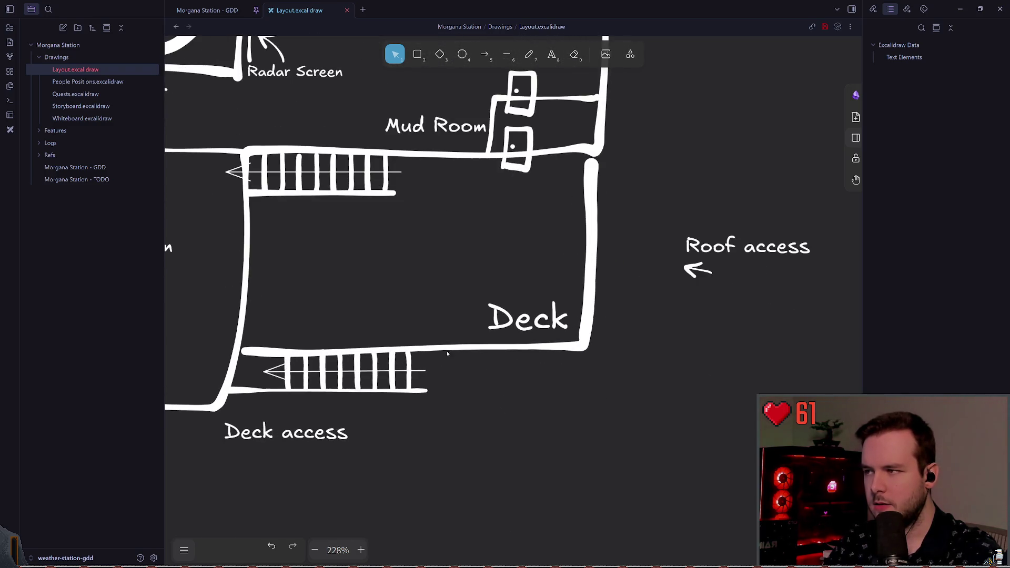
left_click(421, 390)
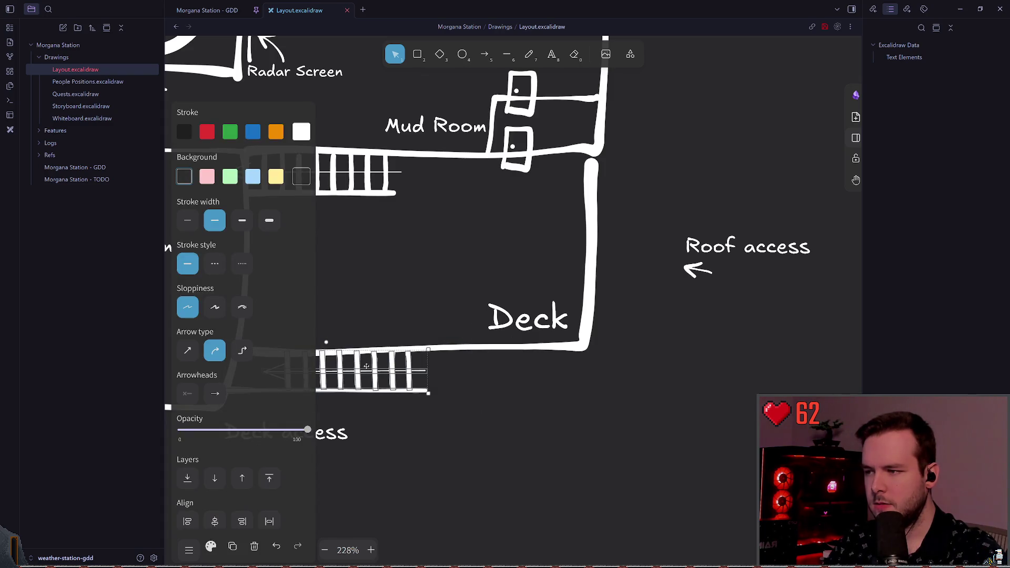
left_click_drag(367, 367, 547, 410)
right_click(636, 413)
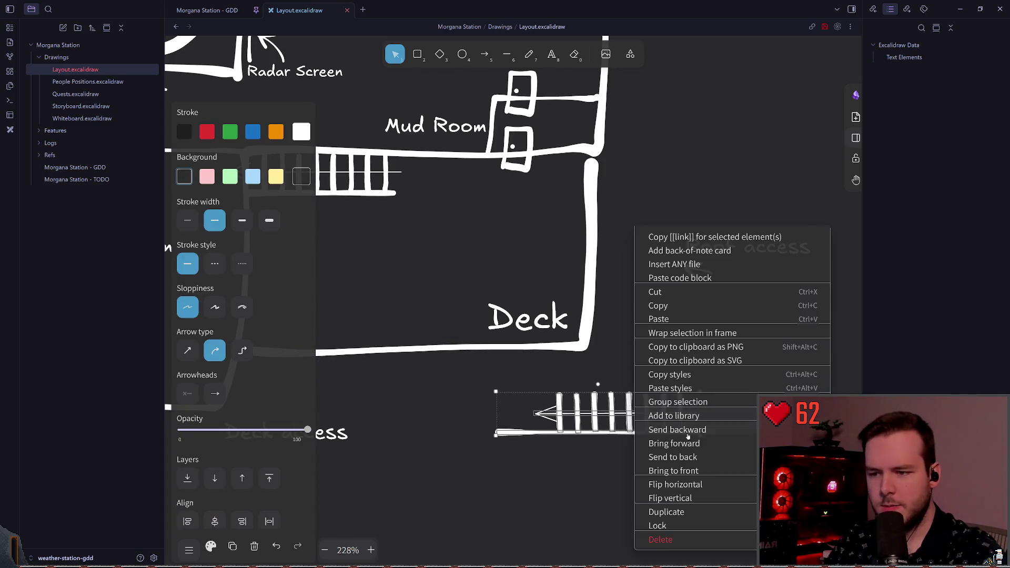
left_click(688, 497)
mouse_move(590, 404)
left_mouse_down()
mouse_move(605, 406)
mouse_move(681, 181)
mouse_move(642, 335)
mouse_move(684, 332)
mouse_move(687, 348)
mouse_move(637, 288)
mouse_move(621, 246)
mouse_move(614, 254)
left_mouse_up()
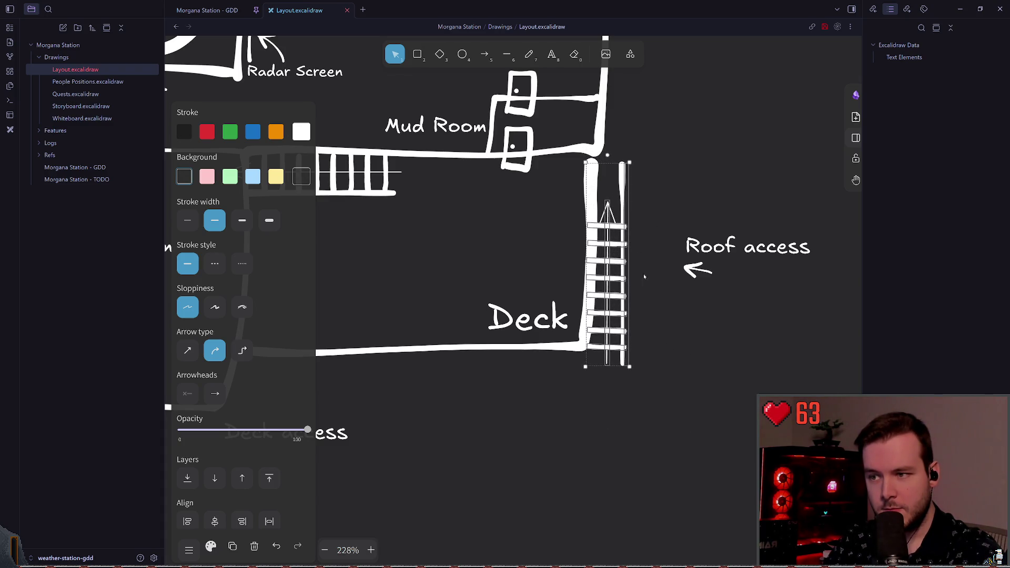
left_click(649, 207)
Shrink the Deck outline by raising its bottom edge and move the Deck label below the wall
scroll(652, 237, "left", 2)
left_click(490, 345)
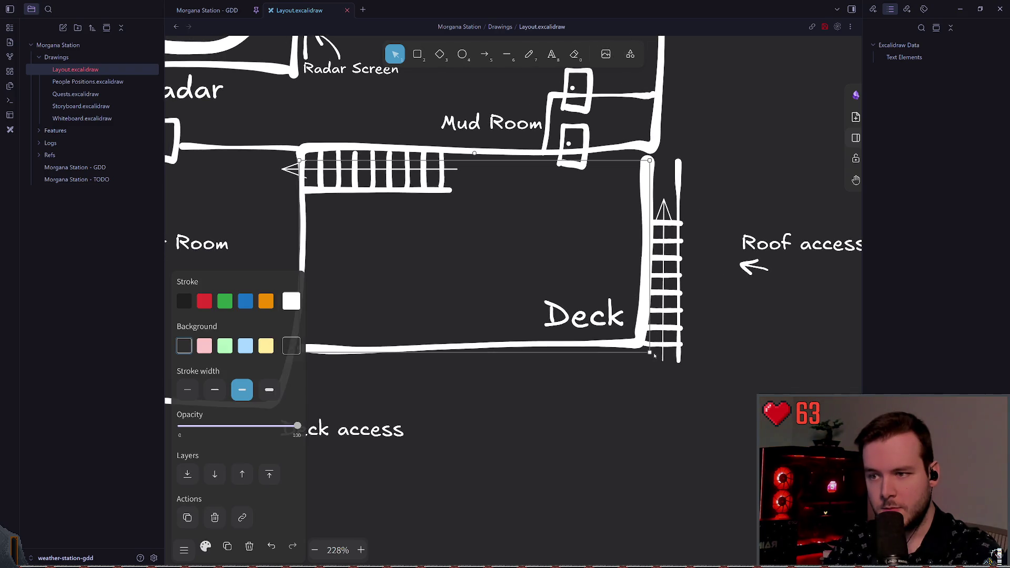
mouse_move(655, 357)
left_mouse_down()
mouse_move(605, 331)
mouse_move(629, 334)
mouse_move(647, 362)
mouse_move(650, 352)
left_mouse_up()
mouse_move(585, 351)
left_mouse_down()
mouse_move(585, 227)
mouse_move(583, 240)
left_mouse_up()
left_click(559, 296)
mouse_move(559, 296)
left_mouse_down()
mouse_move(341, 214)
mouse_move(340, 253)
mouse_move(354, 266)
left_mouse_up()
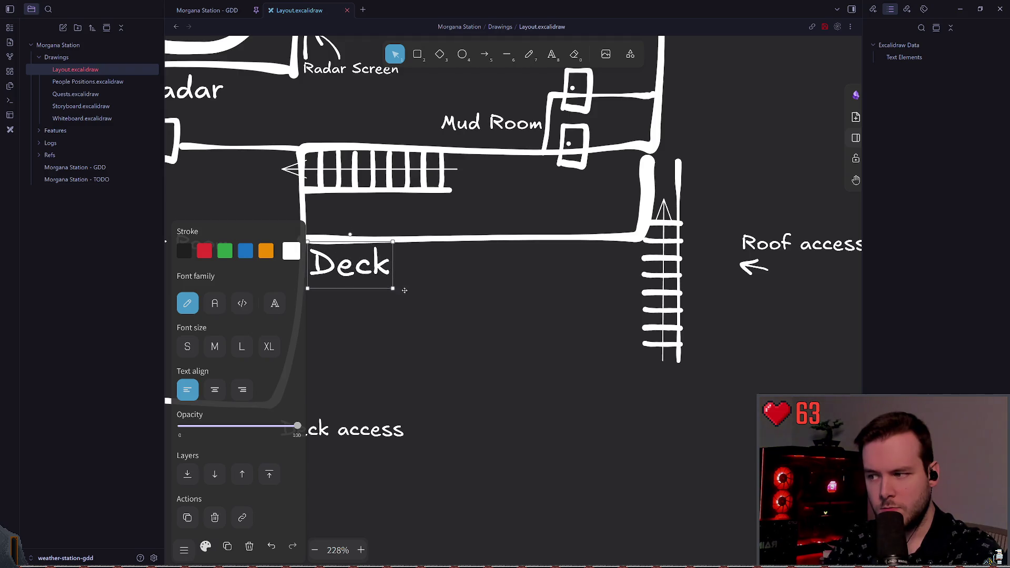
Move the Deck access label beside the ladder
mouse_move(344, 422)
left_mouse_down()
mouse_move(495, 287)
mouse_move(717, 260)
mouse_move(758, 155)
left_mouse_up()
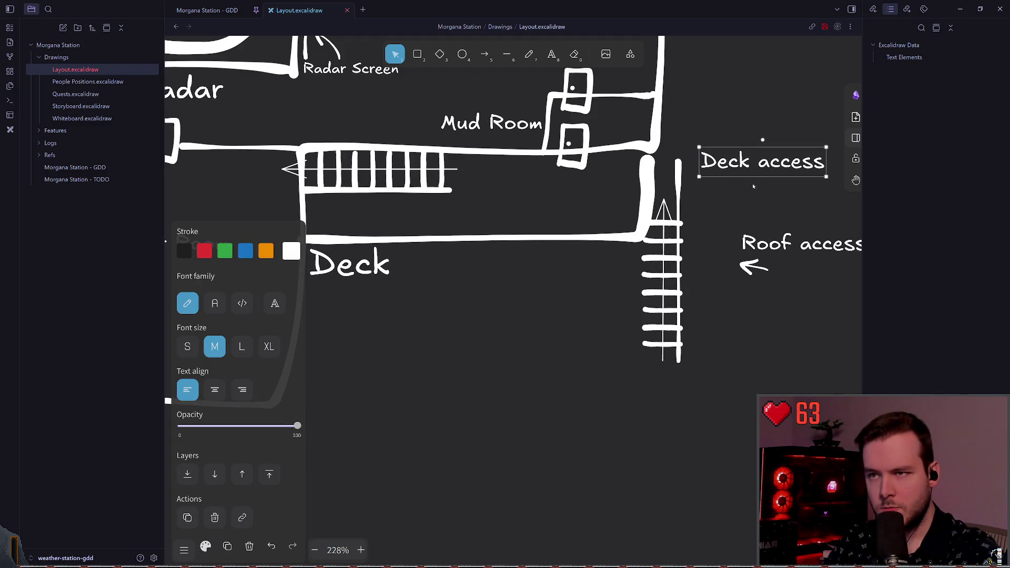
scroll(758, 154, "up", 2)
mouse_move(711, 216)
left_mouse_down()
mouse_move(684, 208)
mouse_move(699, 233)
mouse_move(513, 315)
left_mouse_up()
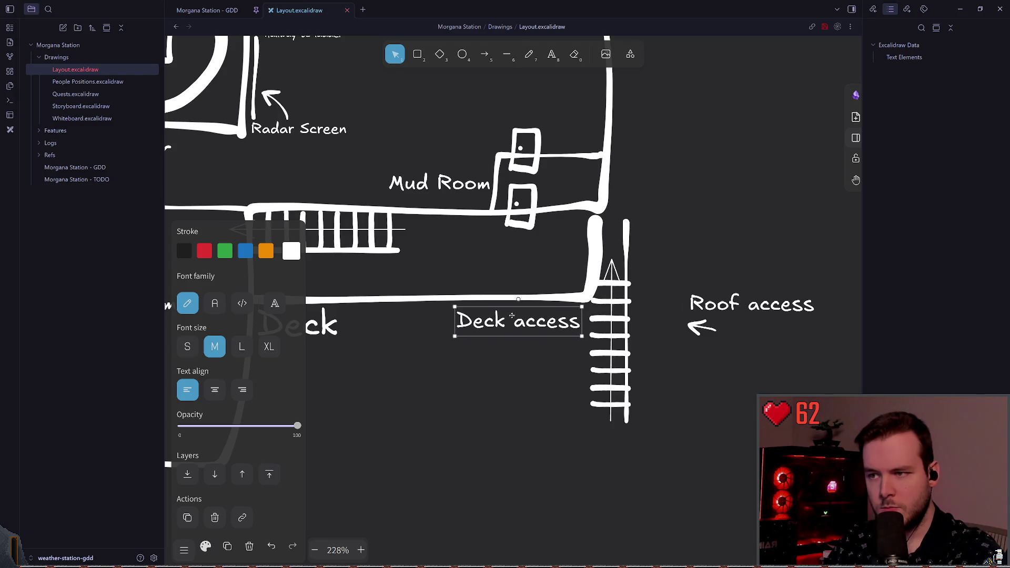
left_click(632, 432)
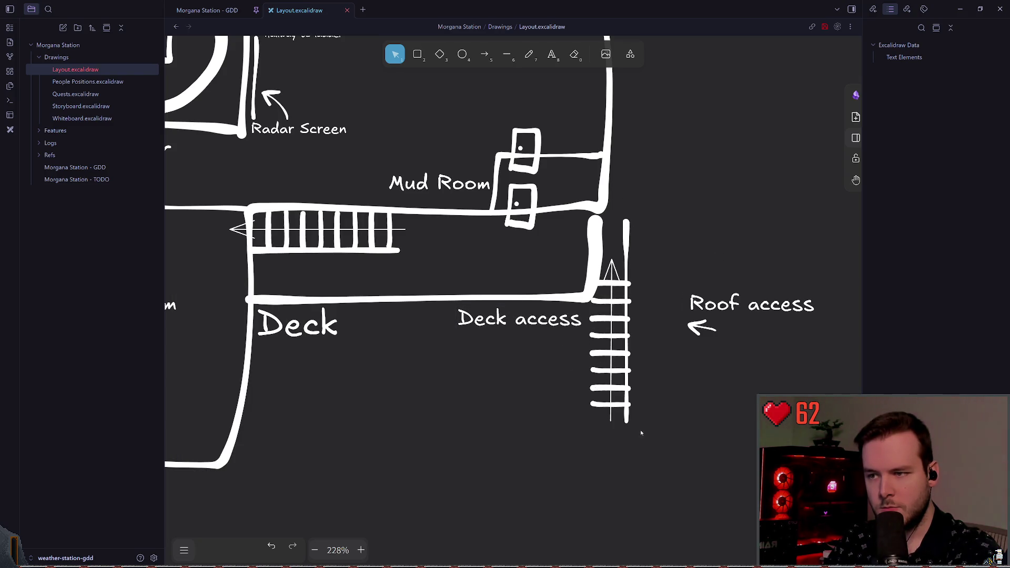
Nudge the ladder slightly right and adjust its length
left_click_drag(640, 433, 590, 210)
left_click_drag(629, 299, 632, 301)
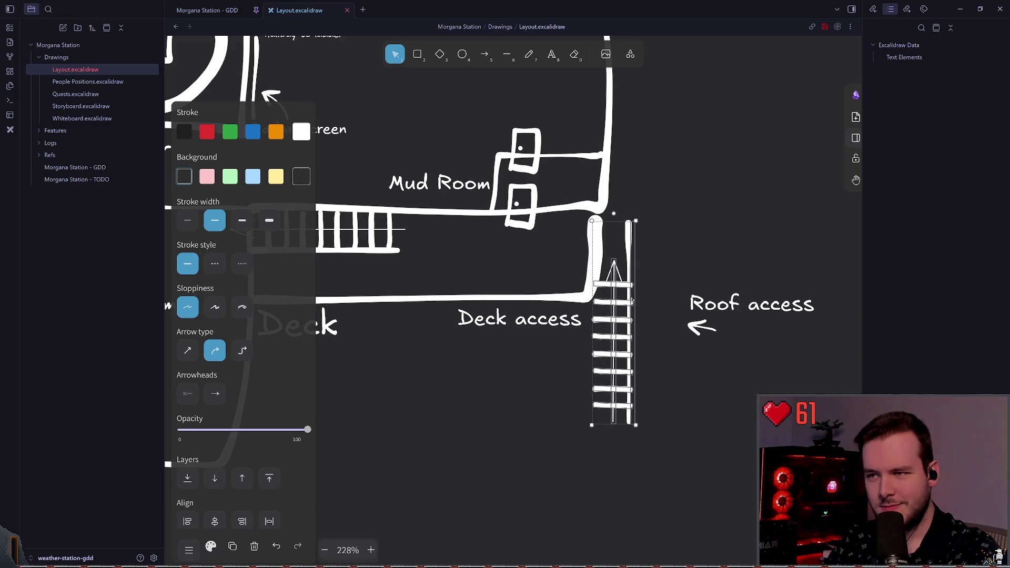
mouse_move(617, 425)
left_mouse_down()
mouse_move(617, 388)
mouse_move(617, 423)
left_mouse_up()
left_click(653, 244)
Try shortening the vertical line beside the ladder, then undo to keep it full length
left_click(627, 235)
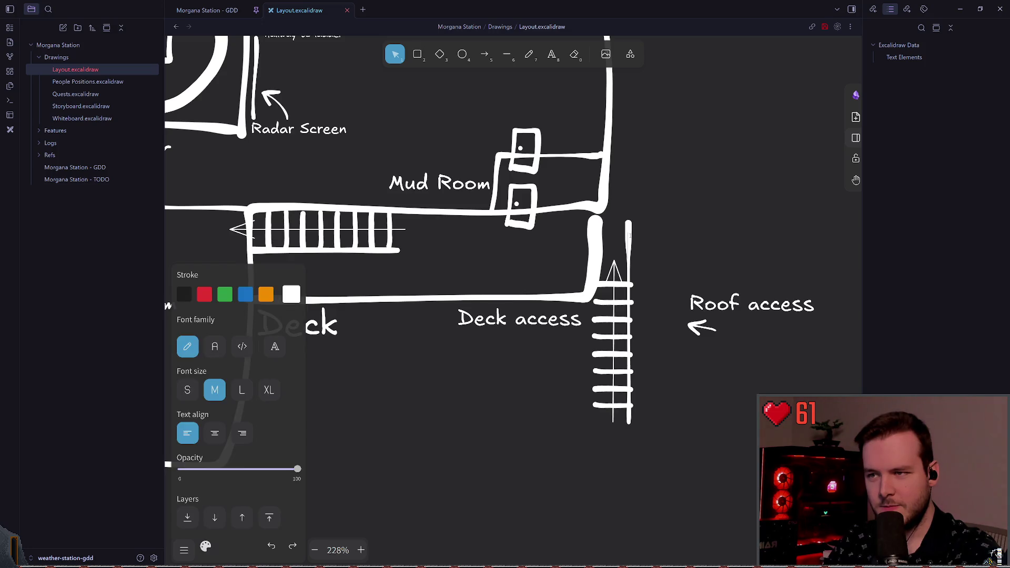
left_click(661, 228)
left_click(631, 235)
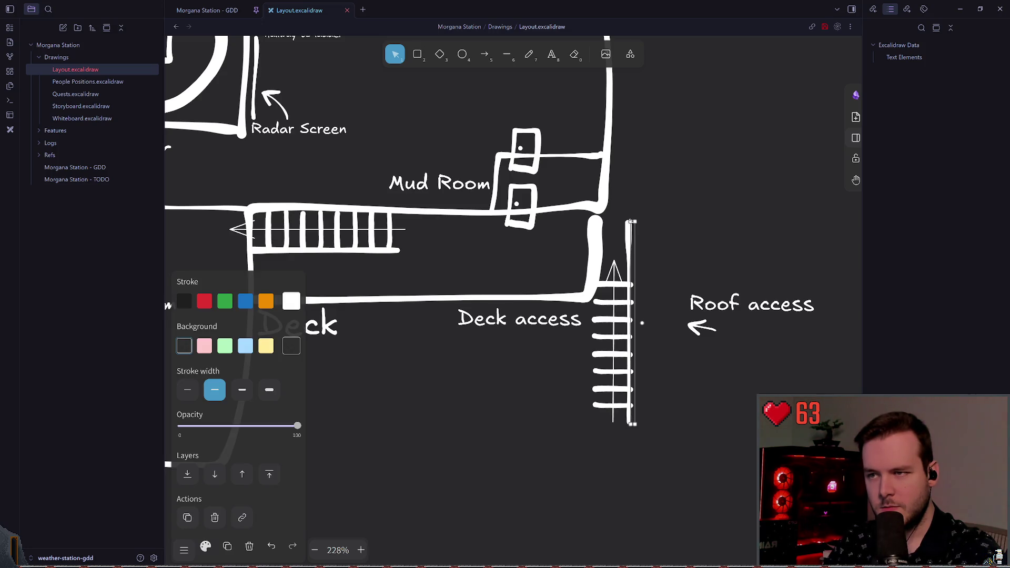
left_click_drag(631, 222, 635, 245)
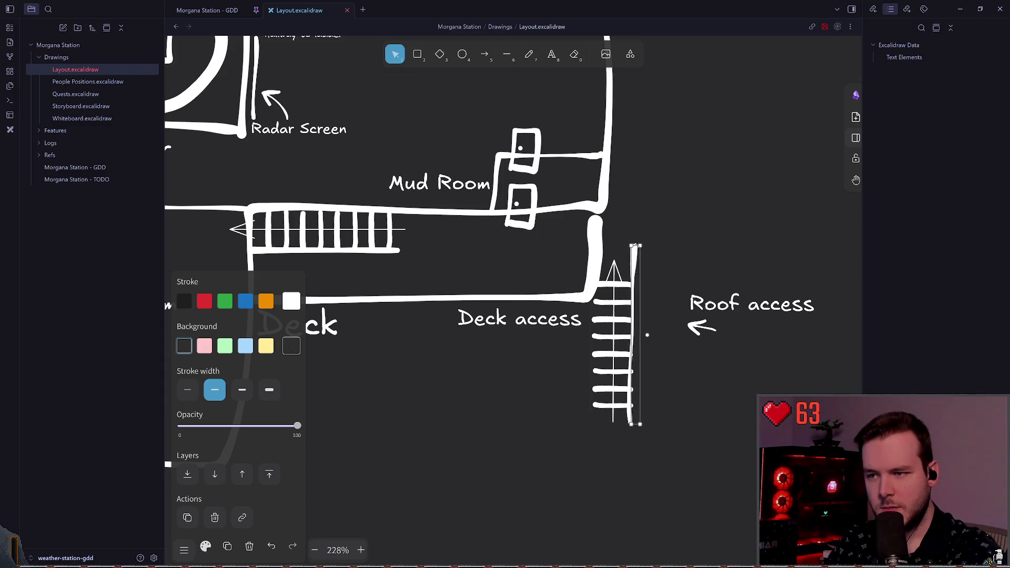
key("ctrl+z")
left_click(670, 286)
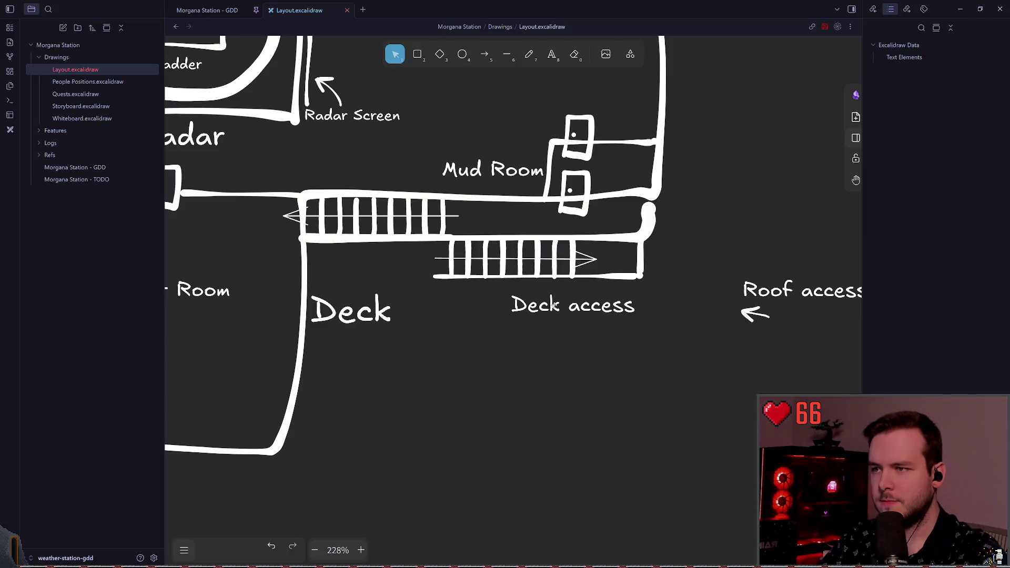
Move the Roof access label up toward the roof stairs
scroll(673, 277, "up", 2)
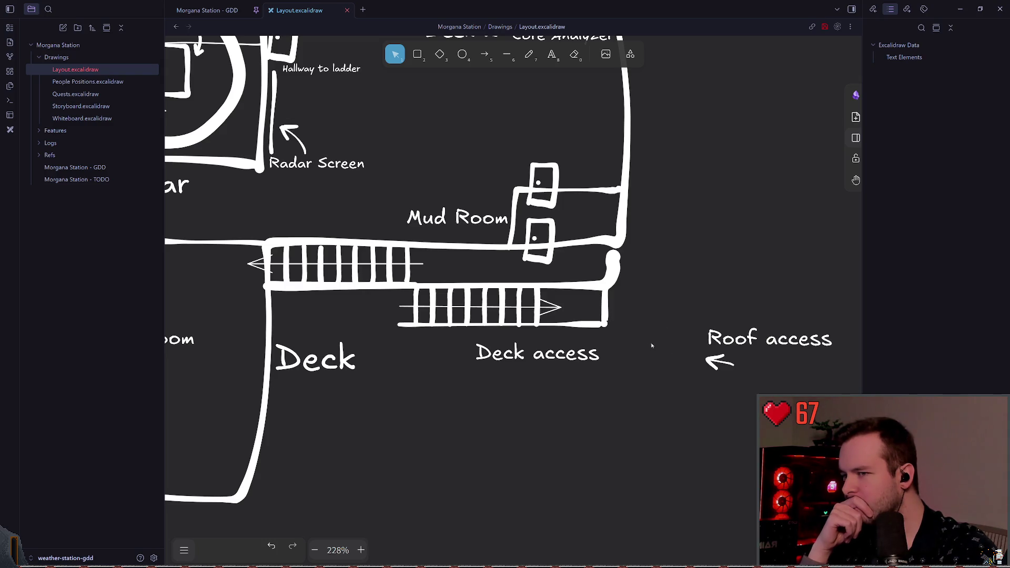
left_click_drag(634, 336, 351, 283)
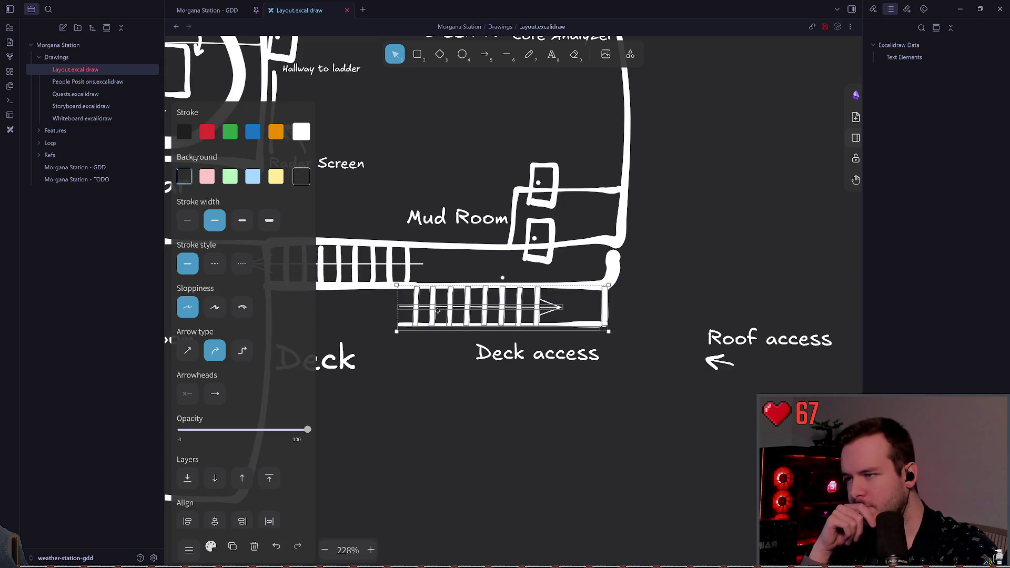
left_click(663, 408)
mouse_move(663, 409)
left_mouse_down()
mouse_move(824, 320)
mouse_move(349, 298)
left_mouse_up()
left_click(665, 277)
left_click(781, 330)
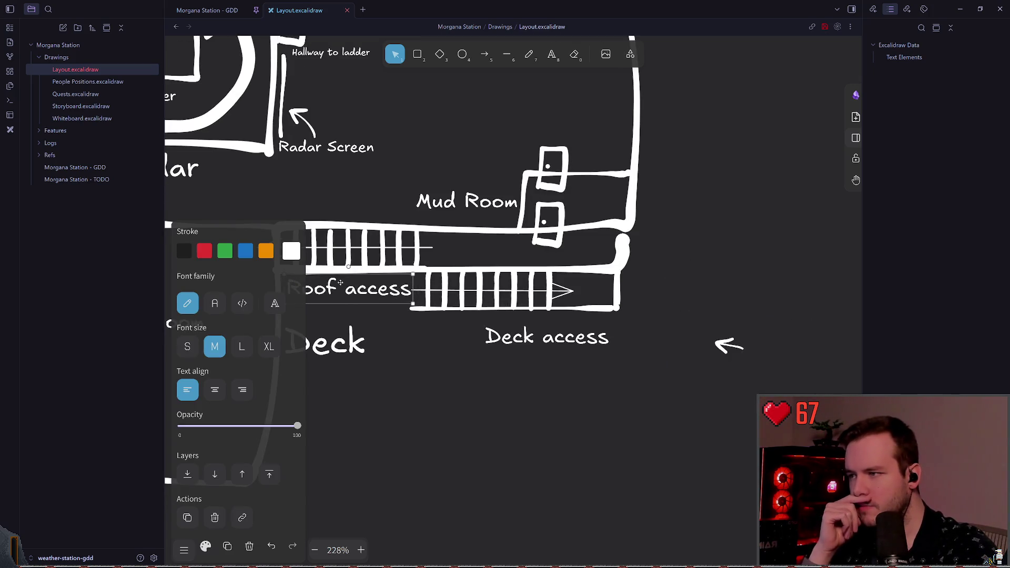
scroll(445, 298, "left", 5)
mouse_move(446, 298)
left_mouse_down()
mouse_move(373, 277)
mouse_move(440, 295)
mouse_move(451, 295)
mouse_move(447, 280)
left_mouse_up()
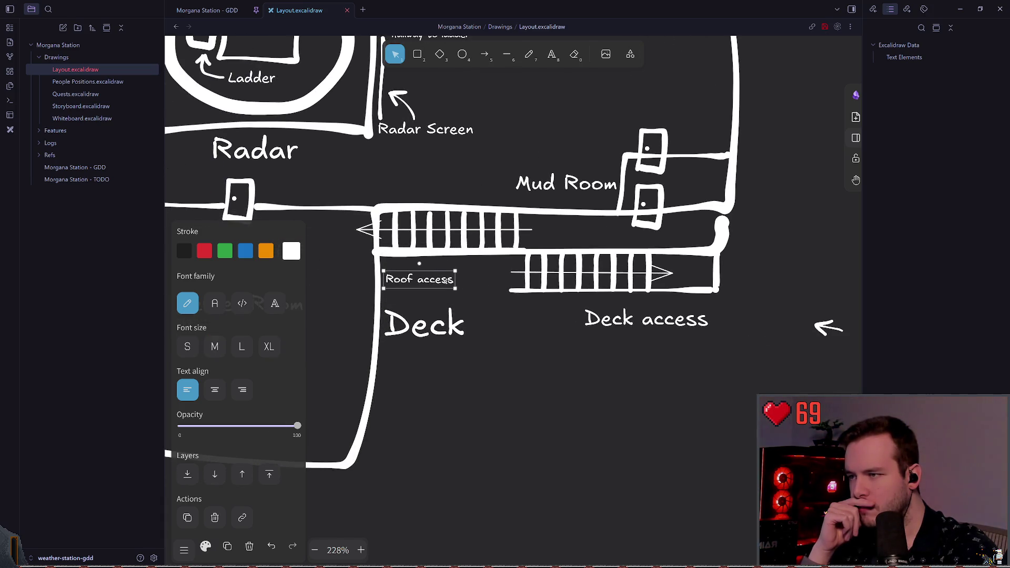
left_click(534, 319)
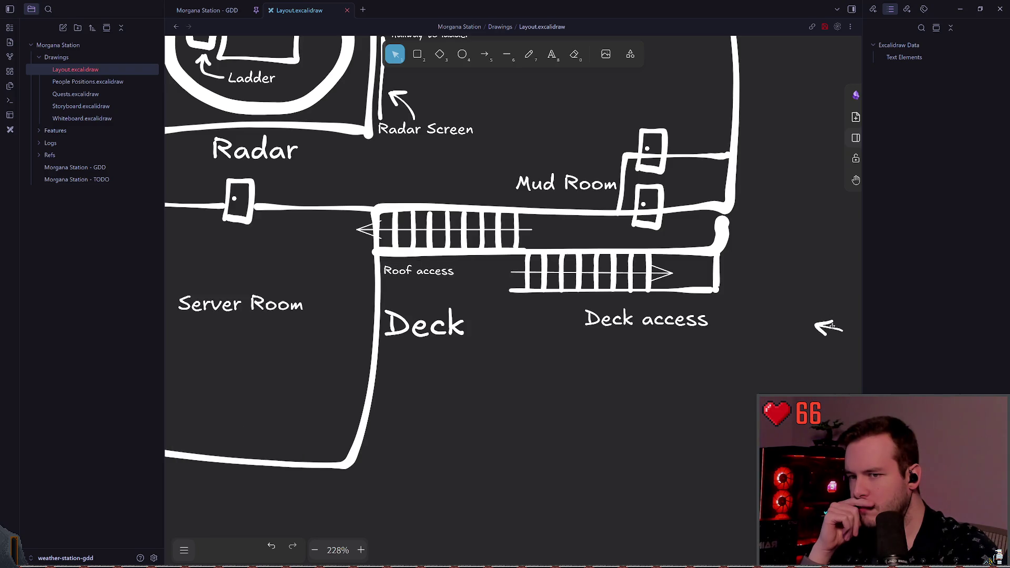
Delete the arrow pointing at the Roof access label
left_click(829, 327)
mouse_move(829, 311)
left_mouse_down()
mouse_move(840, 316)
mouse_move(462, 270)
mouse_move(483, 273)
left_mouse_up()
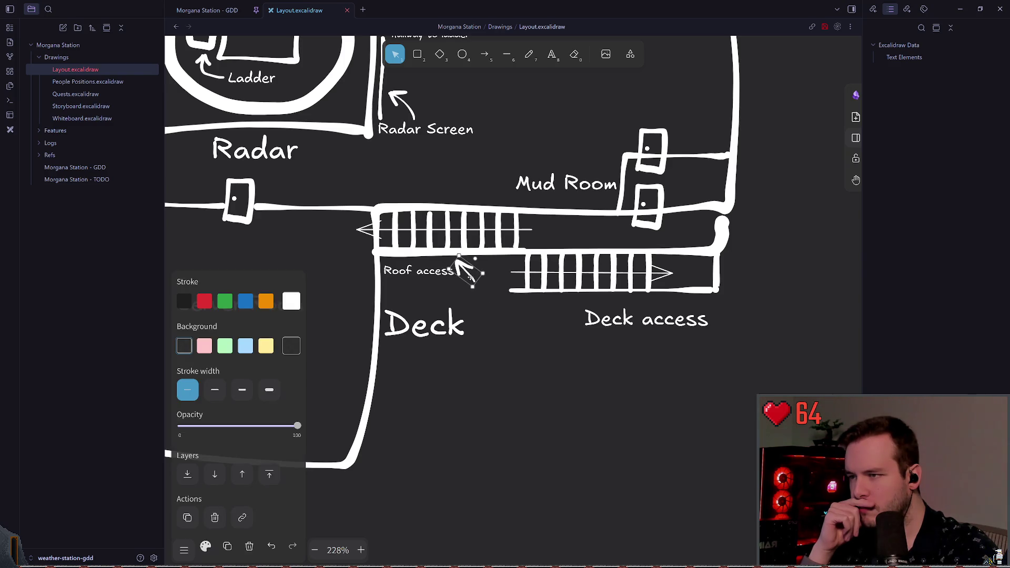
left_click(476, 296)
left_click(421, 271)
left_click(463, 271)
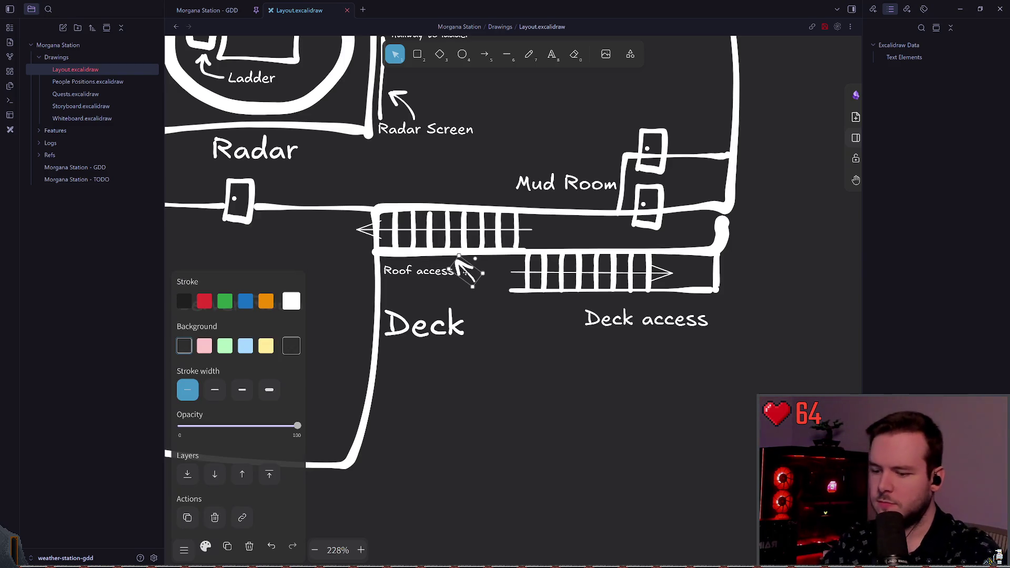
key("Delete")
Nudge Roof access under the upper stairs and shrink the Deck access label
left_click(420, 281)
left_click_drag(421, 280, 418, 274)
left_click_drag(562, 349, 600, 356)
mouse_move(631, 321)
left_mouse_down()
mouse_move(572, 305)
mouse_move(599, 322)
left_mouse_up()
left_click_drag(678, 335, 648, 310)
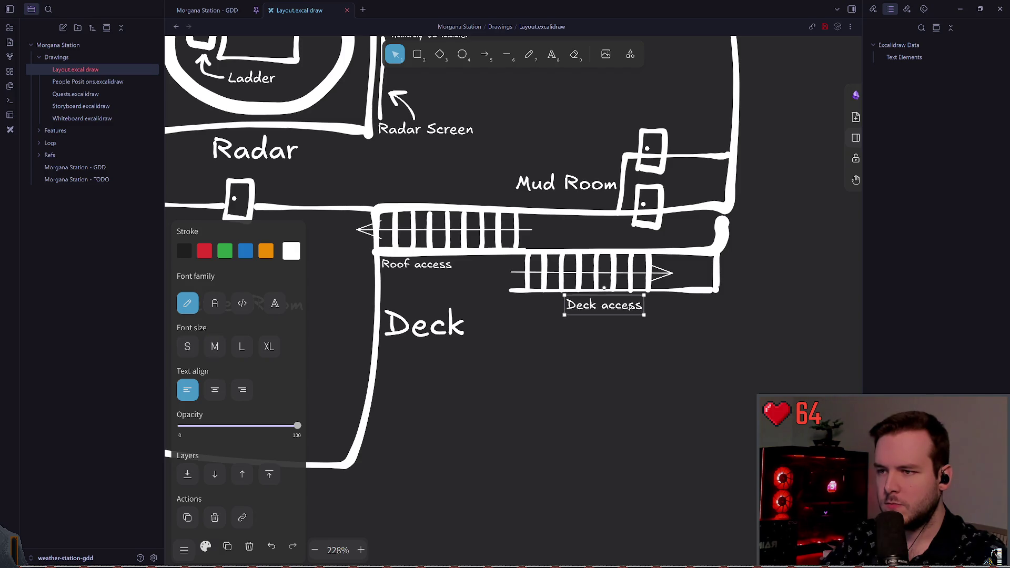
left_click(564, 339)
Delete the large Deck label and place Deck access under the stairs' right end
scroll(485, 348, "up", 2, "ctrl")
scroll(486, 348, "up", 1)
scroll(485, 348, "left", 1)
mouse_move(335, 378)
left_mouse_down()
mouse_move(546, 435)
mouse_move(759, 305)
mouse_move(755, 326)
left_mouse_up()
key("Delete")
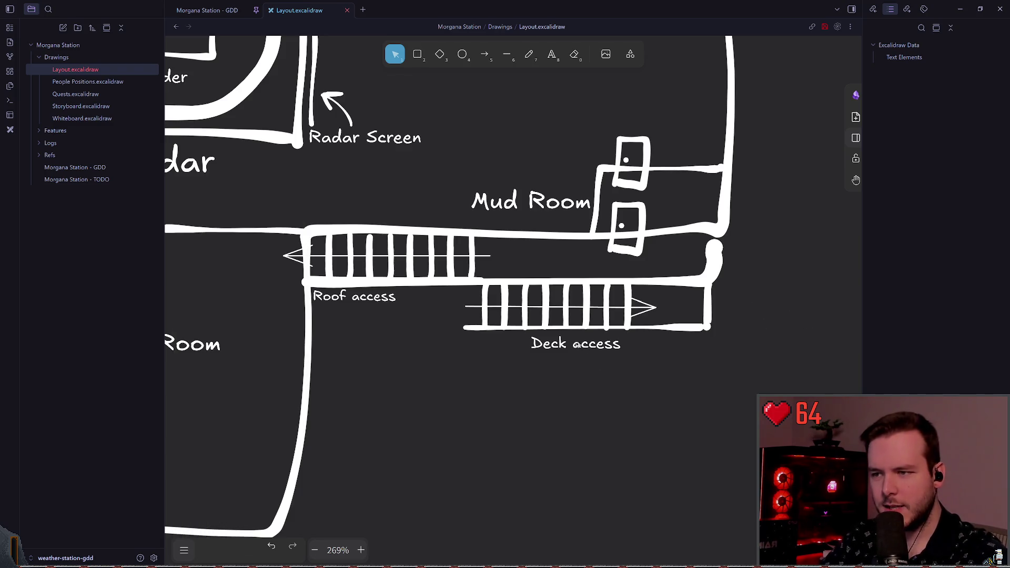
left_click_drag(577, 345, 654, 344)
left_click(646, 375)
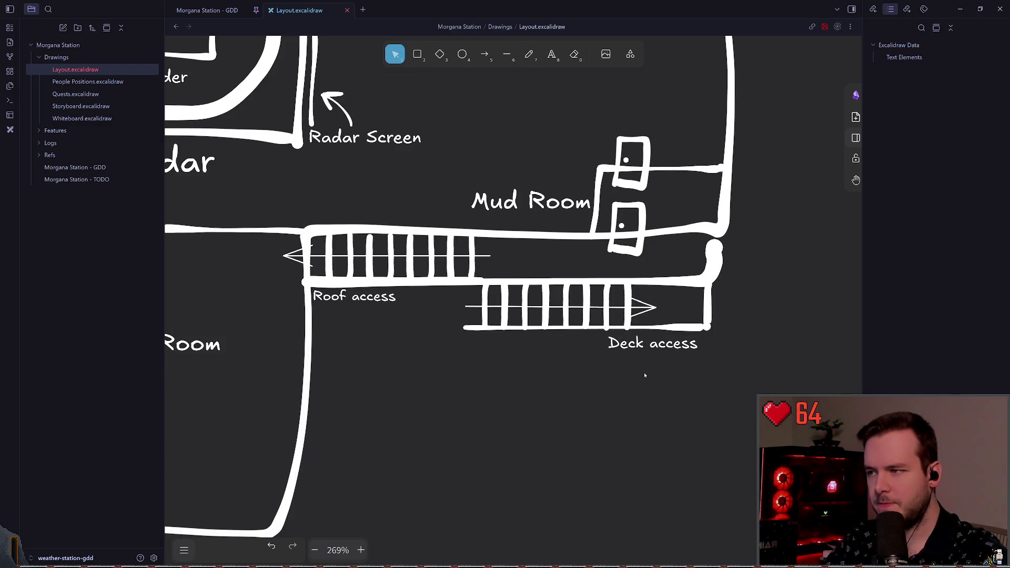
scroll(642, 377, "up", 1)
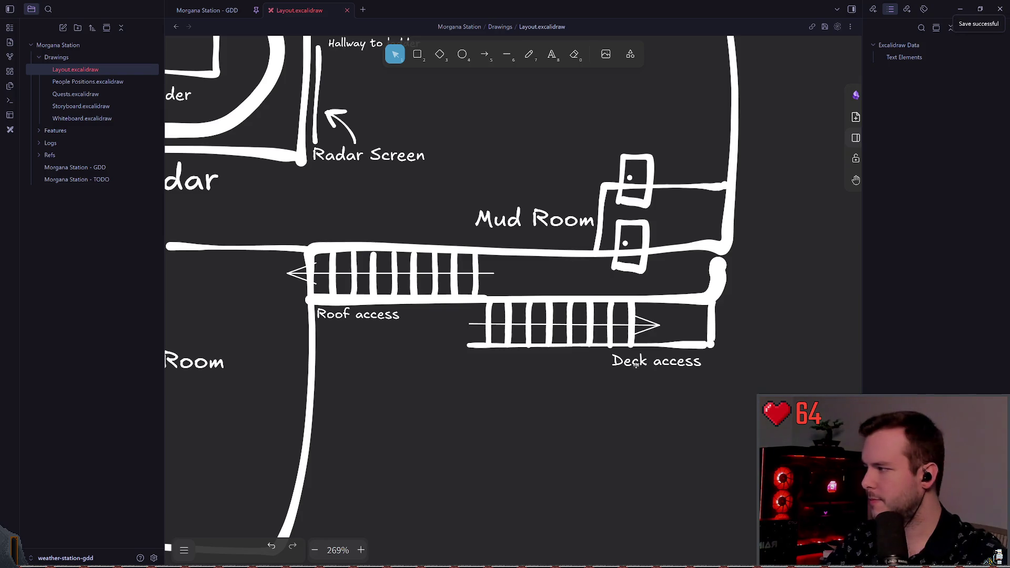
Pan around the plan and save the drawing with Ctrl+S
scroll(640, 364, "up", 1)
scroll(555, 376, "down", 2)
scroll(550, 373, "left", 3)
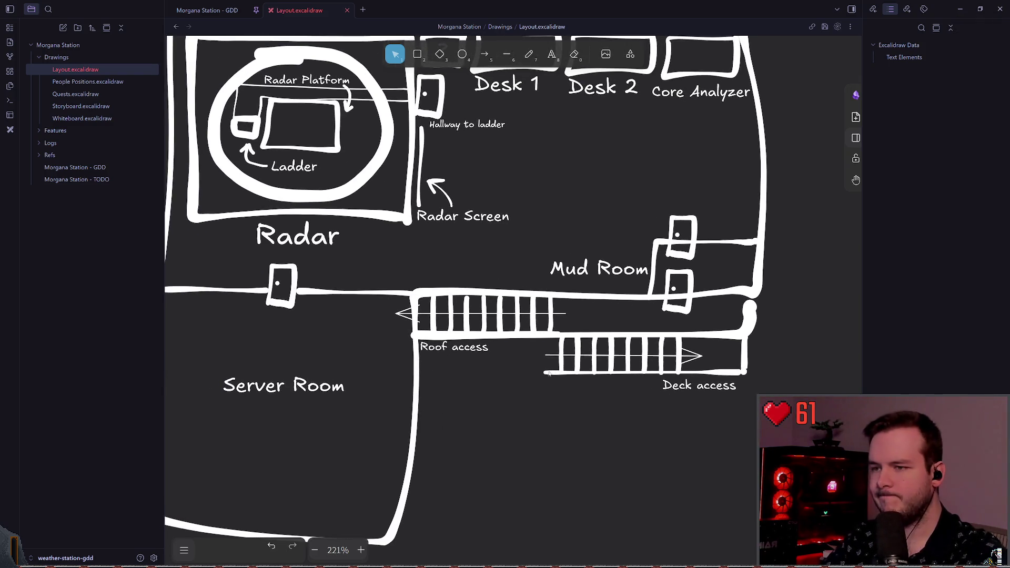
scroll(636, 374, "right", 1)
scroll(605, 379, "up", 1)
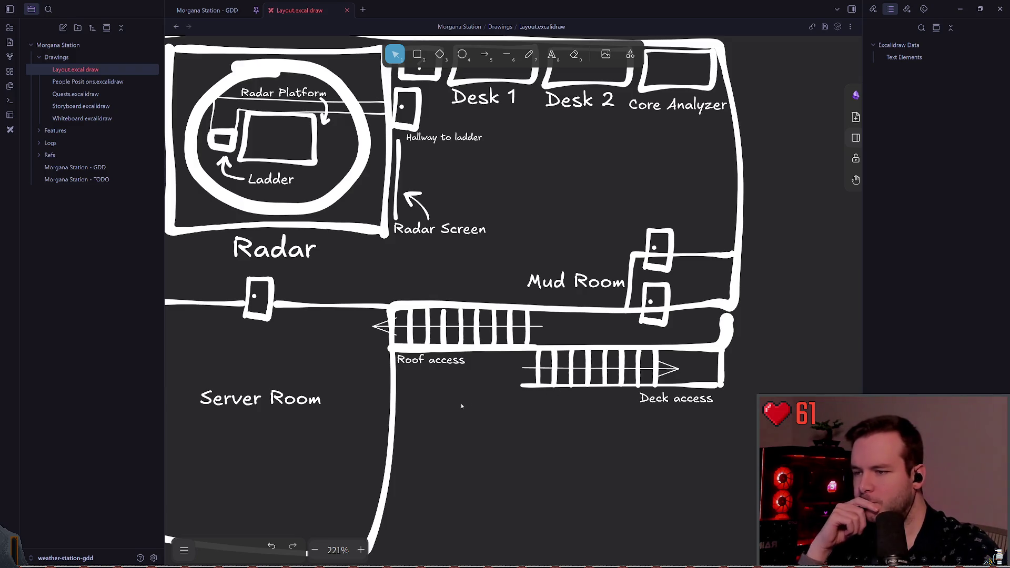
scroll(479, 376, "down", 1)
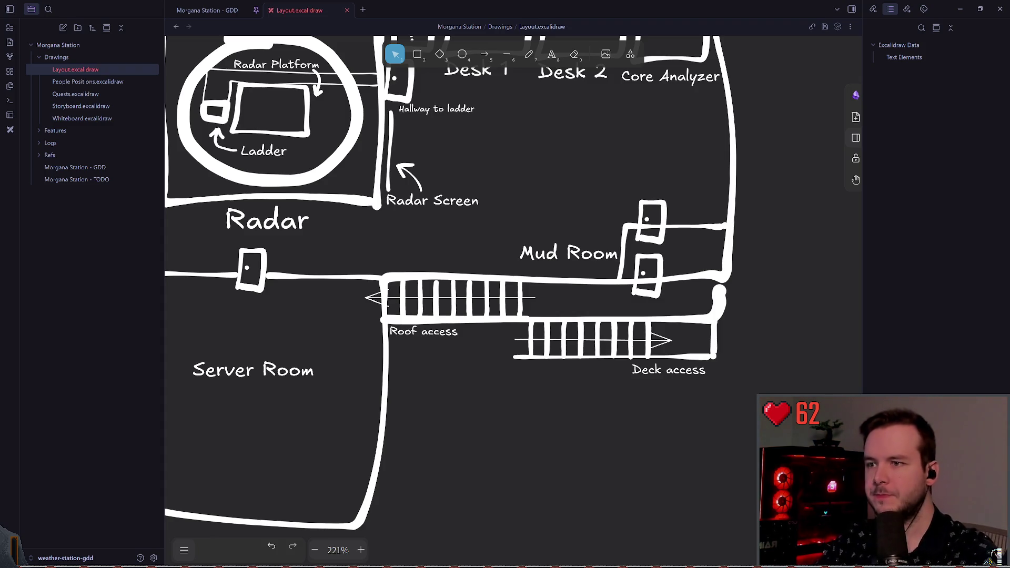
scroll(446, 197, "down", 1)
key("ctrl+s")
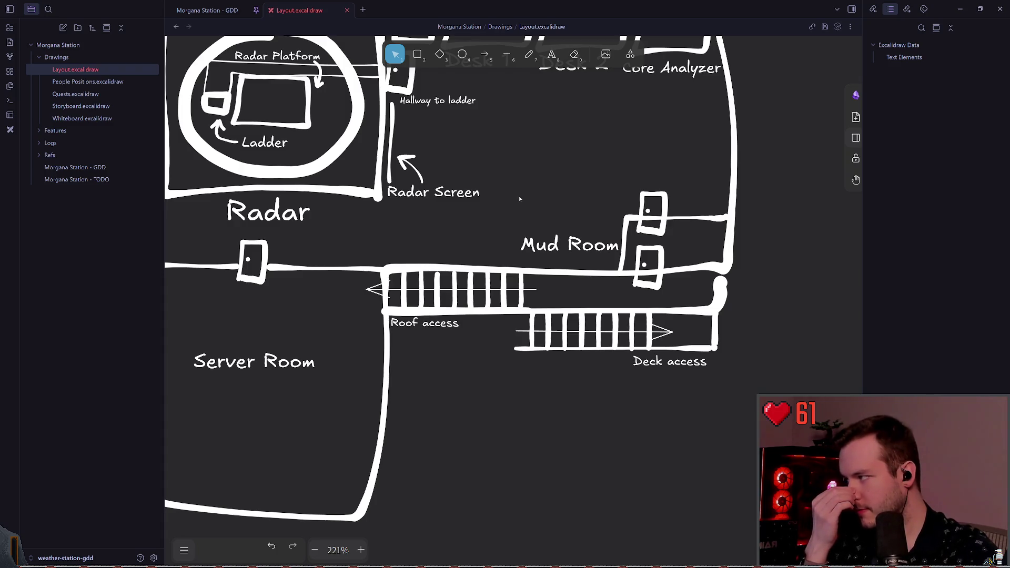
Delete the Deck access label beneath the lower stairs
scroll(556, 209, "right", 2)
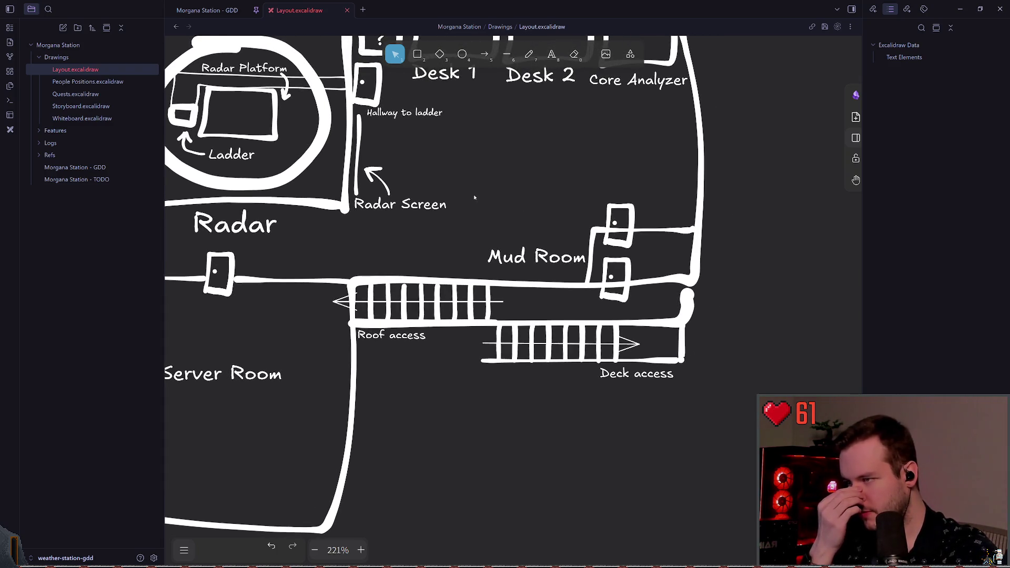
scroll(504, 191, "left", 5)
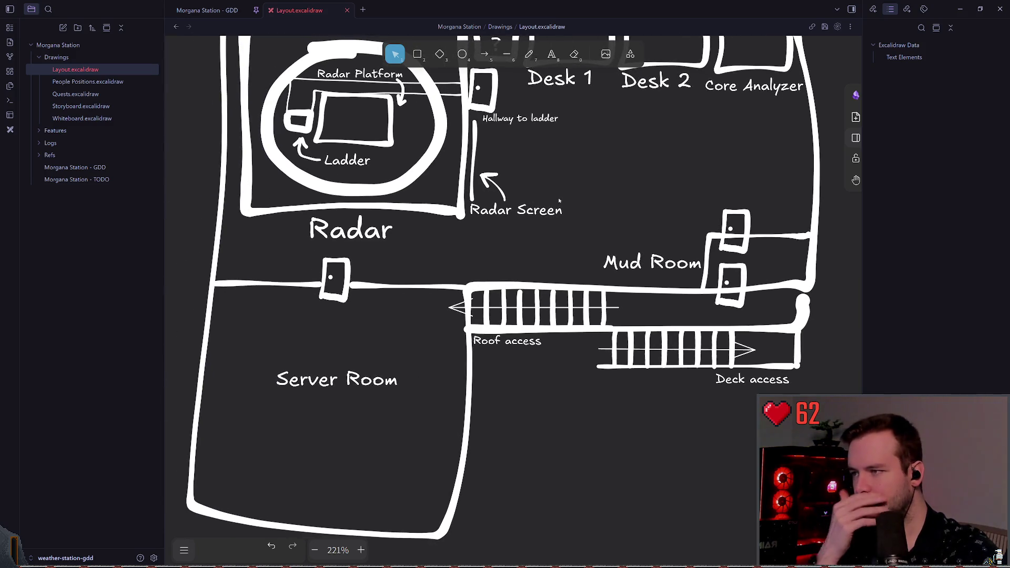
scroll(622, 199, "right", 2)
scroll(623, 199, "up", 1)
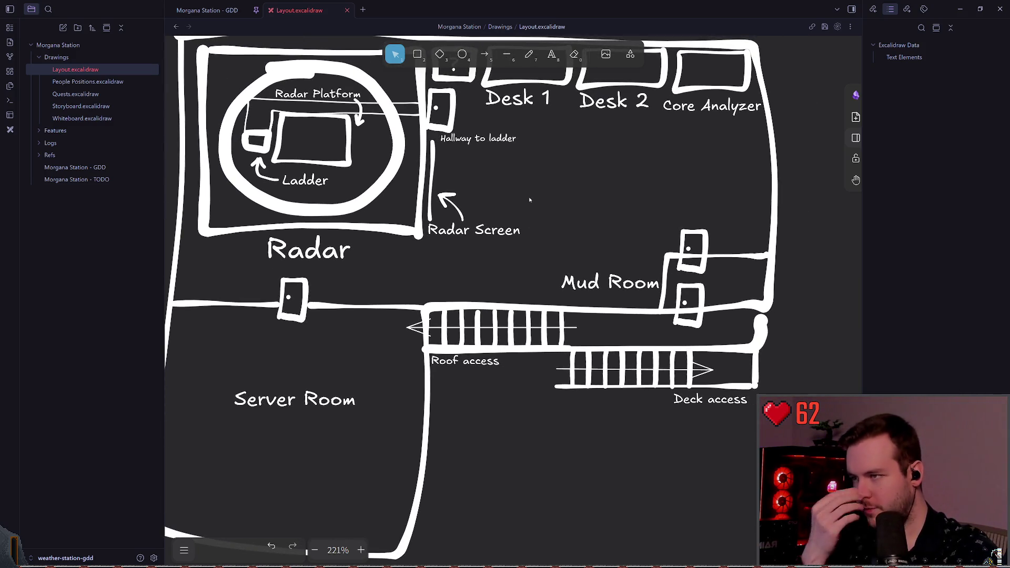
scroll(548, 187, "up", 4)
scroll(547, 188, "right", 1)
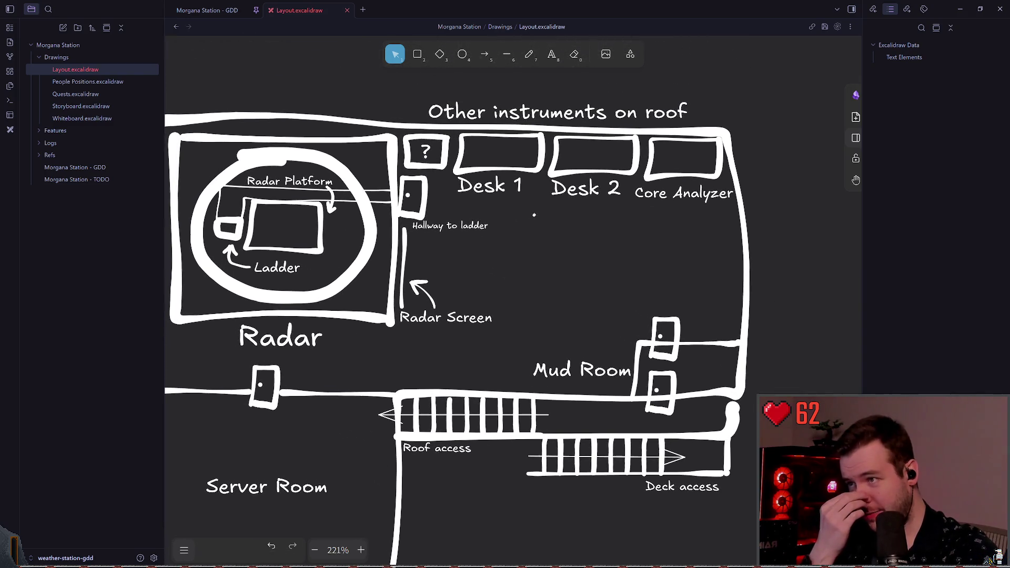
scroll(517, 217, "right", 1)
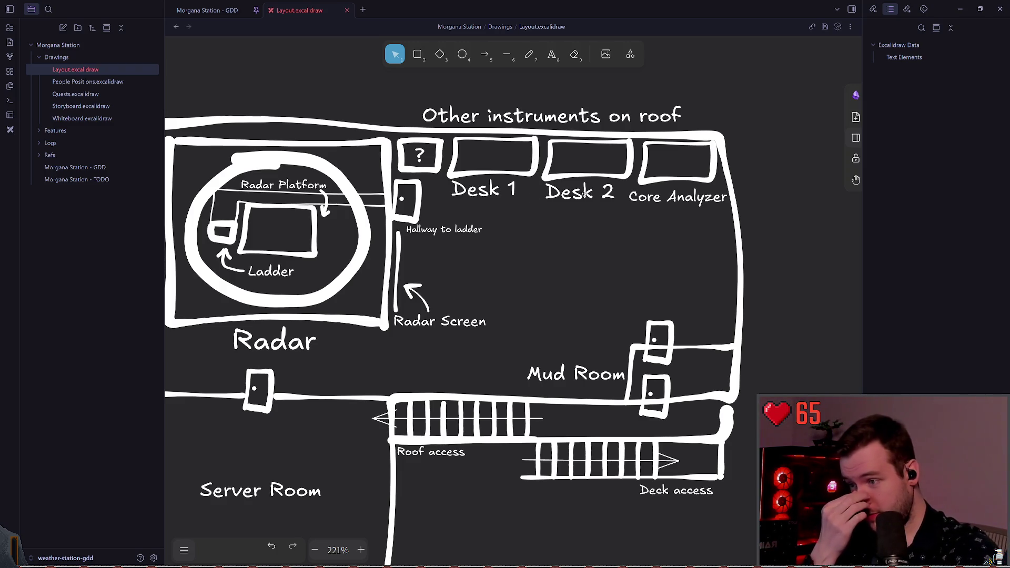
scroll(584, 266, "left", 1)
scroll(581, 232, "down", 1)
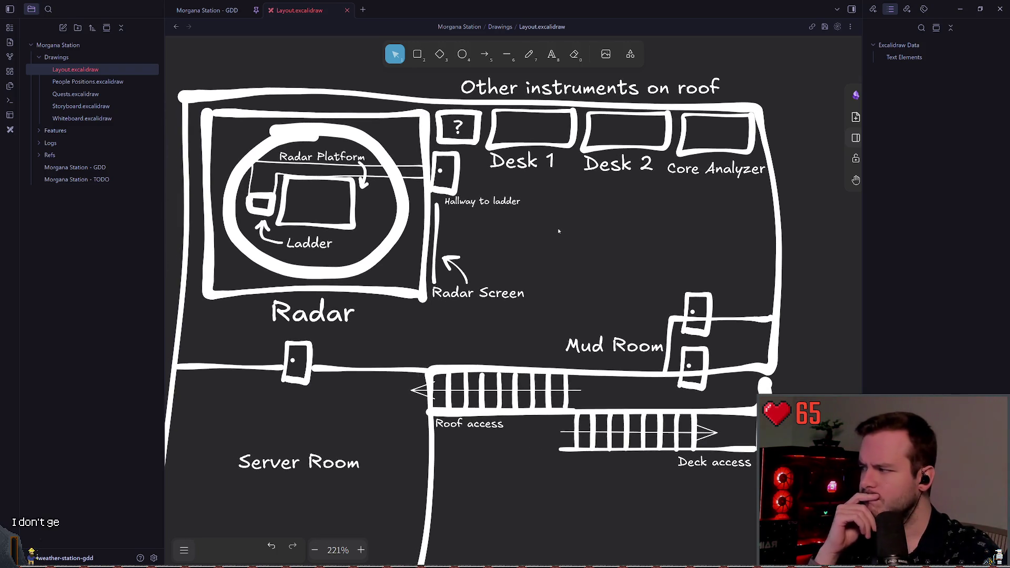
scroll(571, 240, "down", 2)
scroll(571, 240, "right", 4)
left_click(622, 405)
key("Delete")
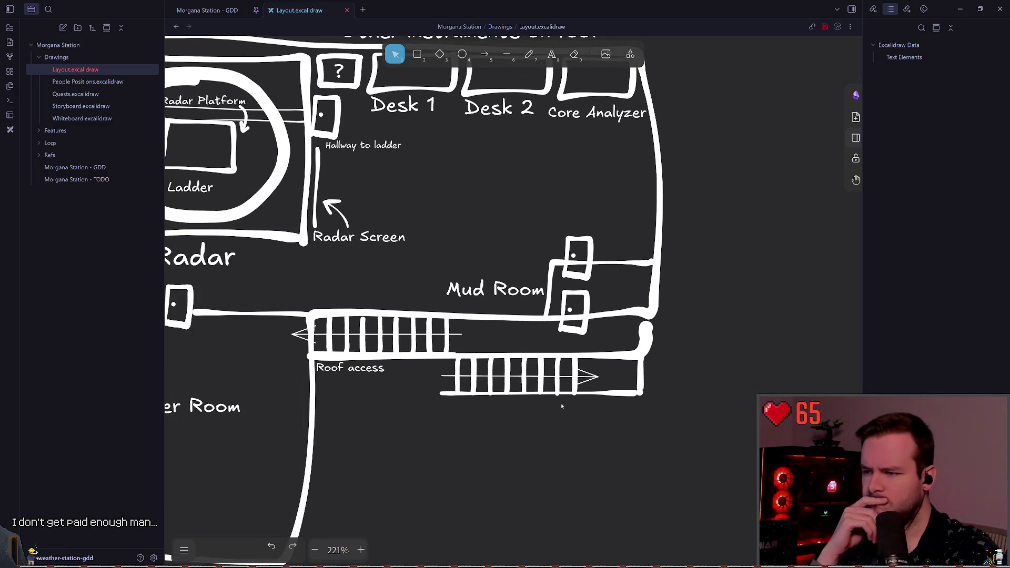
Bring the radar, desks and roof area into view
scroll(234, 477, "left", 5)
scroll(235, 477, "down", 3)
left_click_drag(207, 480, 645, 316)
left_click(651, 353)
mouse_move(651, 354)
left_mouse_down()
mouse_move(559, 402)
mouse_move(568, 372)
mouse_move(523, 413)
mouse_move(529, 454)
left_mouse_up()
left_click_drag(520, 257, 537, 261)
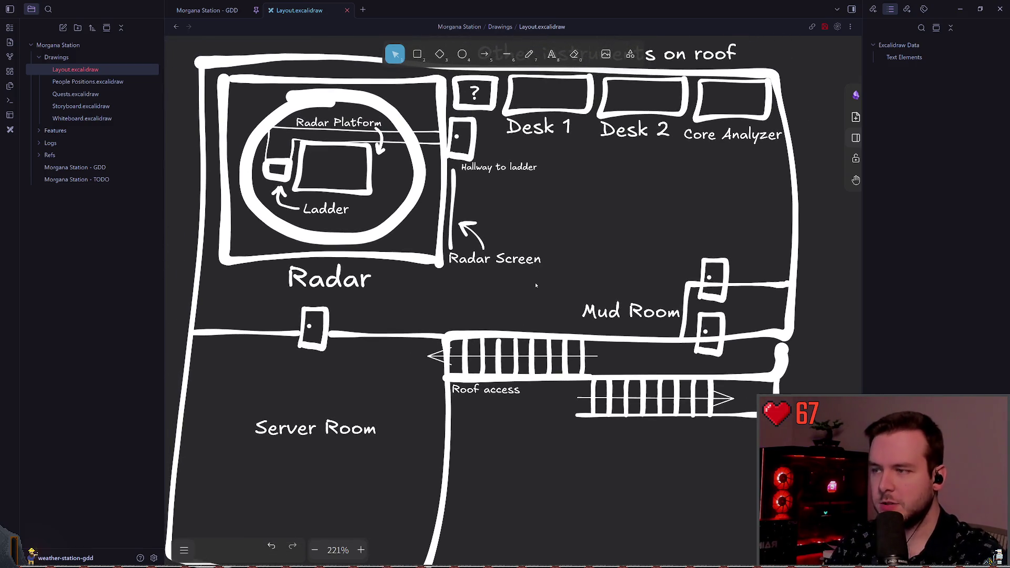
scroll(542, 302, "down", 1)
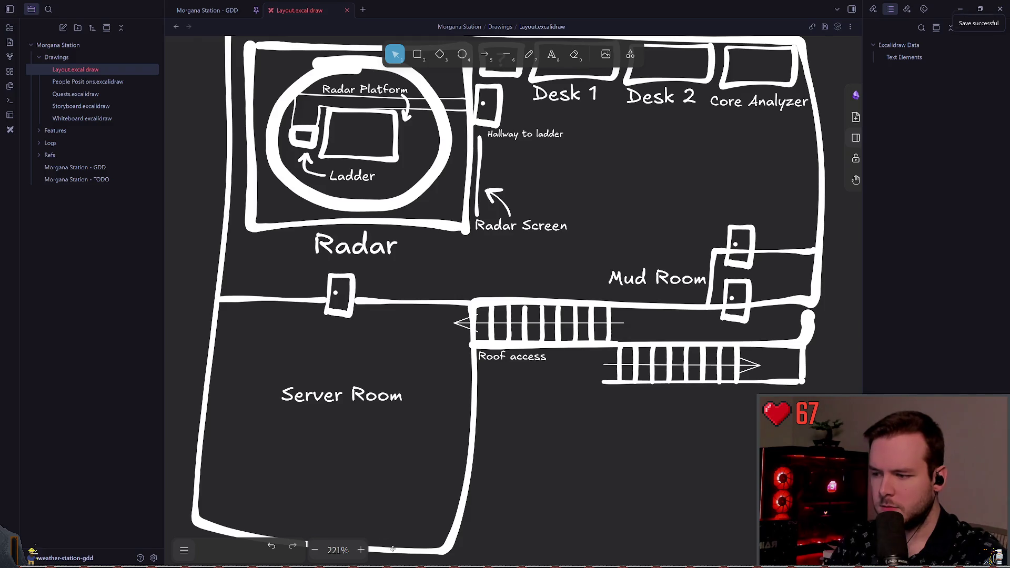
Try stretching the outer wall outline upward, then undo the resize
left_click(392, 549)
scroll(410, 490, "down", 1)
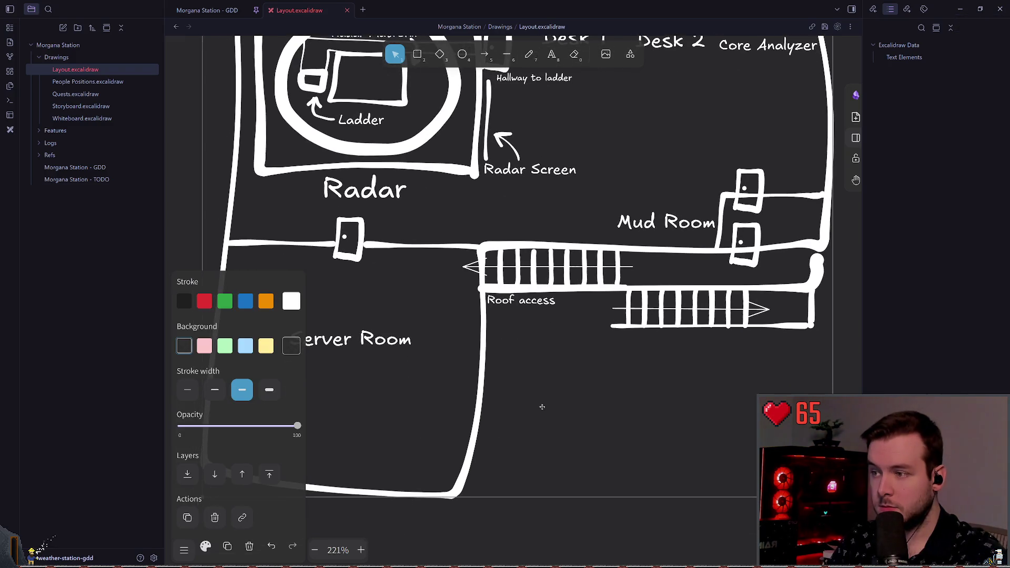
scroll(551, 371, "down", 2)
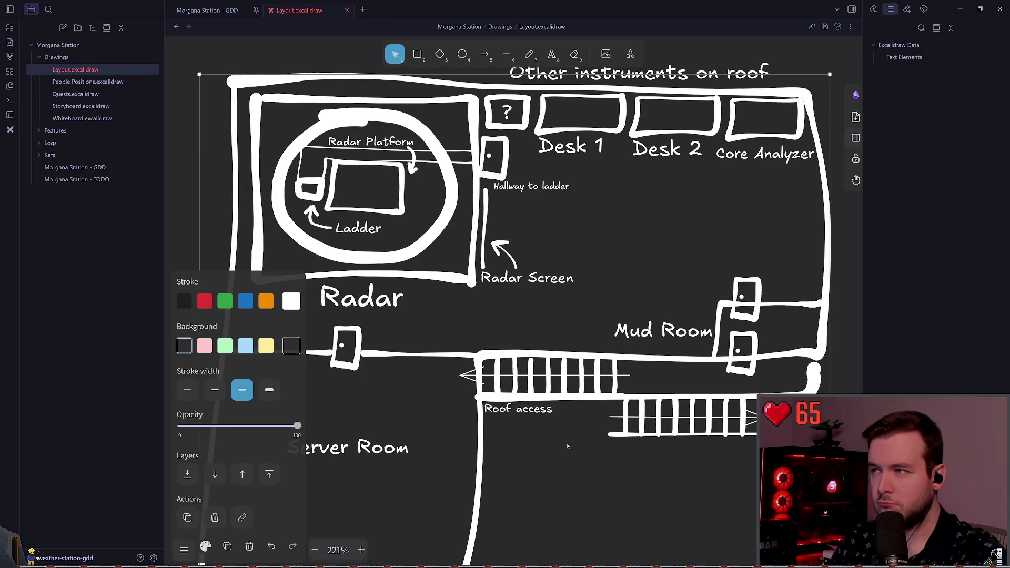
left_click_drag(499, 486, 505, 433)
key("ctrl+z")
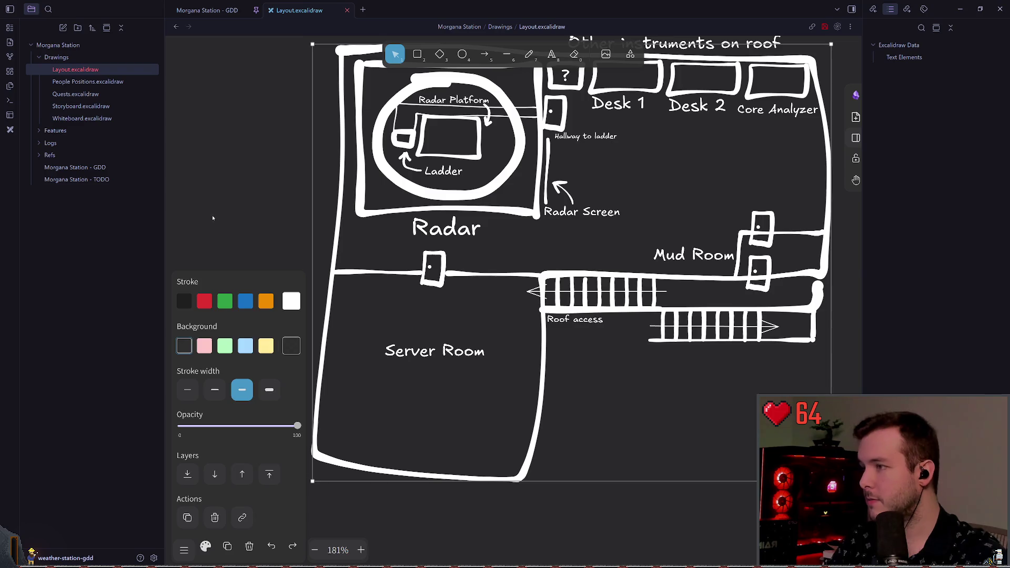
left_click(213, 218)
Erase the old outer wall outline with the Eraser
scroll(556, 129, "right", 3)
scroll(556, 129, "up", 1)
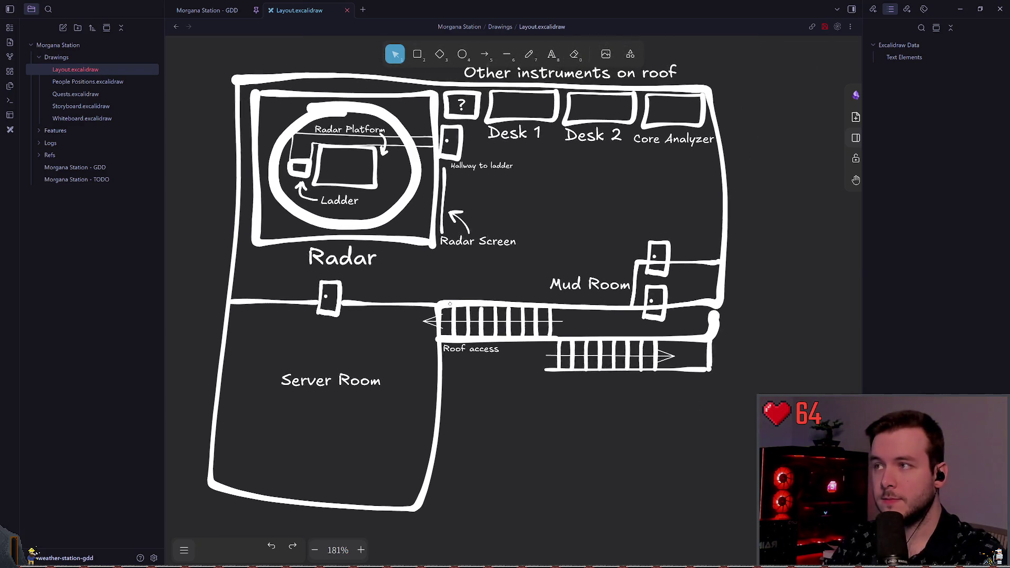
left_click(574, 55)
left_click_drag(442, 83, 427, 226)
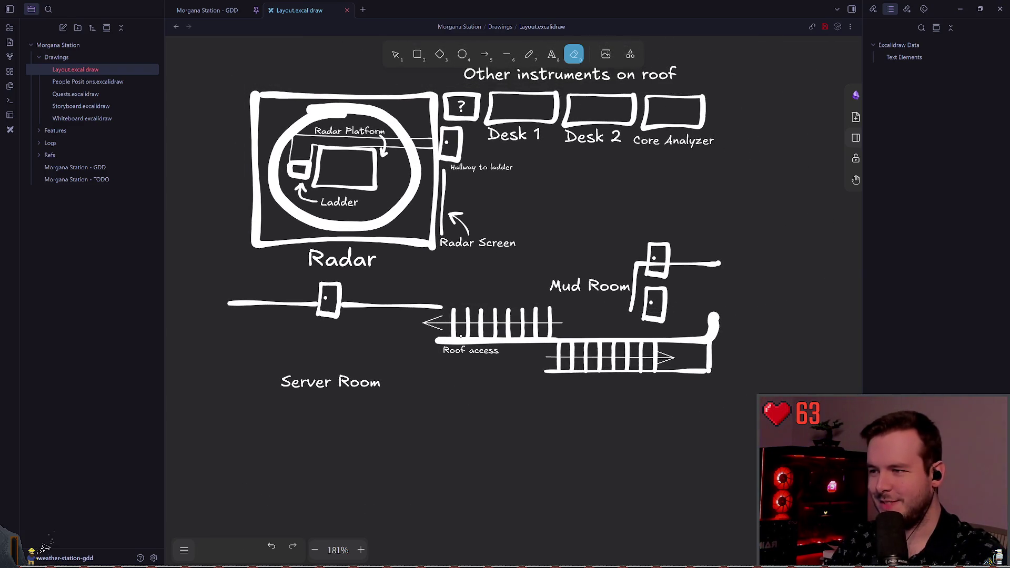
Draw a thinner freehand wall up the Radar's left side and over the roof label
scroll(420, 233, "up", 1)
left_click(528, 55)
scroll(368, 236, "up", 2)
scroll(368, 237, "left", 2)
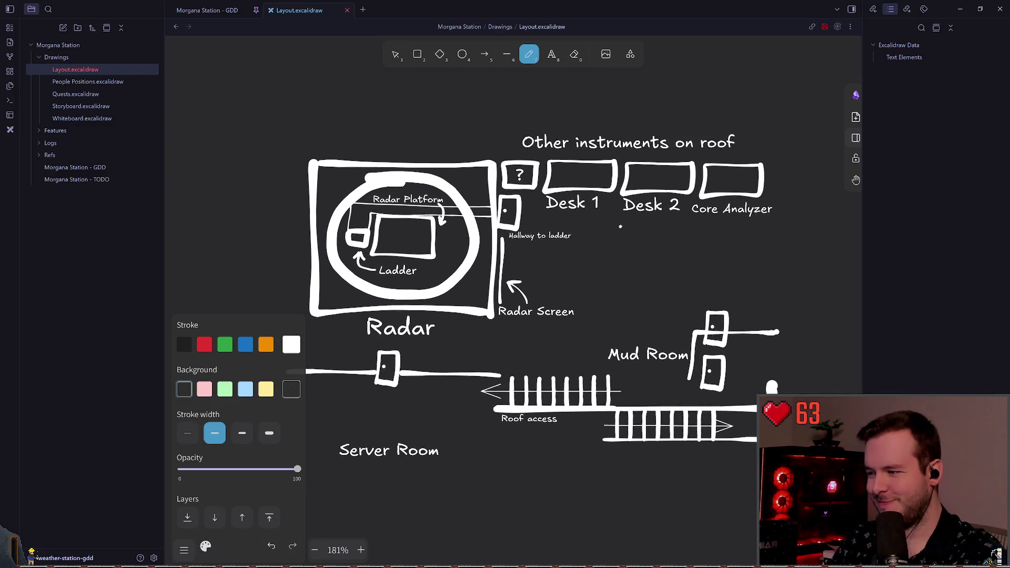
left_click(235, 432)
scroll(384, 372, "left", 1)
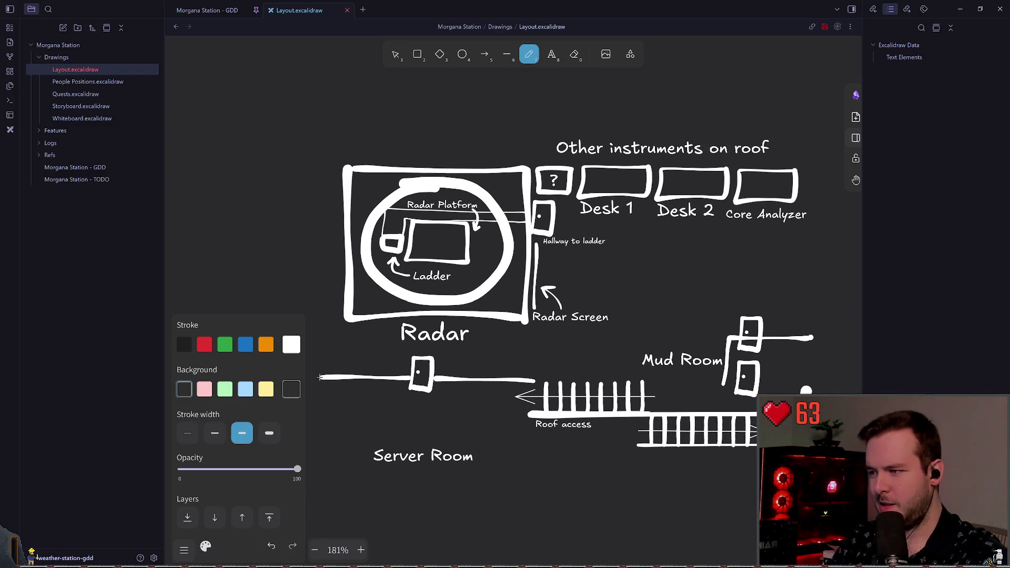
mouse_move(320, 373)
left_mouse_down()
mouse_move(322, 206)
mouse_move(337, 148)
mouse_move(490, 131)
left_mouse_up()
key("ctrl+z")
mouse_move(819, 149)
left_mouse_down()
mouse_move(308, 138)
mouse_move(783, 150)
left_mouse_up()
key("ctrl+z")
key("ctrl+z")
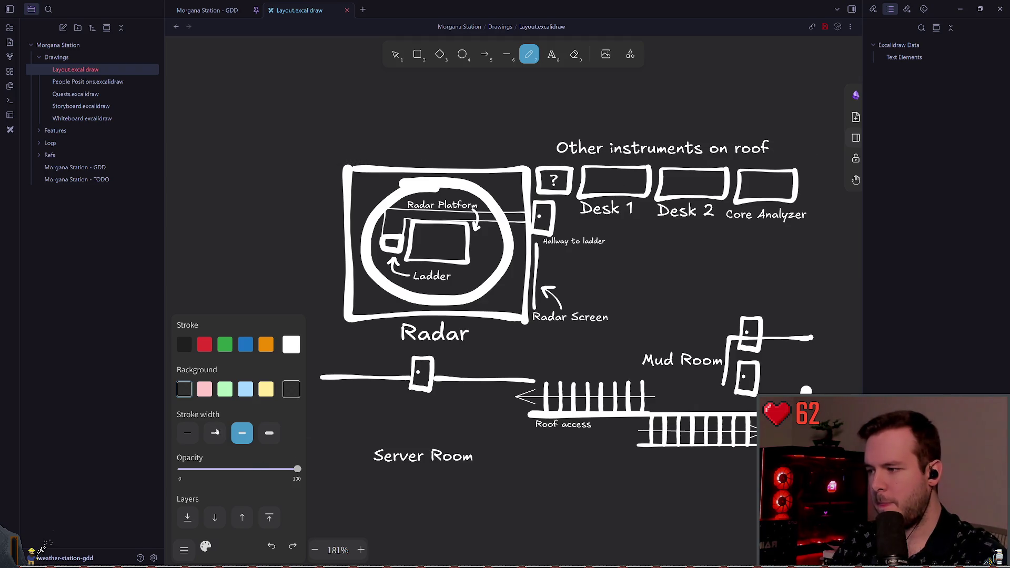
left_click(216, 434)
mouse_move(320, 373)
left_mouse_down()
mouse_move(327, 174)
mouse_move(418, 152)
mouse_move(819, 150)
mouse_move(548, 163)
left_mouse_up()
Draw the right outer wall freehand between the roof and the Mud Room
mouse_move(544, 143)
left_mouse_down()
mouse_move(553, 221)
mouse_move(532, 388)
left_mouse_up()
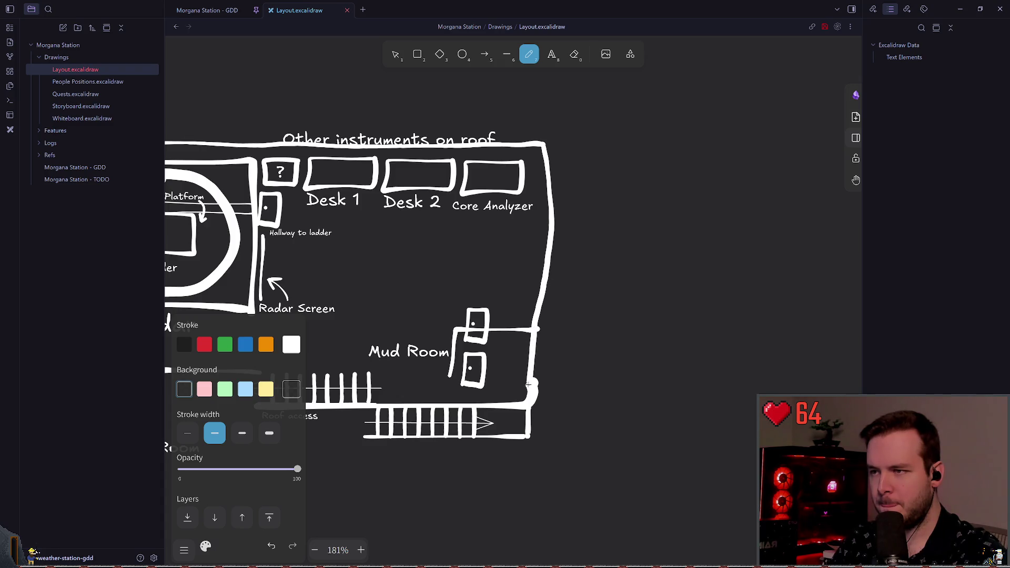
scroll(533, 388, "down", 1)
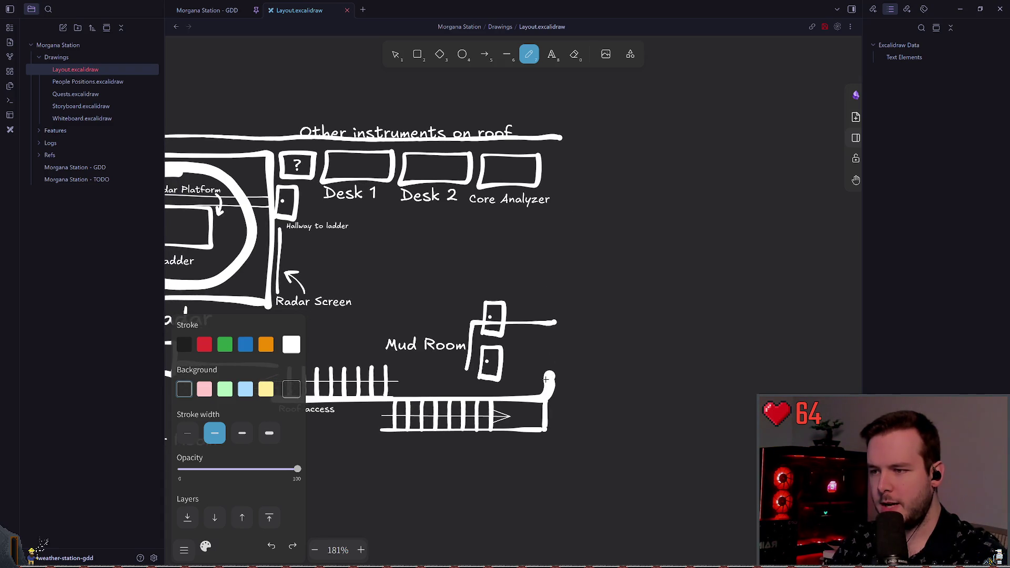
left_click_drag(545, 401, 549, 139)
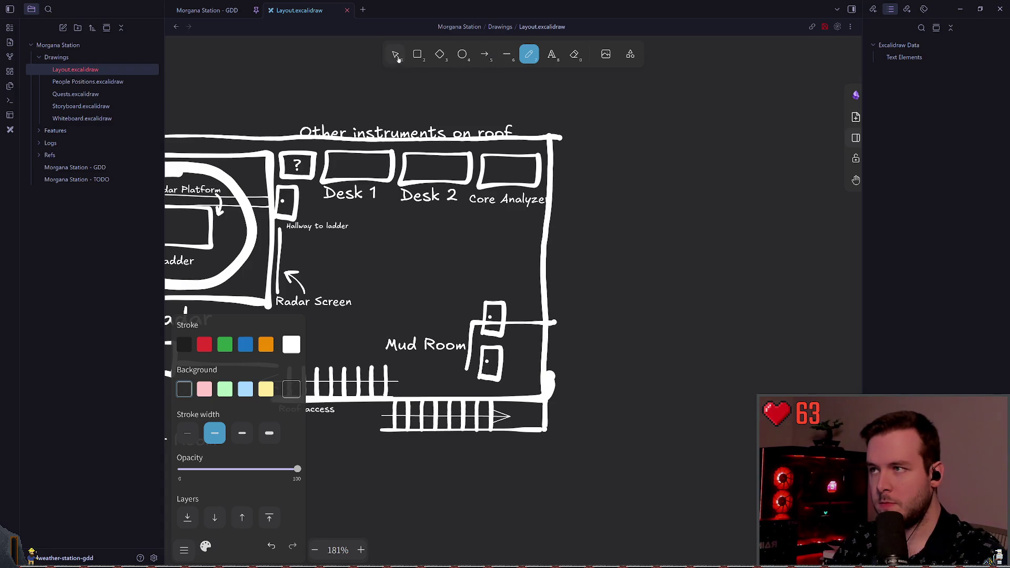
key("v")
left_click(547, 220)
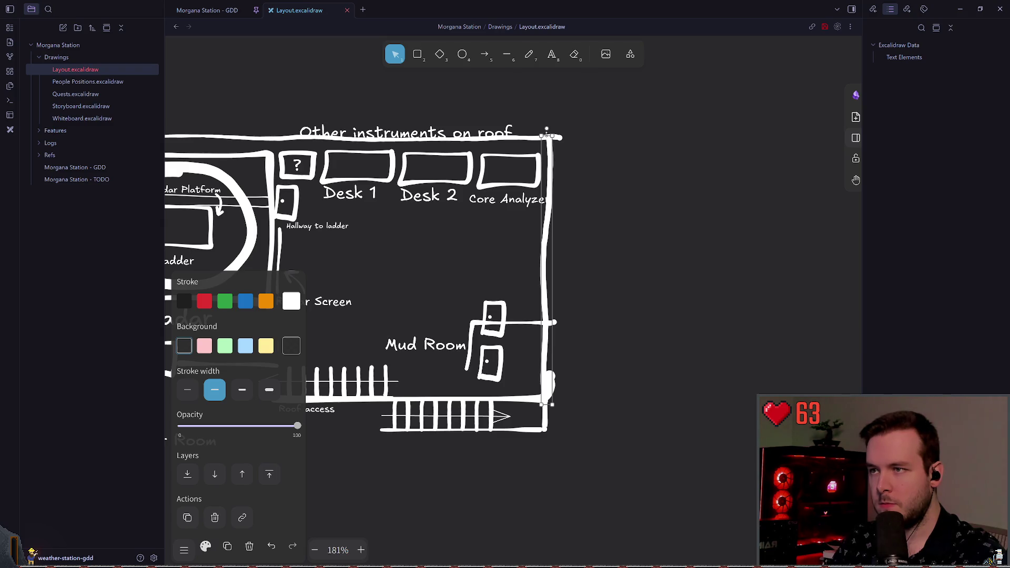
Nudge the right wall slightly right and shorten the Mud Room door line upward
left_click_drag(543, 193, 547, 193)
left_click(609, 238)
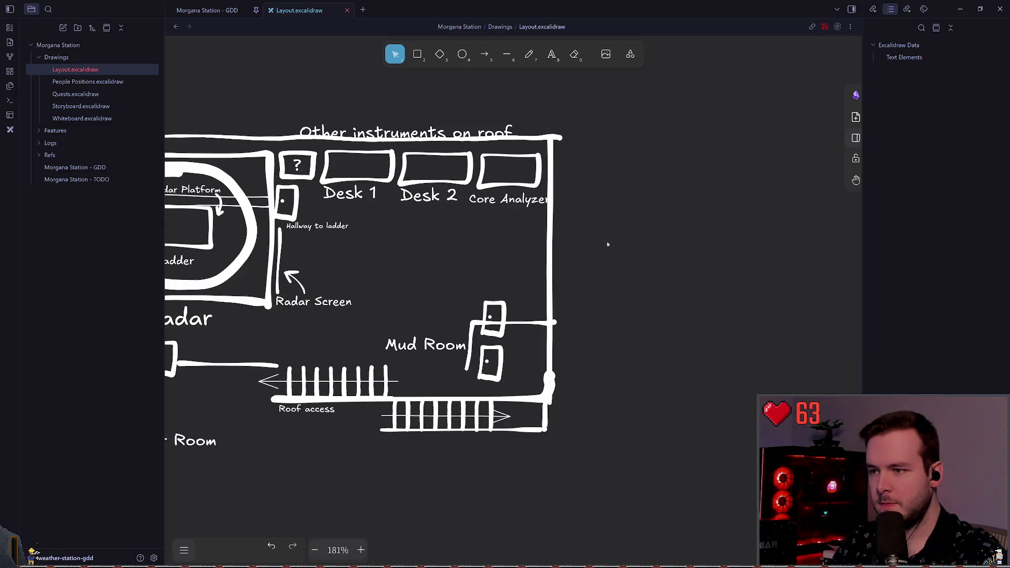
left_click(527, 324)
scroll(439, 331, "up", 2, "ctrl")
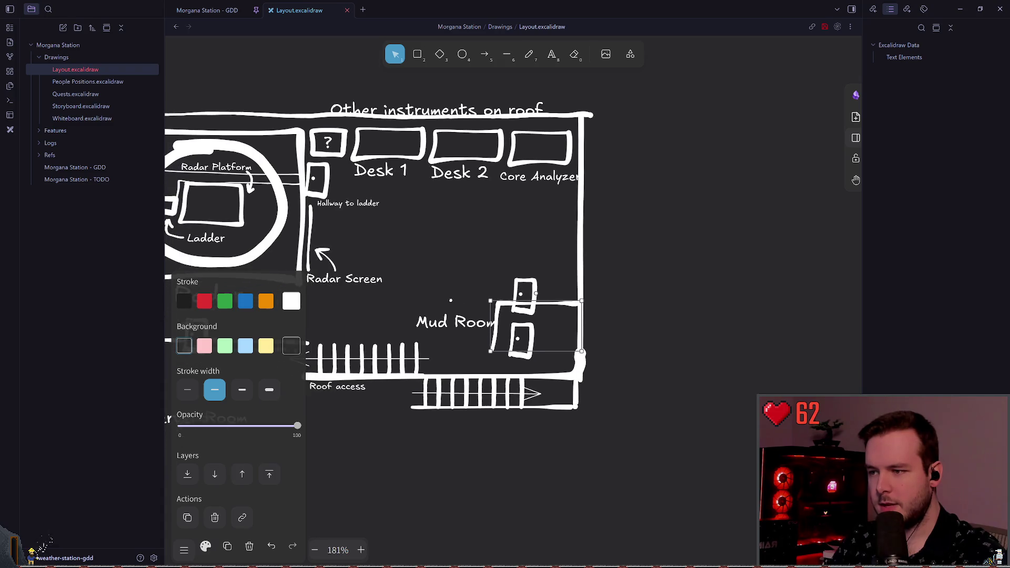
scroll(439, 330, "down", 2)
scroll(438, 330, "left", 2)
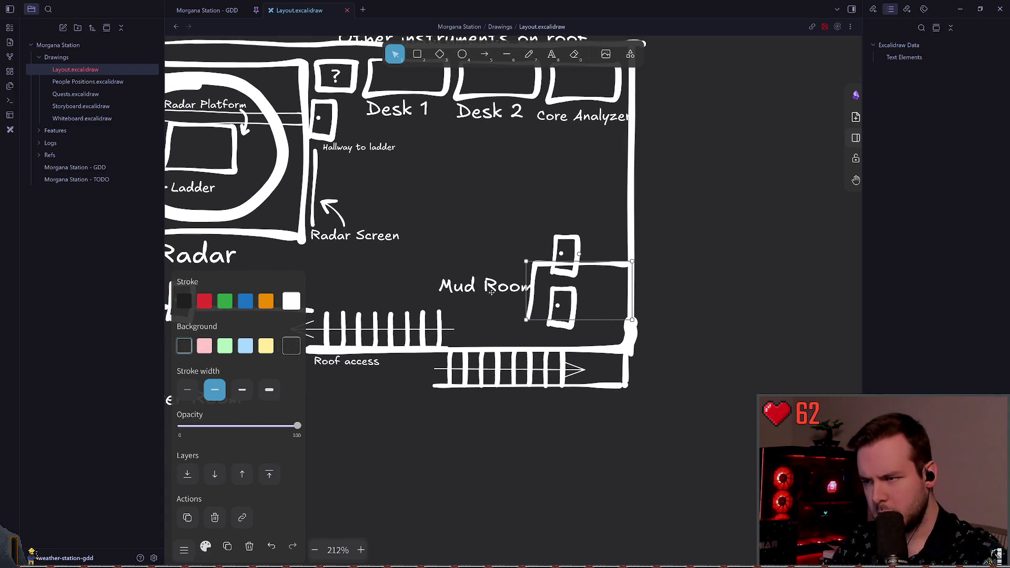
left_click_drag(534, 320, 487, 286)
key("Escape")
left_click(561, 316)
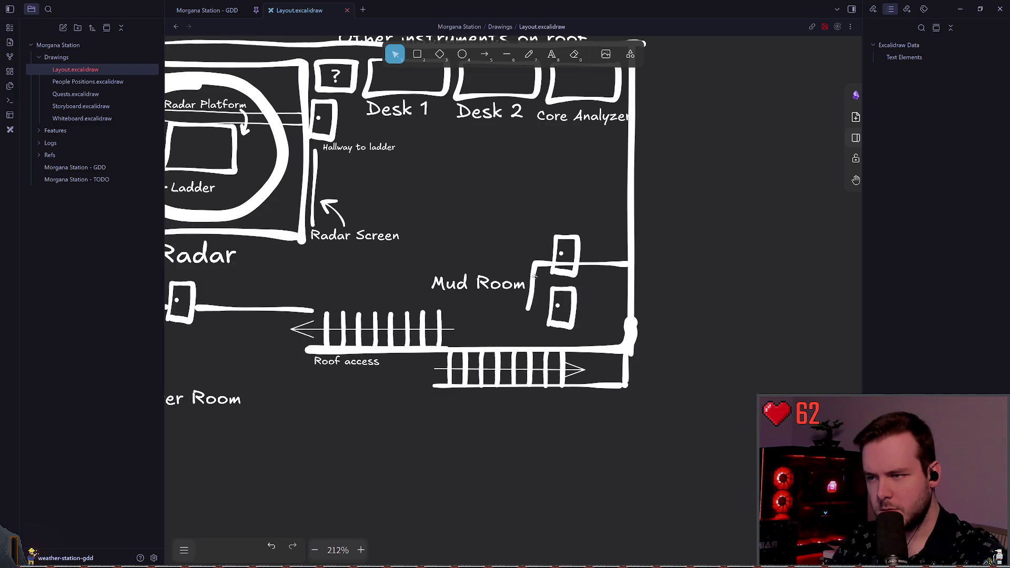
Draw a freehand wall along the Mud Room's bottom, extending left to the door segment
key("p")
left_click_drag(535, 309, 634, 308)
scroll(703, 295, "left", 5)
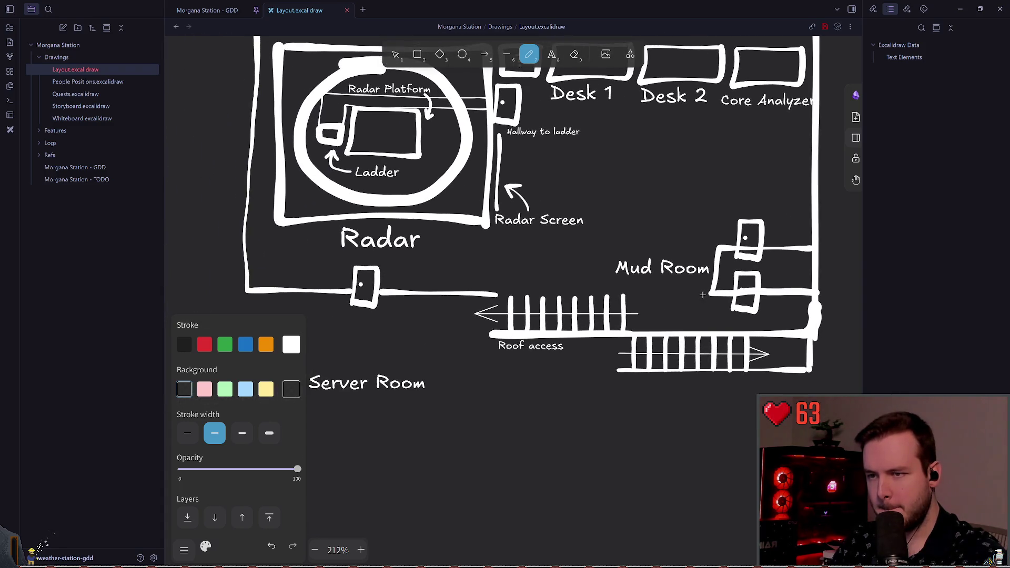
left_click_drag(714, 293, 579, 287)
key("ctrl+z")
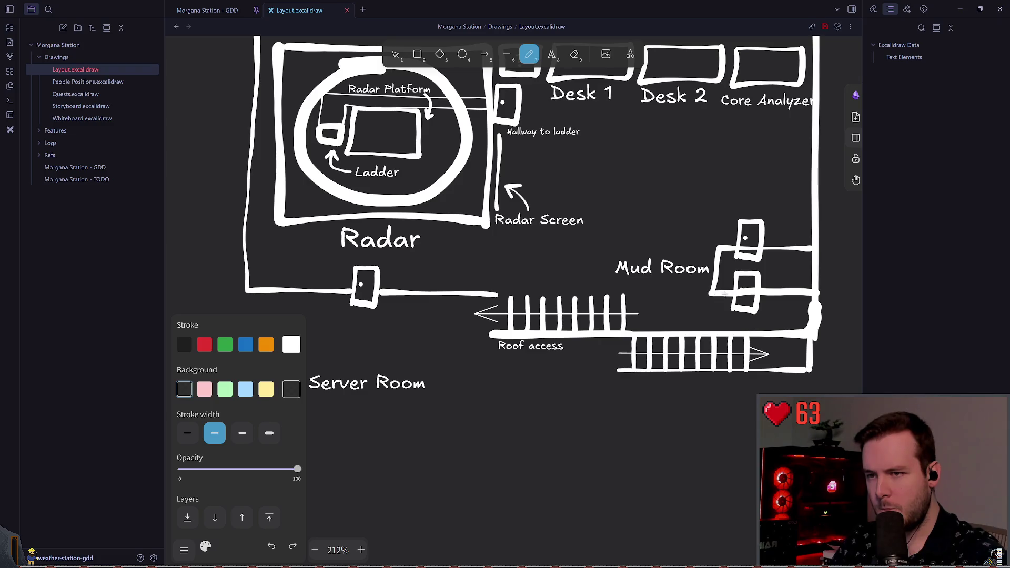
mouse_move(714, 293)
left_mouse_down()
mouse_move(378, 289)
mouse_move(619, 296)
left_mouse_up()
key("ctrl+z")
key("ctrl+z")
left_click_drag(714, 293, 624, 296)
key("ctrl+z")
left_click_drag(711, 293, 429, 296)
Align the short wall segment near the door onto the wall line
key("v")
left_click(455, 304)
left_click(442, 308)
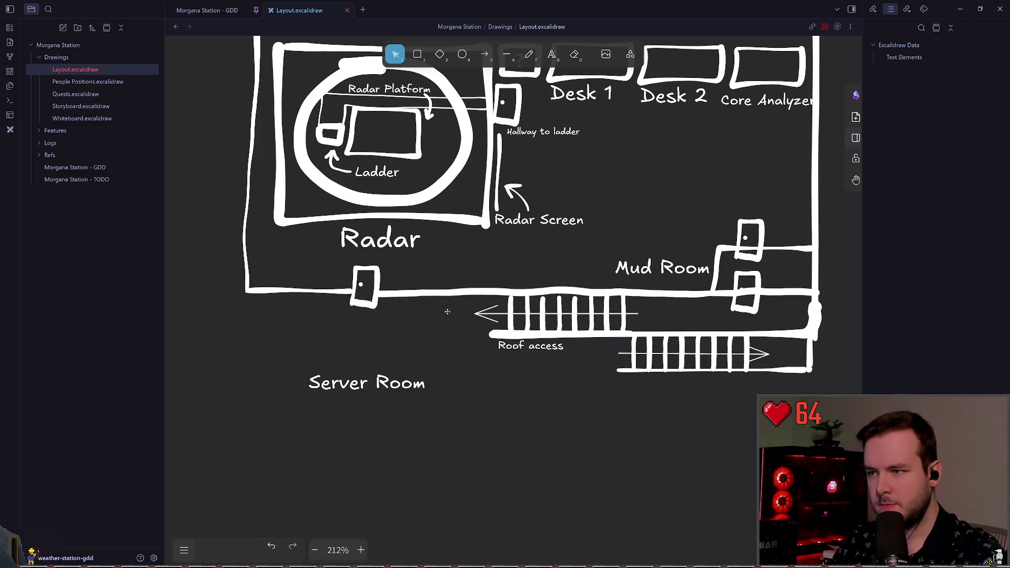
Nudge the lower Mud Room door slightly up and to the left
left_click(542, 289)
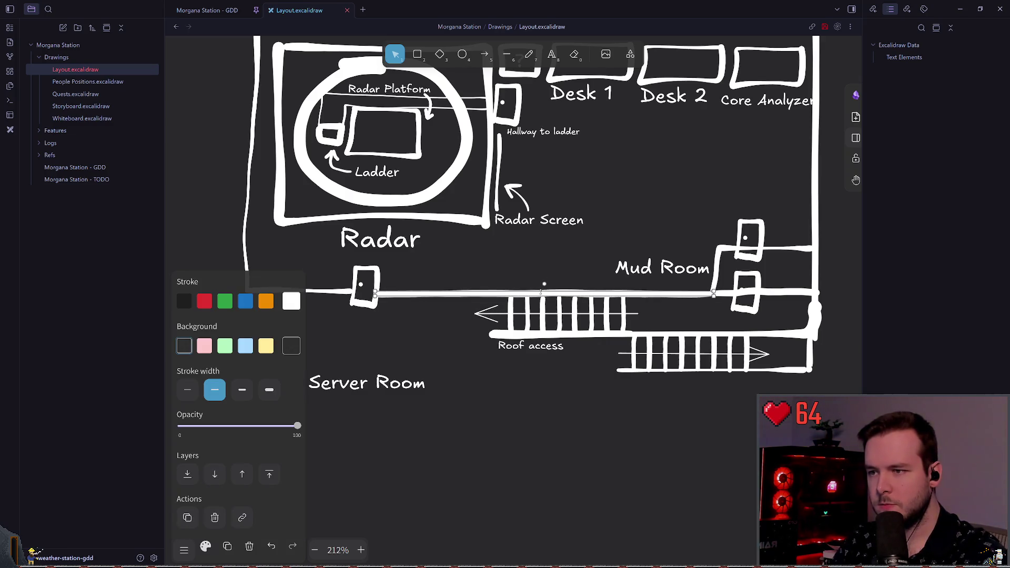
left_click(490, 271)
left_click(513, 293)
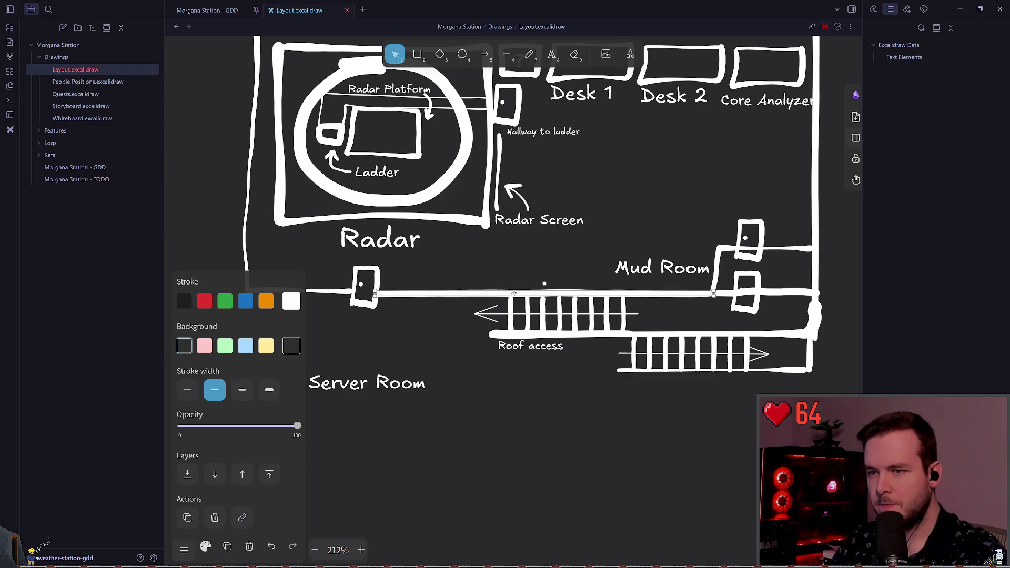
left_click(494, 255)
scroll(579, 289, "right", 3)
left_click_drag(679, 303, 674, 297)
left_click(719, 279)
scroll(669, 256, "up", 1)
Delete the roof-access rectangle beside the right outer wall
left_click(743, 329)
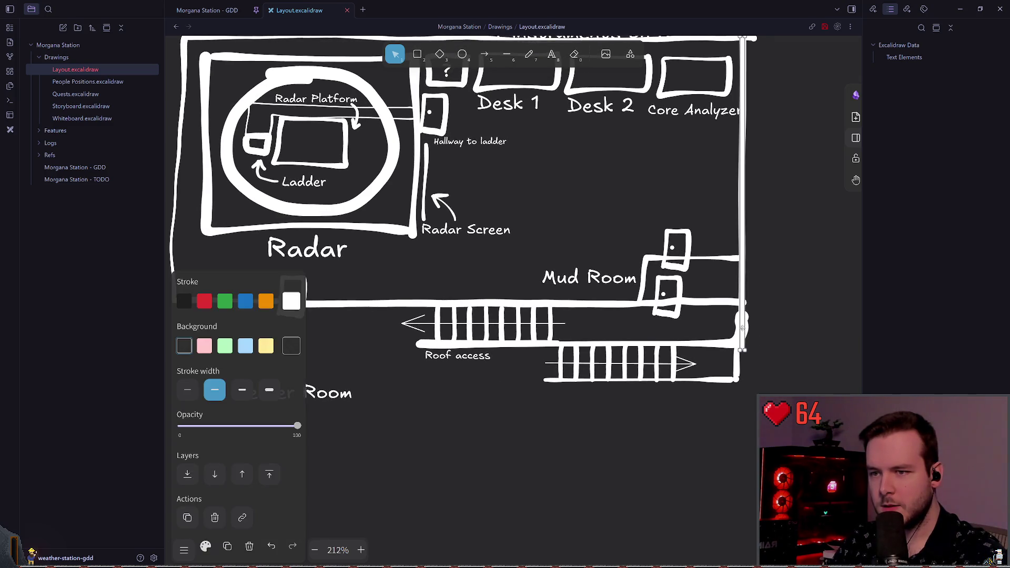
left_click(737, 332)
left_click(737, 336)
key("Delete")
Draw a freehand wall along the top of the lower staircase to the right outer wall
key("p")
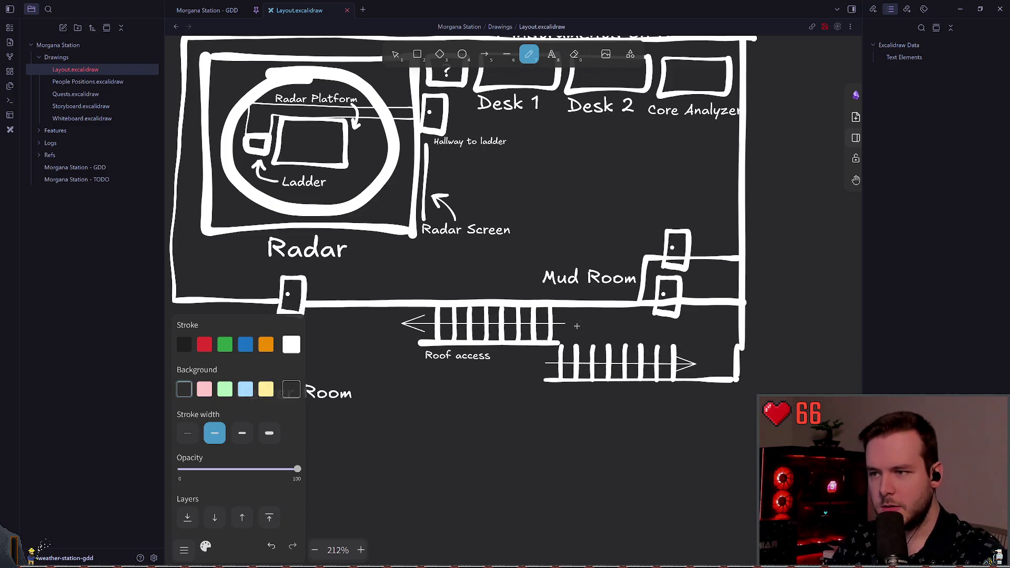
left_click_drag(741, 347, 557, 344)
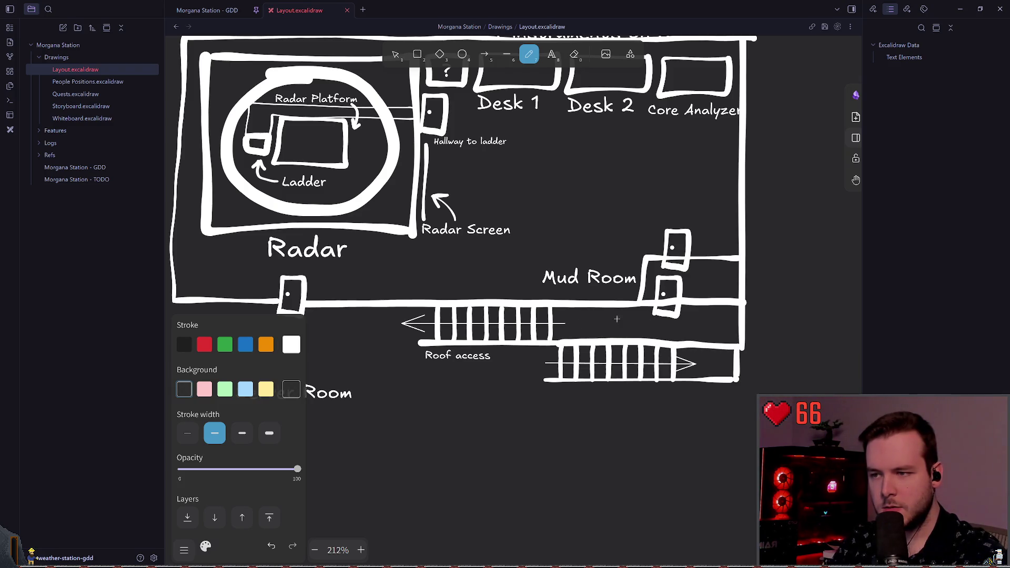
scroll(657, 346, "right", 4)
scroll(566, 306, "left", 5)
scroll(566, 306, "right", 5)
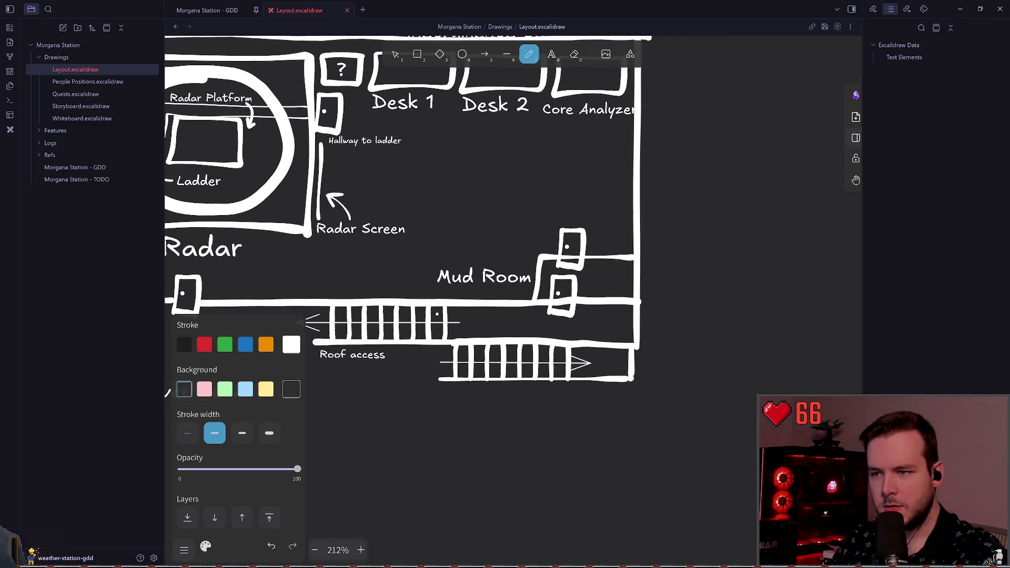
Select all parts of the lower staircase and shift it slightly right
left_click(396, 54)
left_click_drag(415, 429, 661, 339)
left_click(612, 429)
left_click_drag(404, 428, 634, 352)
left_click_drag(402, 440, 637, 356)
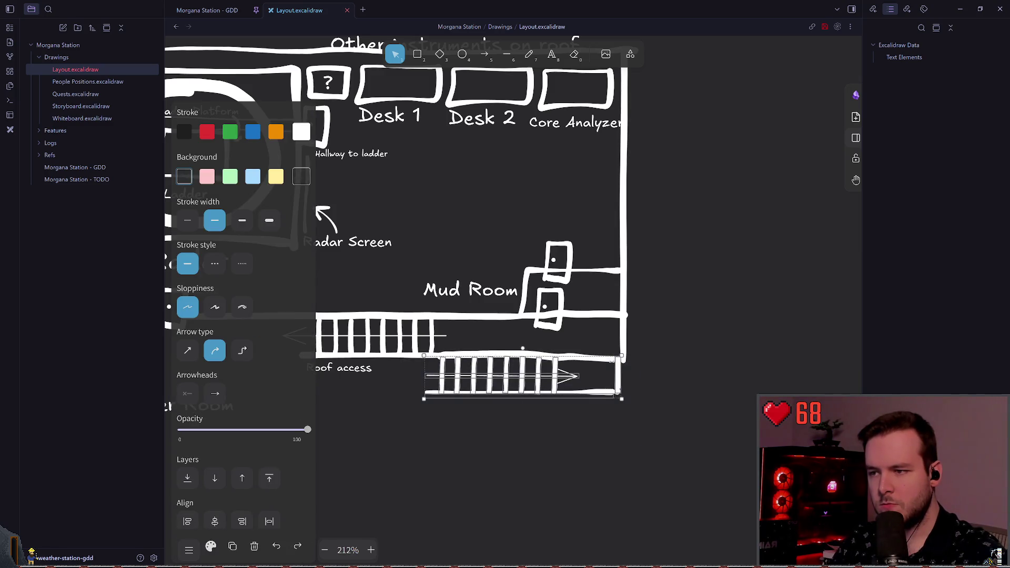
left_click_drag(579, 376, 584, 376)
left_click(596, 325)
scroll(596, 325, "up", 2)
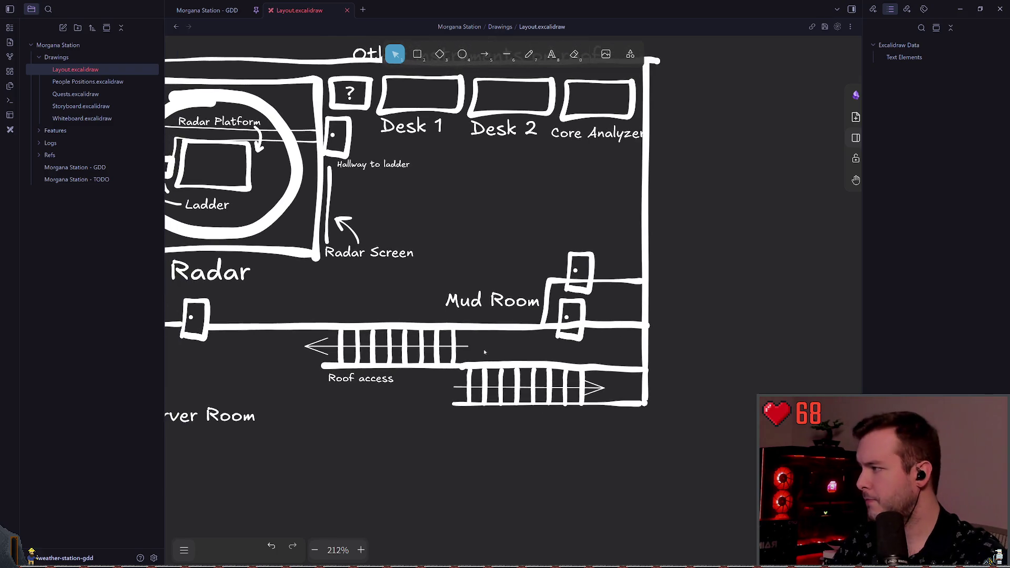
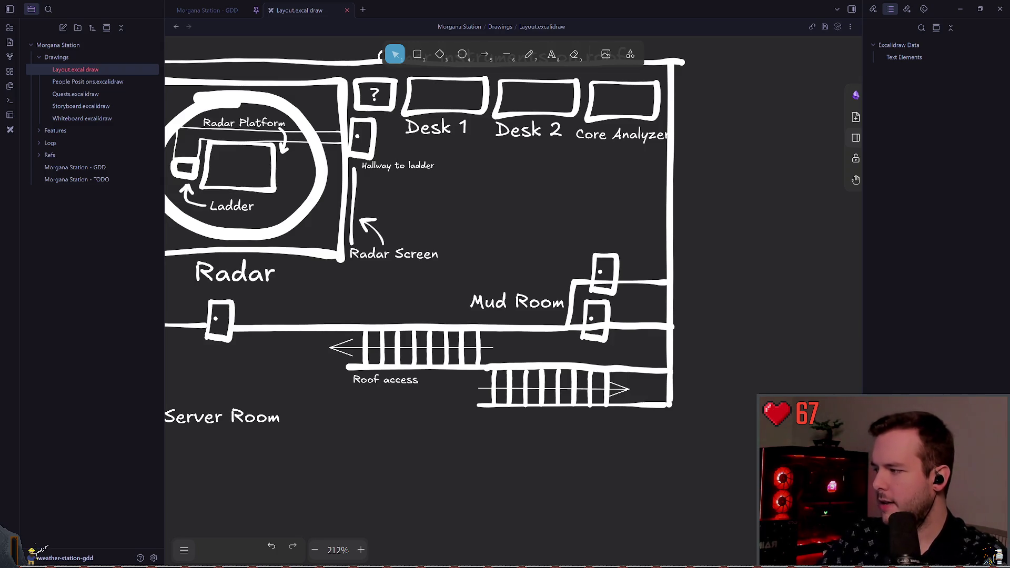
Sketch a freehand box below Hallway to ladder, then undo it
left_click_drag(495, 173, 566, 193)
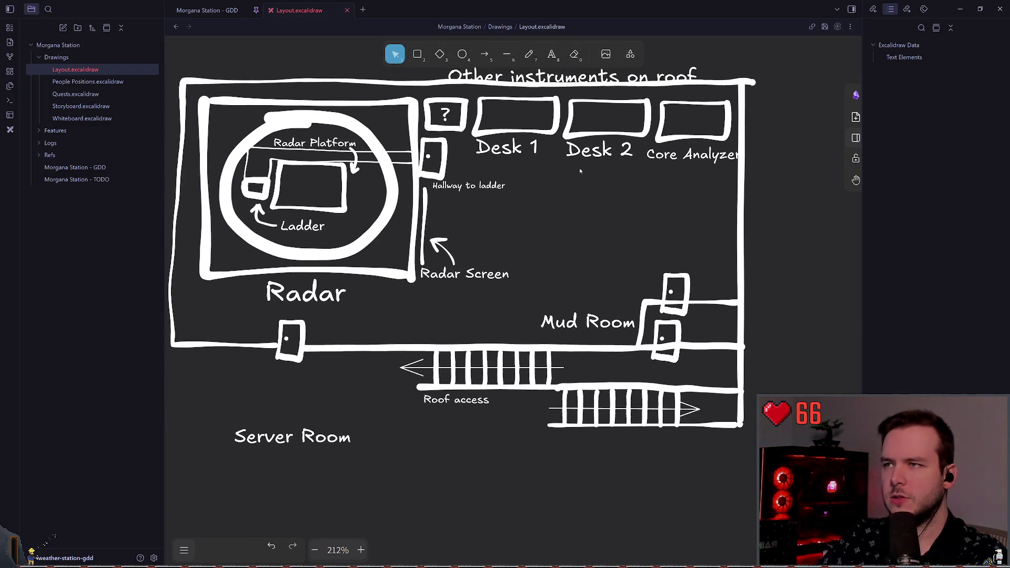
left_click(551, 54)
scroll(653, 190, "up", 5)
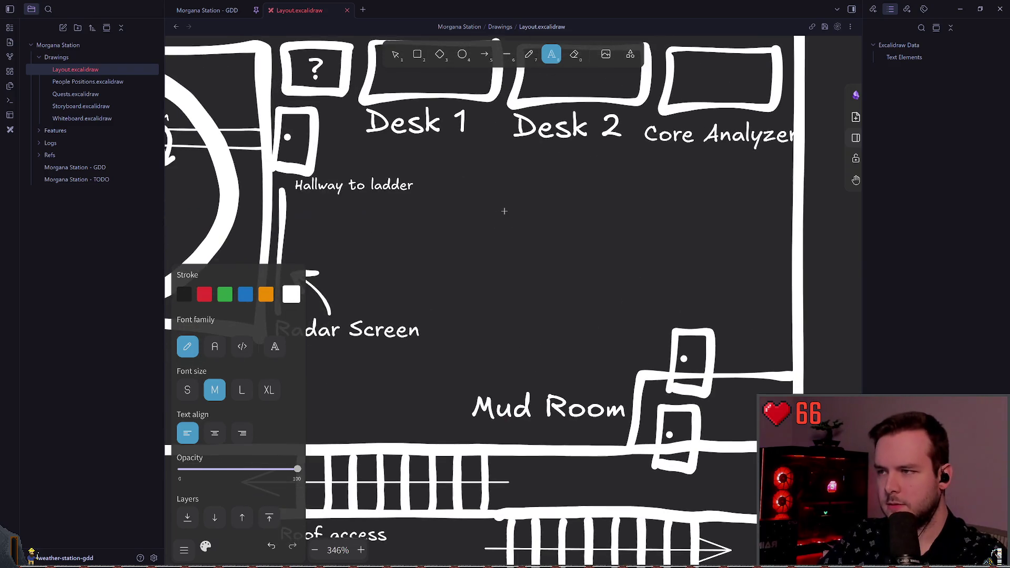
scroll(604, 226, "up", 1)
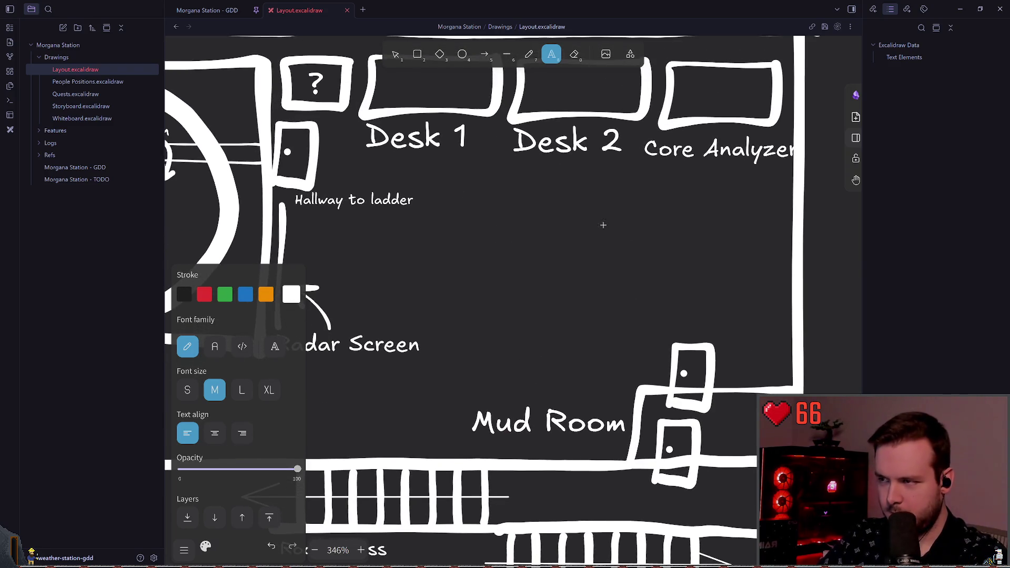
left_click(437, 229)
left_click(528, 55)
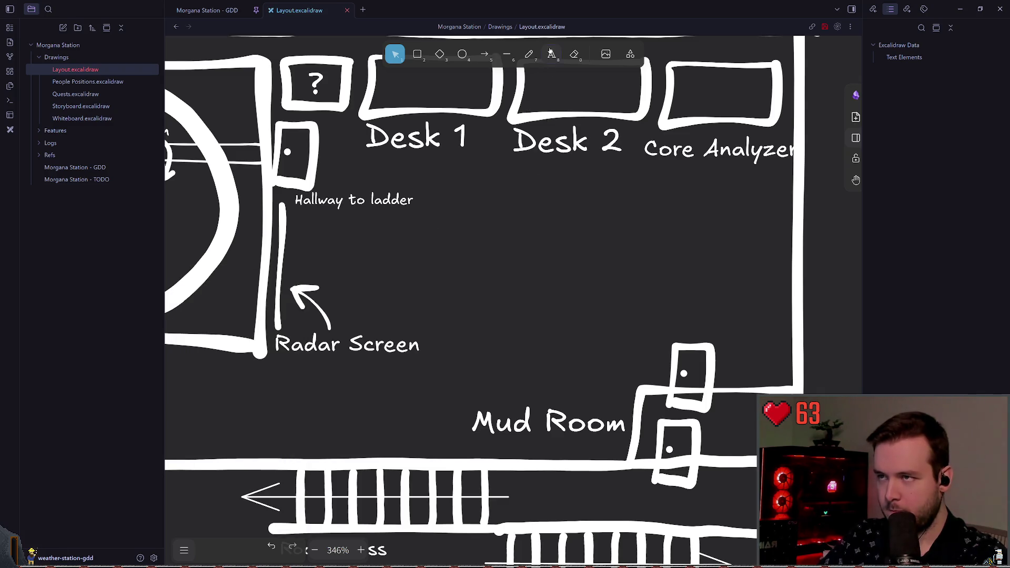
mouse_move(424, 235)
left_mouse_down()
mouse_move(653, 240)
mouse_move(536, 275)
mouse_move(425, 245)
mouse_move(421, 236)
mouse_move(437, 239)
mouse_move(440, 208)
mouse_move(422, 215)
mouse_move(668, 217)
mouse_move(659, 219)
mouse_move(676, 234)
left_mouse_up()
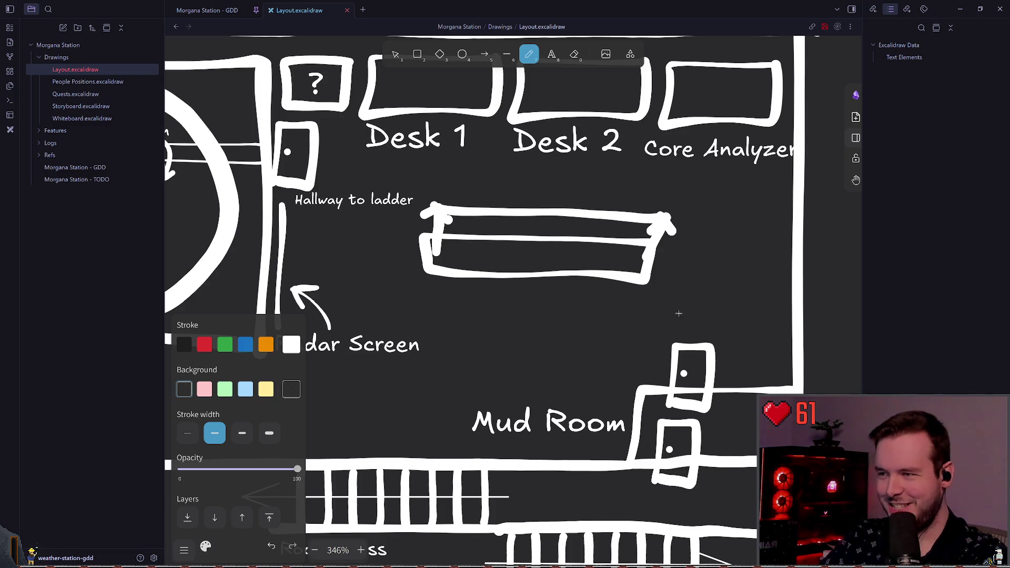
key("ctrl+z")
key("ctrl+z")
key("ctrl+z")
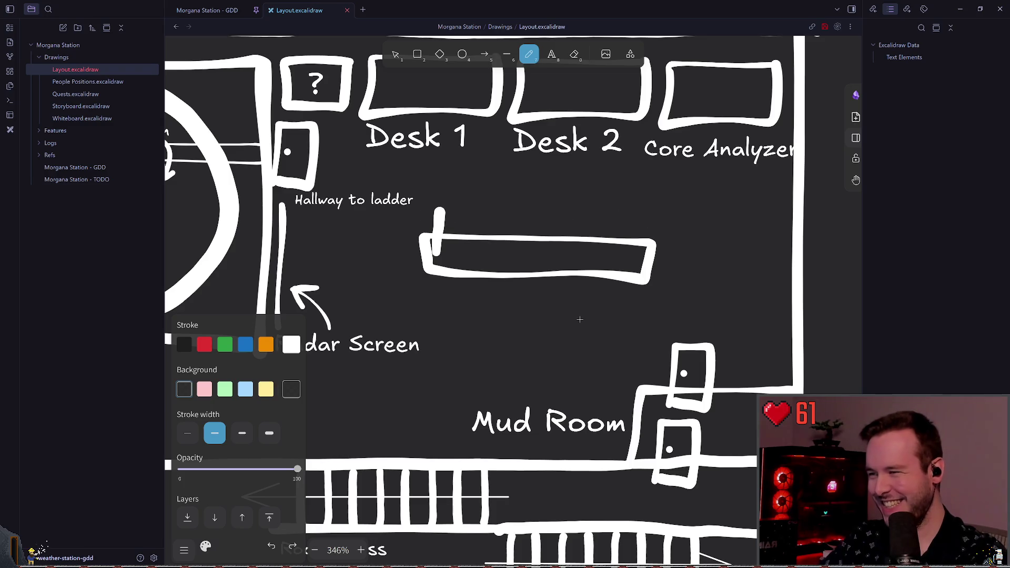
Copy Desk 2, rotate the copy upright and push it against the right wall
scroll(549, 297, "down", 1)
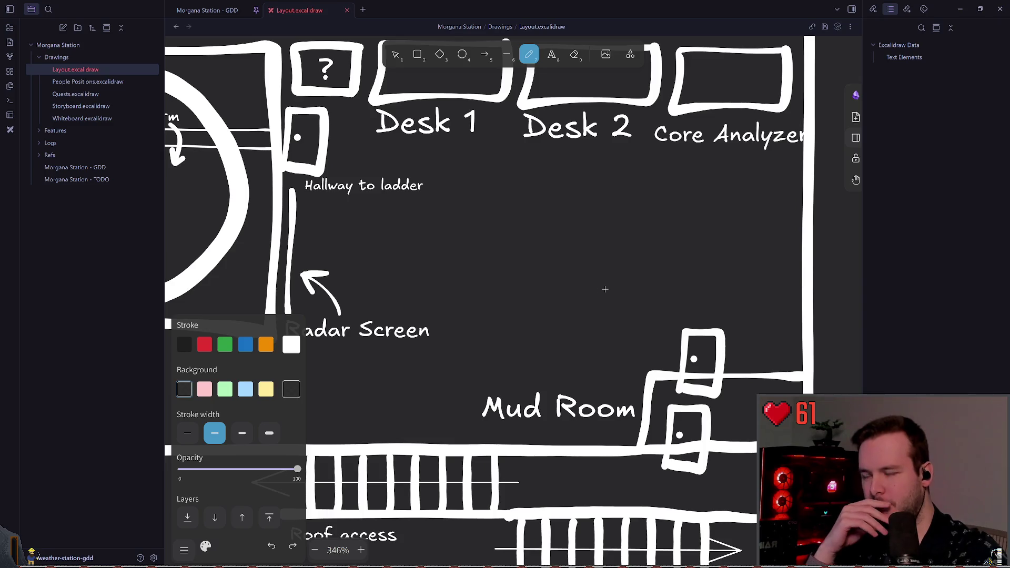
scroll(553, 253, "down", 3)
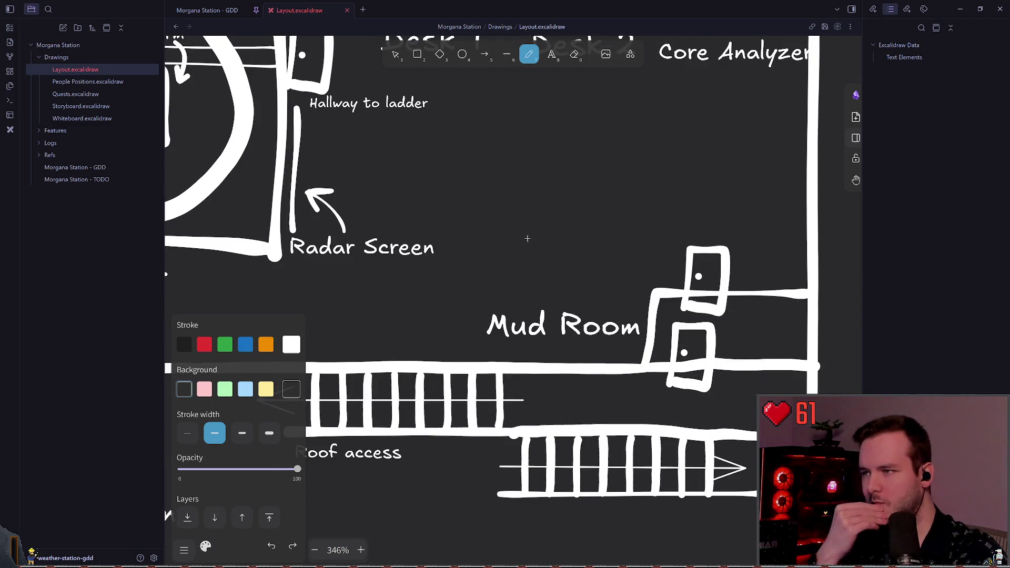
scroll(498, 213, "up", 4)
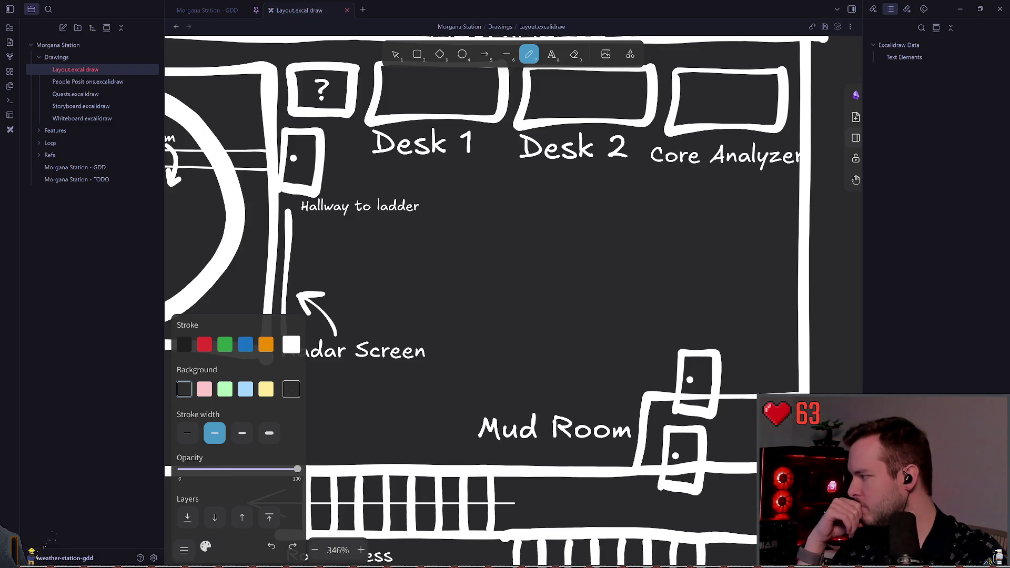
scroll(489, 214, "left", 1)
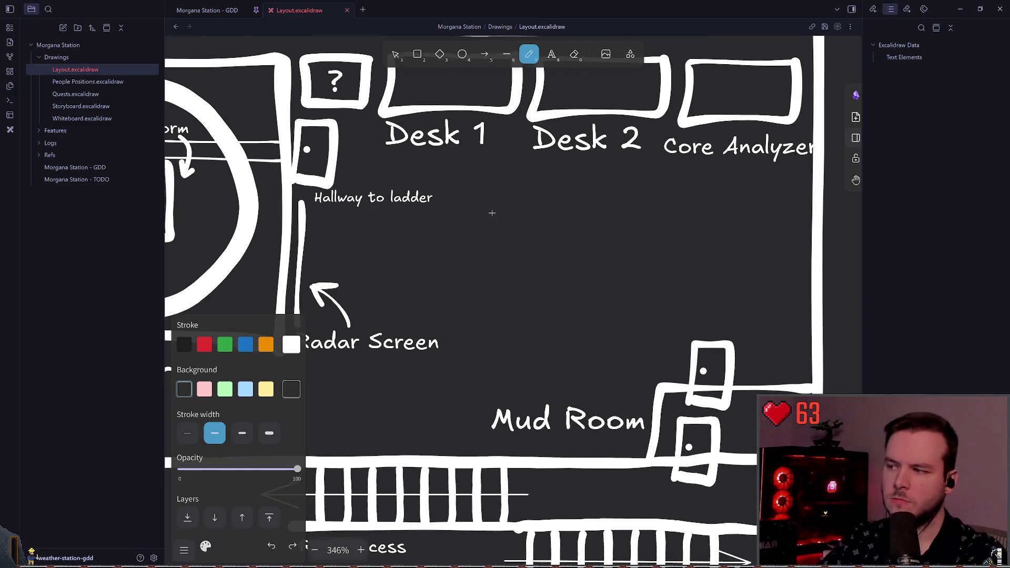
scroll(464, 245, "left", 1)
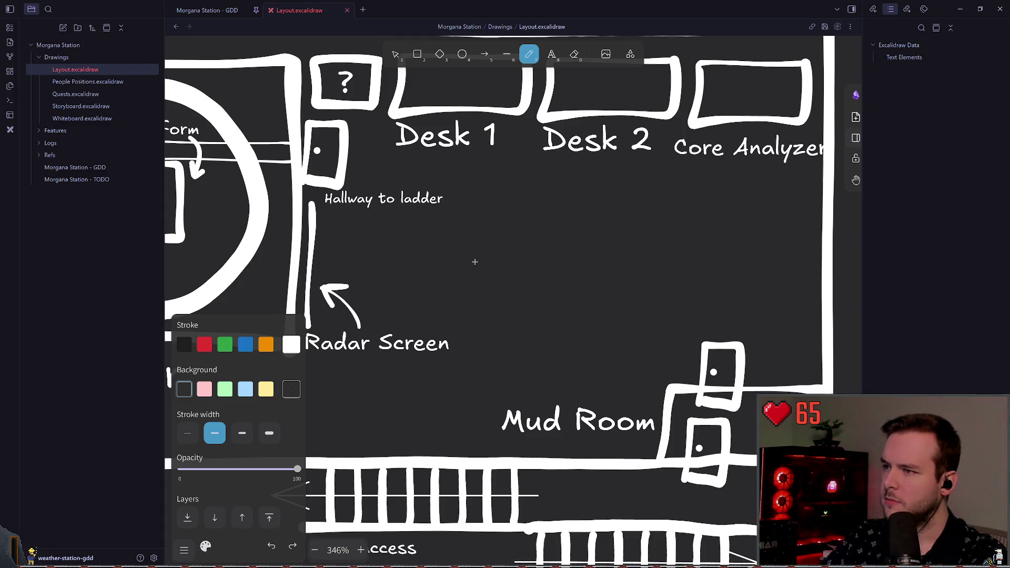
scroll(458, 195, "left", 1)
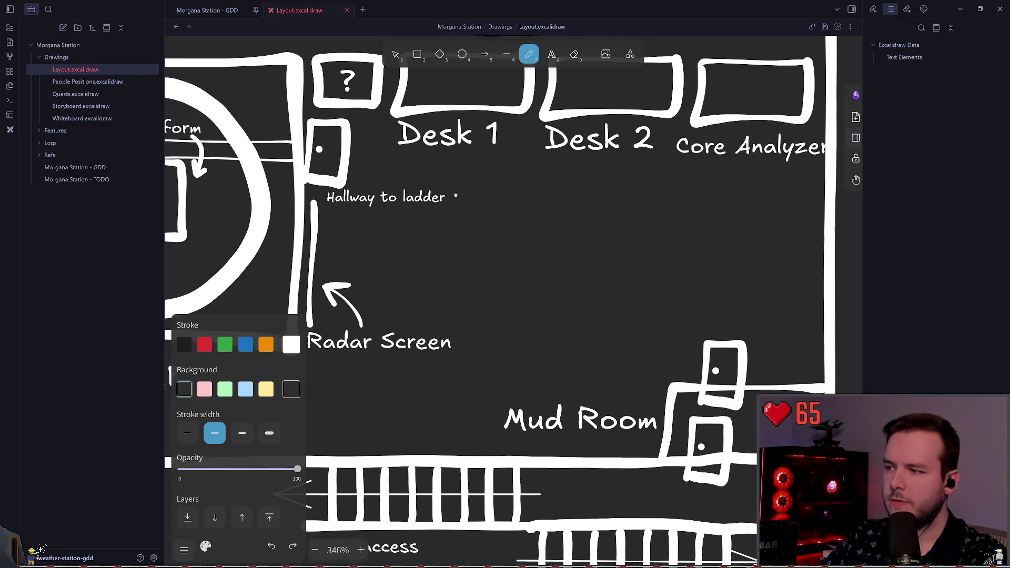
scroll(526, 183, "up", 1)
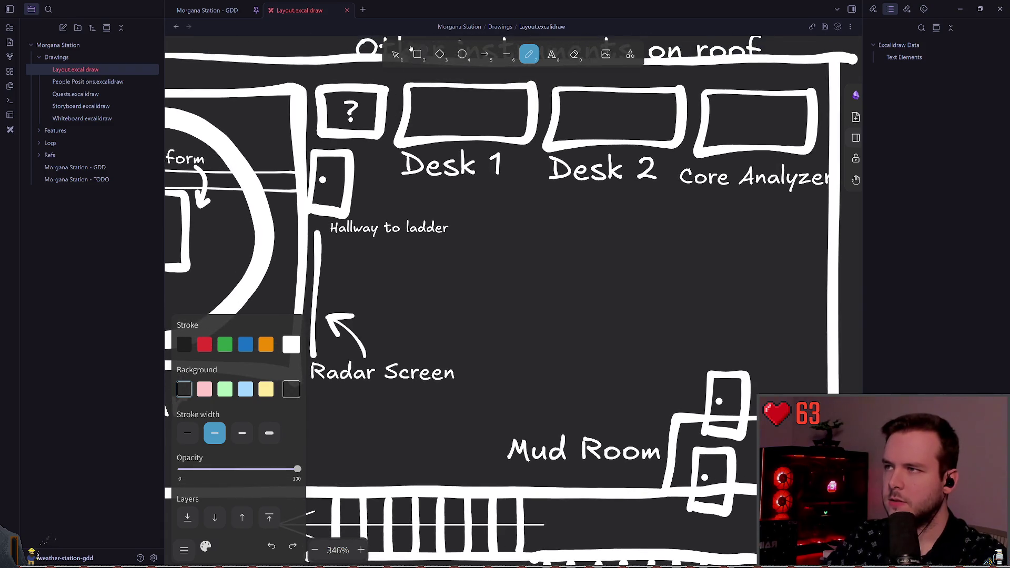
left_click(396, 56)
scroll(569, 132, "right", 2)
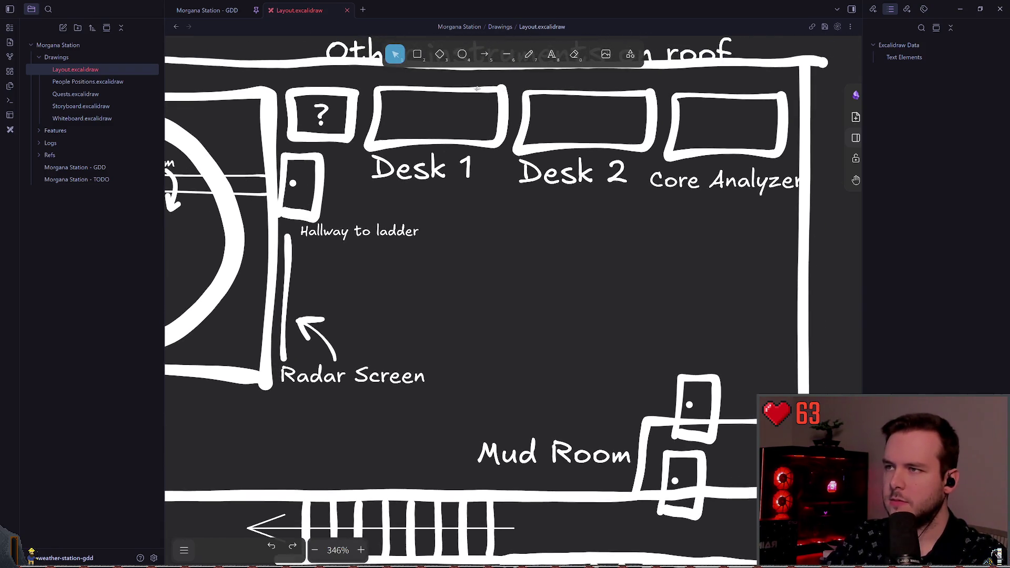
mouse_move(561, 145)
left_mouse_down()
mouse_move(555, 153)
mouse_move(690, 290)
left_mouse_up()
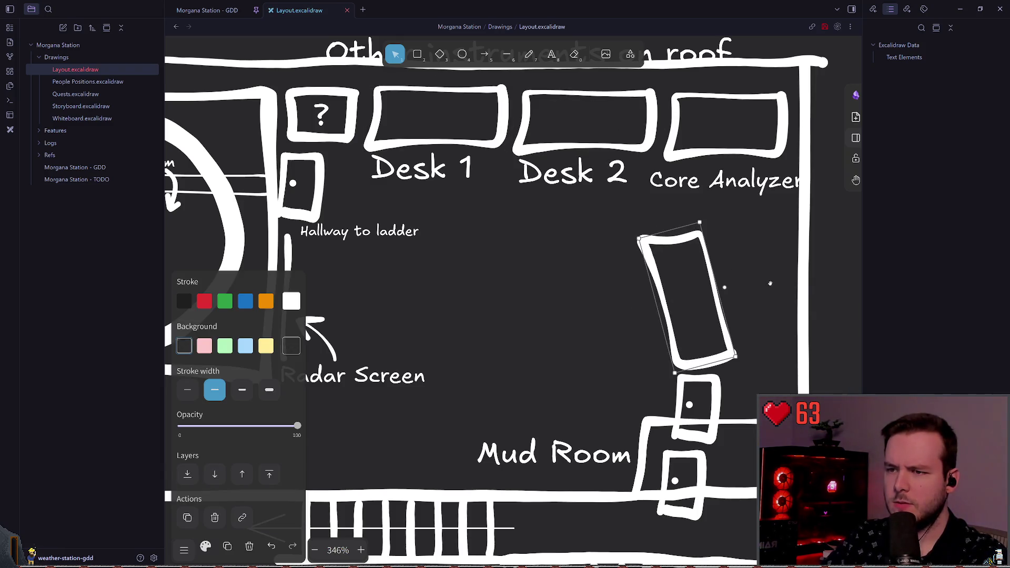
left_click_drag(770, 283, 770, 294)
left_click_drag(655, 288, 753, 288)
Shorten the tall right-wall rectangle from both the top and the bottom
left_click(728, 261)
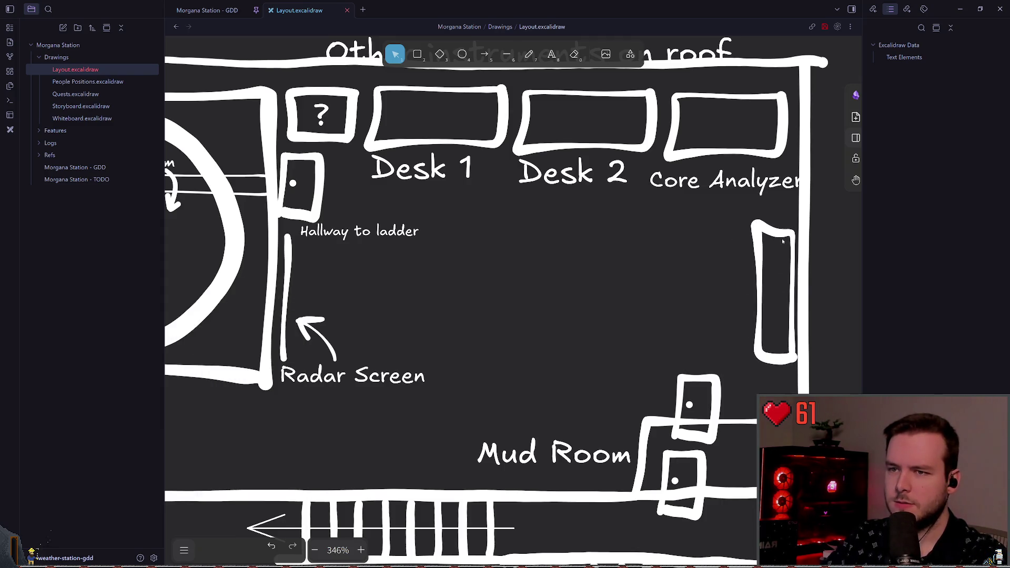
left_click(783, 238)
left_click(718, 267)
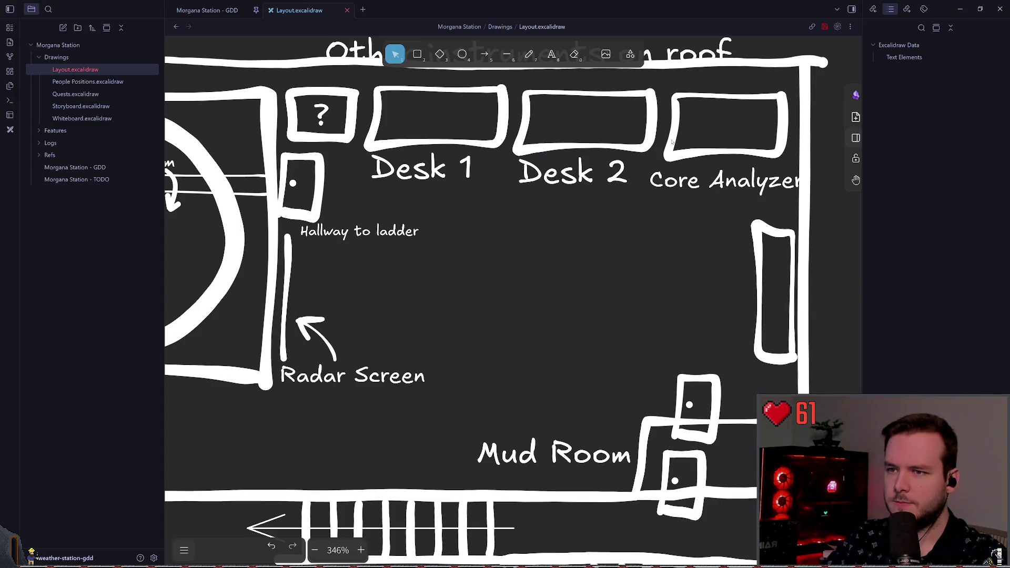
left_click(775, 232)
left_click_drag(777, 223, 778, 248)
left_click(718, 267)
left_click_drag(774, 295, 773, 279)
left_click(673, 188)
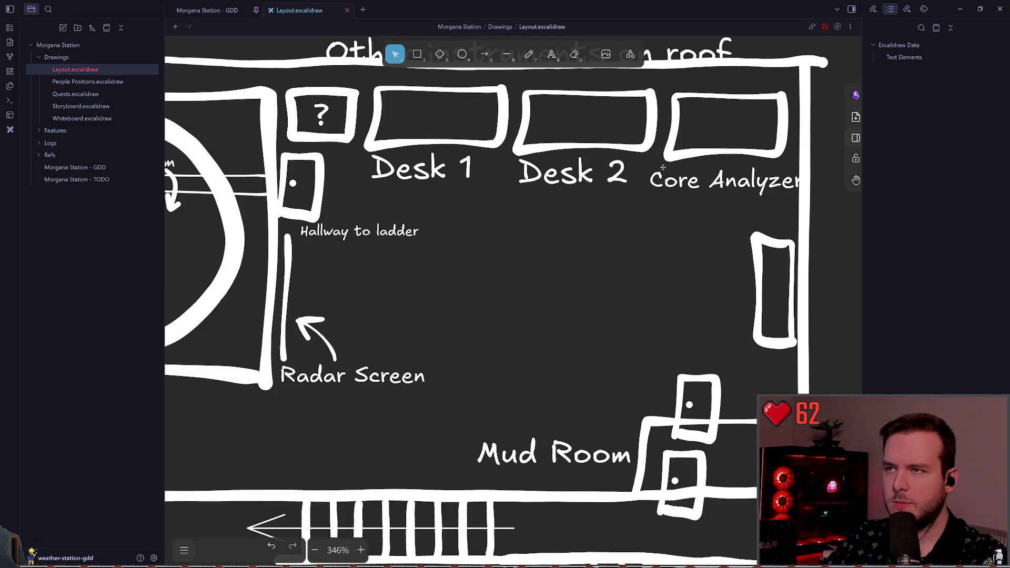
Add a 'Coffee' text label beside the tall rectangle and move it up-left
left_click(529, 54)
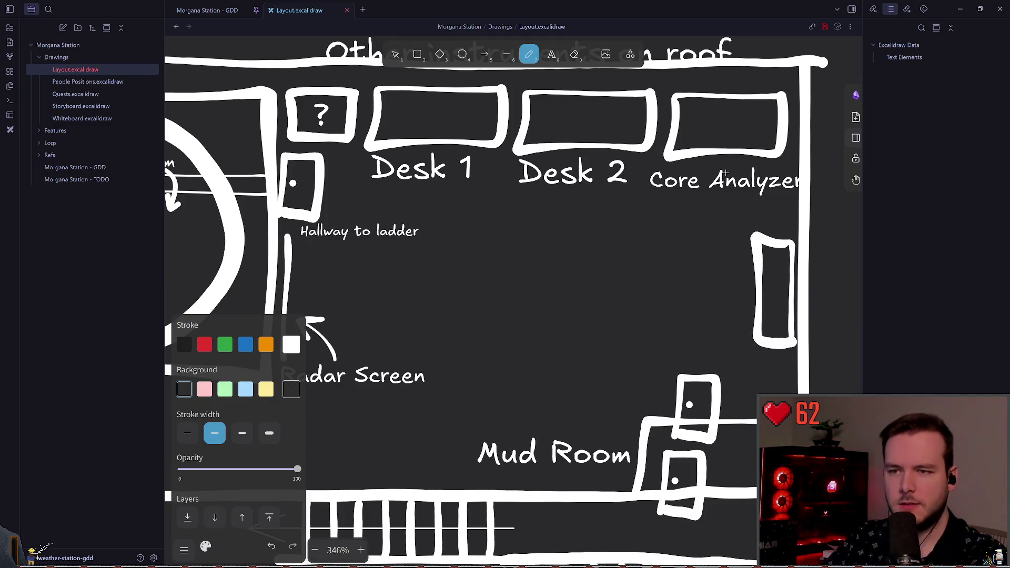
left_click(560, 54)
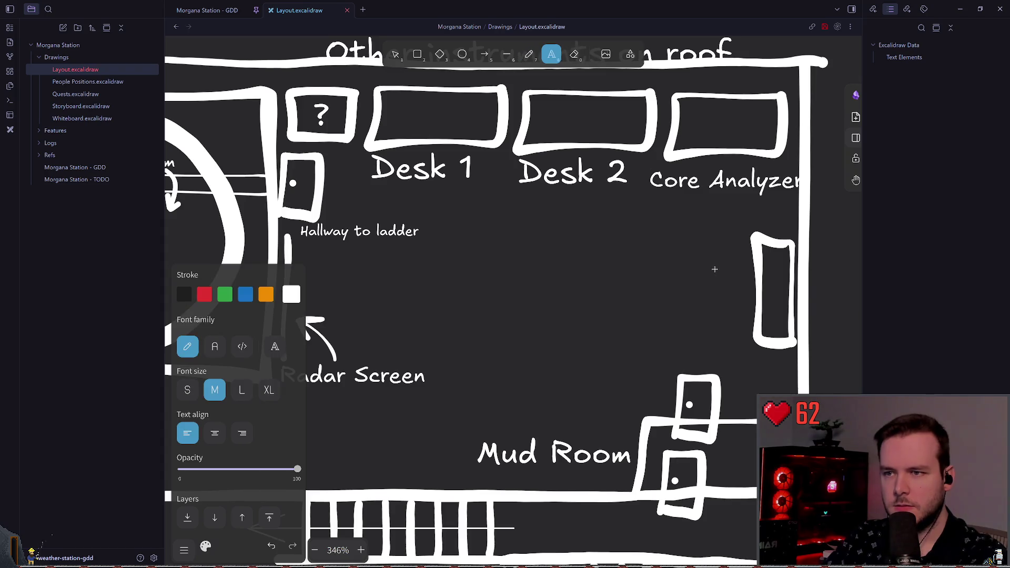
left_click(716, 266)
type("Coffee")
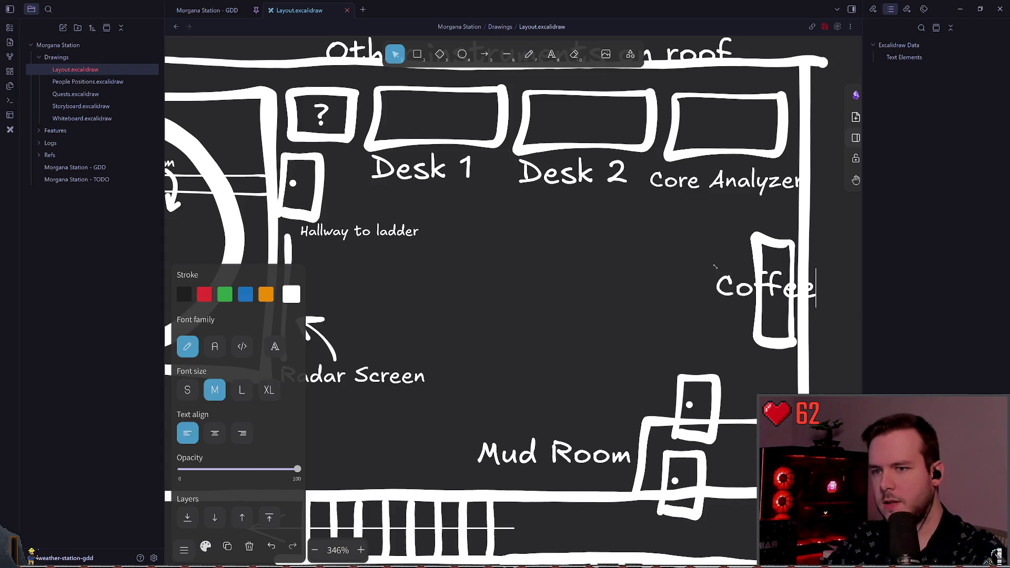
left_click(741, 288)
left_click_drag(741, 288, 658, 259)
Change the label text from 'Coffee' to 'Refreshments'
double_click(672, 268)
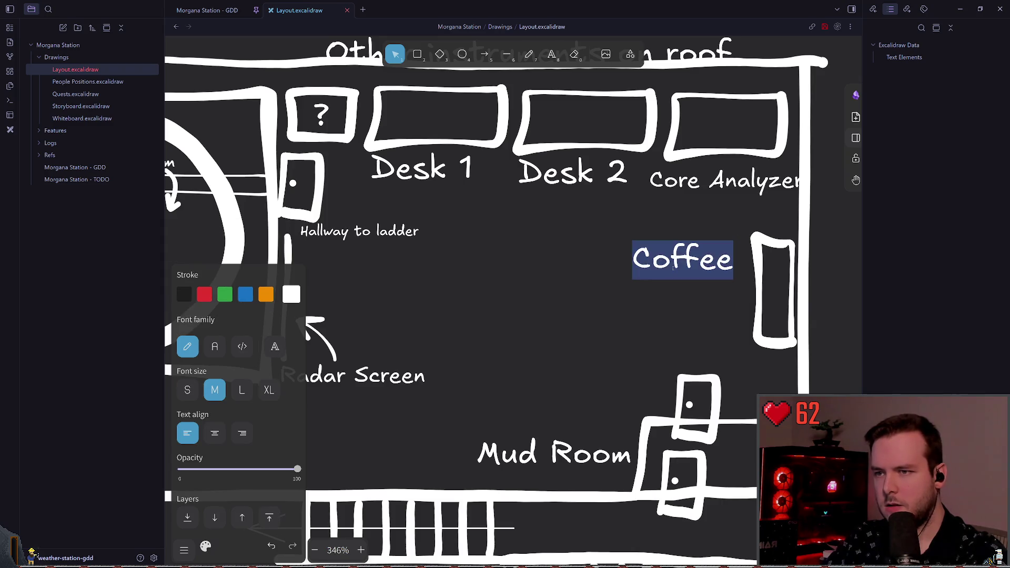
key("End")
type("/")
key("BackSpace")
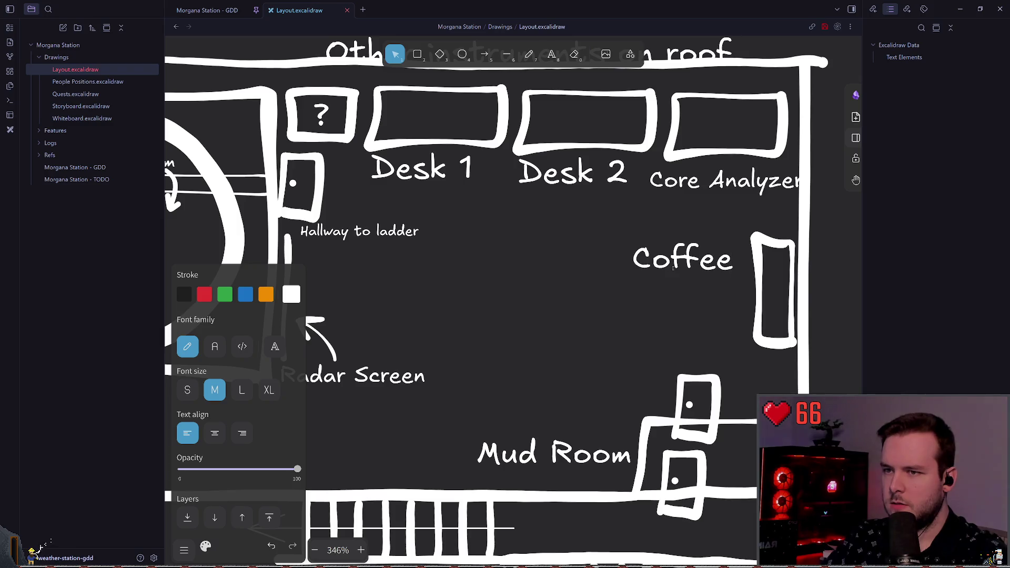
key("Return")
type("Re")
key("BackSpace")
key("BackSpace")
key("BackSpace")
type("Ref")
key("BackSpace")
key("BackSpace")
type("efreshments")
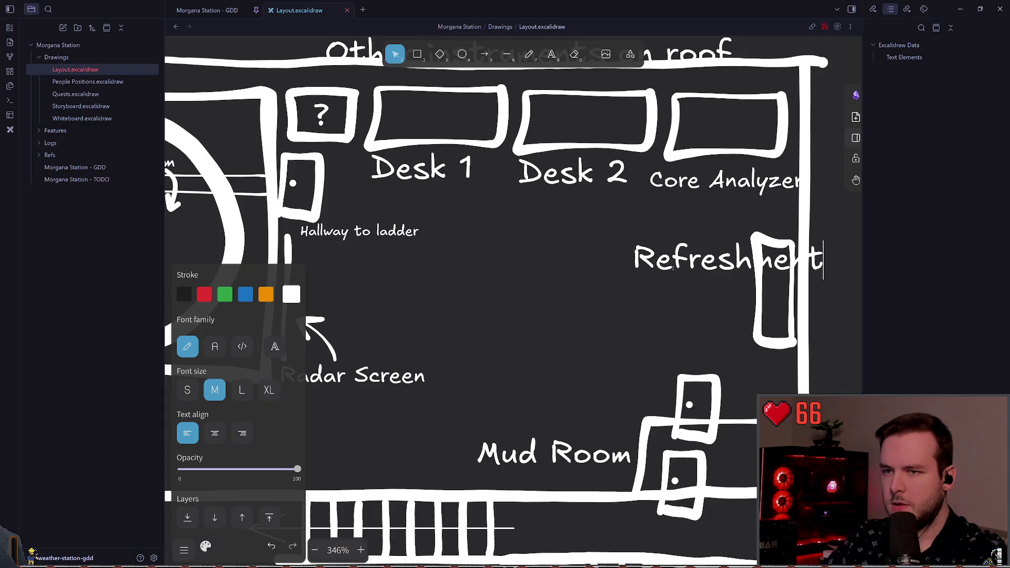
key("Escape")
Shrink the Refreshments label and place it just left of the rectangle
left_click_drag(704, 271, 615, 269)
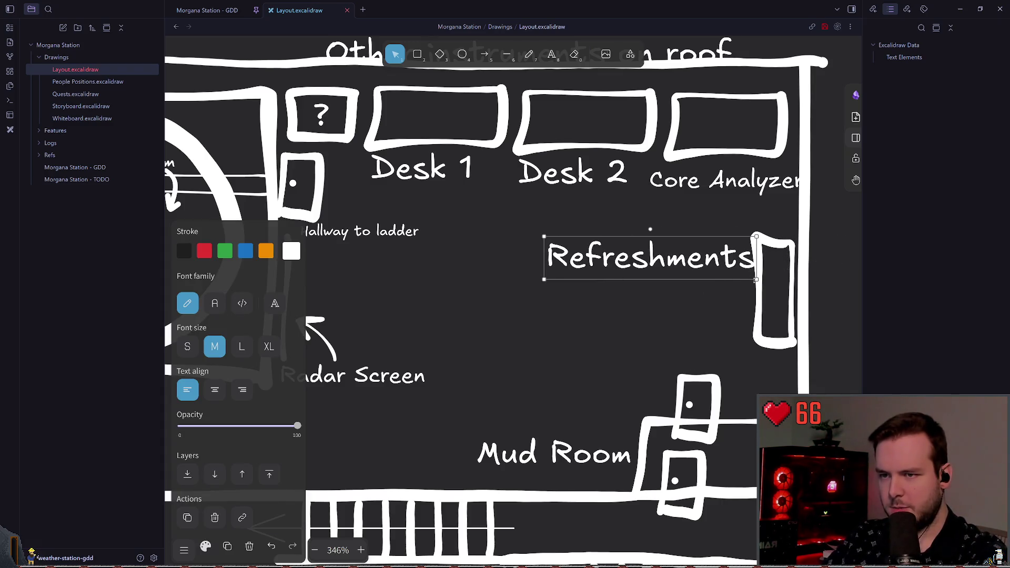
mouse_move(756, 280)
left_mouse_down()
mouse_move(685, 263)
mouse_move(731, 272)
mouse_move(679, 282)
left_mouse_up()
left_click(654, 299)
left_click(573, 292)
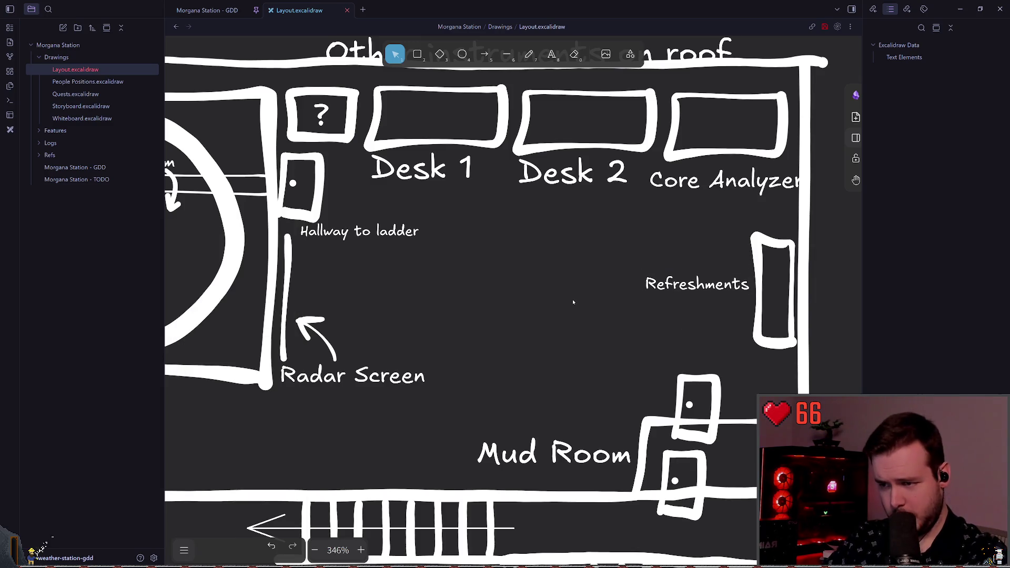
scroll(578, 301, "up", 1)
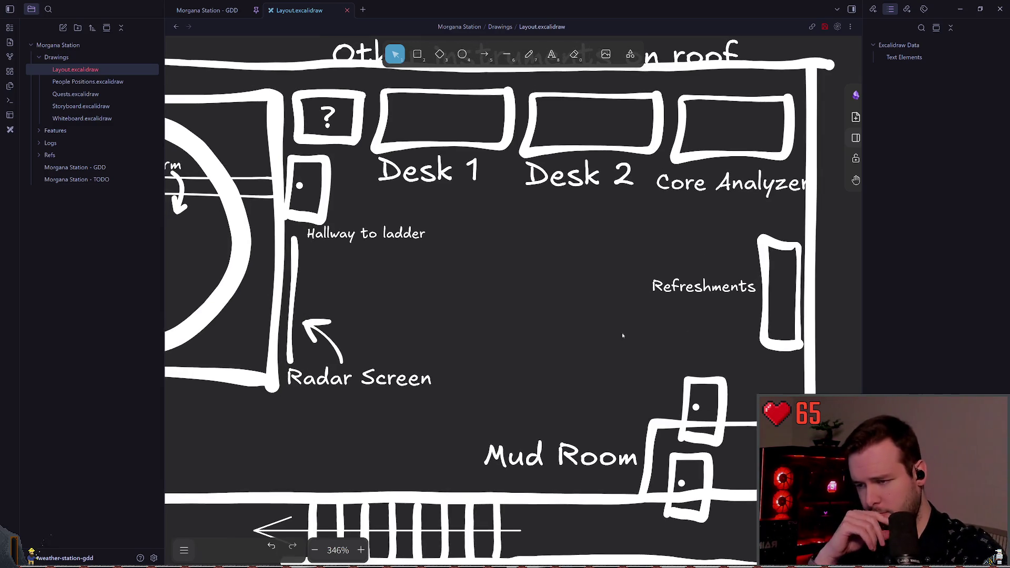
Move the tall rectangle off the wall and drag the Mud Room label toward the wall
left_click(779, 269)
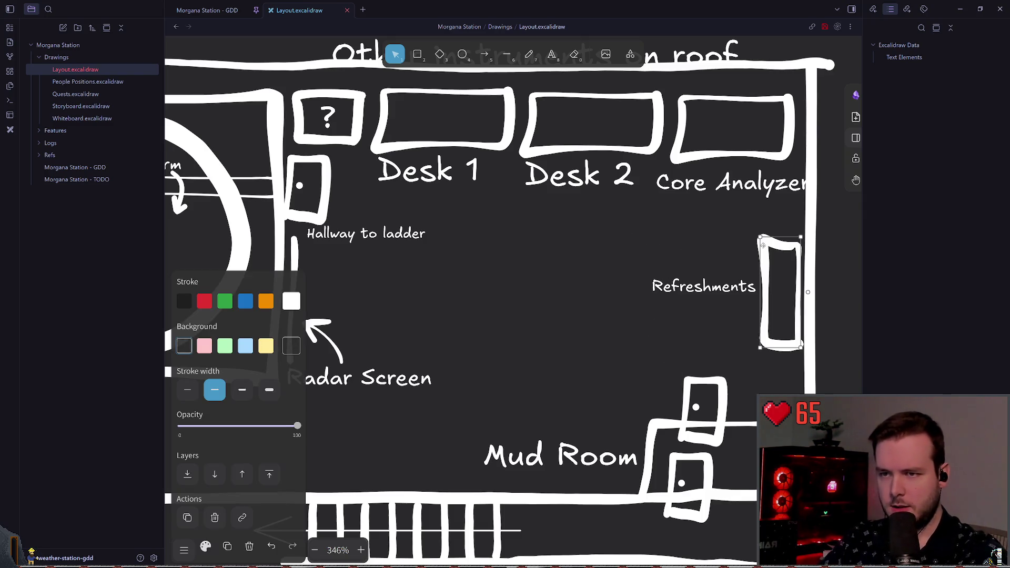
mouse_move(778, 269)
left_mouse_down()
mouse_move(521, 293)
mouse_move(552, 332)
mouse_move(523, 352)
mouse_move(595, 477)
left_mouse_up()
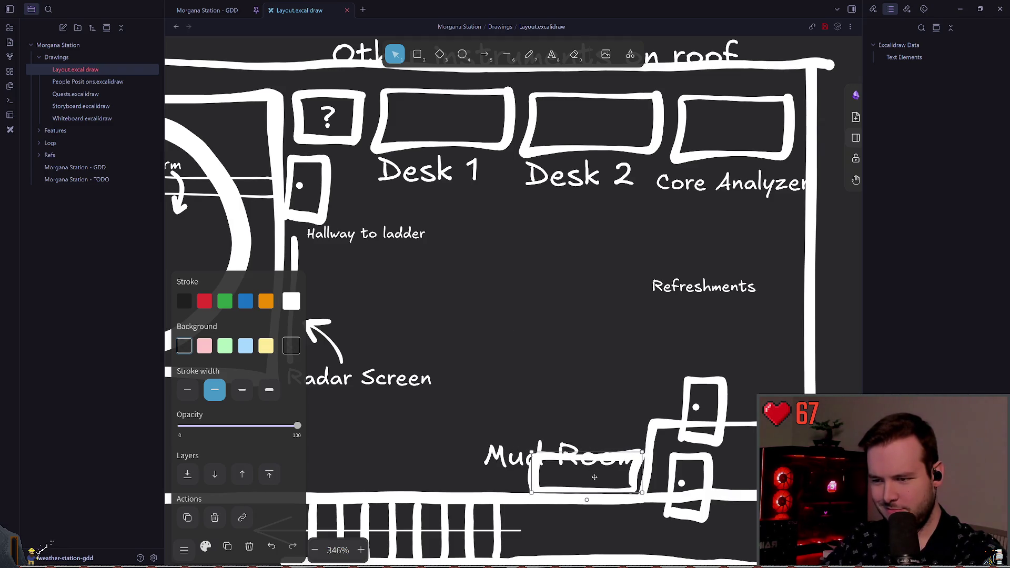
mouse_move(521, 452)
left_mouse_down()
mouse_move(524, 425)
mouse_move(688, 384)
mouse_move(679, 398)
mouse_move(606, 393)
mouse_move(610, 383)
mouse_move(628, 410)
left_mouse_up()
scroll(679, 397, "right", 3)
left_click(714, 273)
Draw a thin curved freehand arrow pointing into Mud Room with the thinnest stroke
left_click(530, 55)
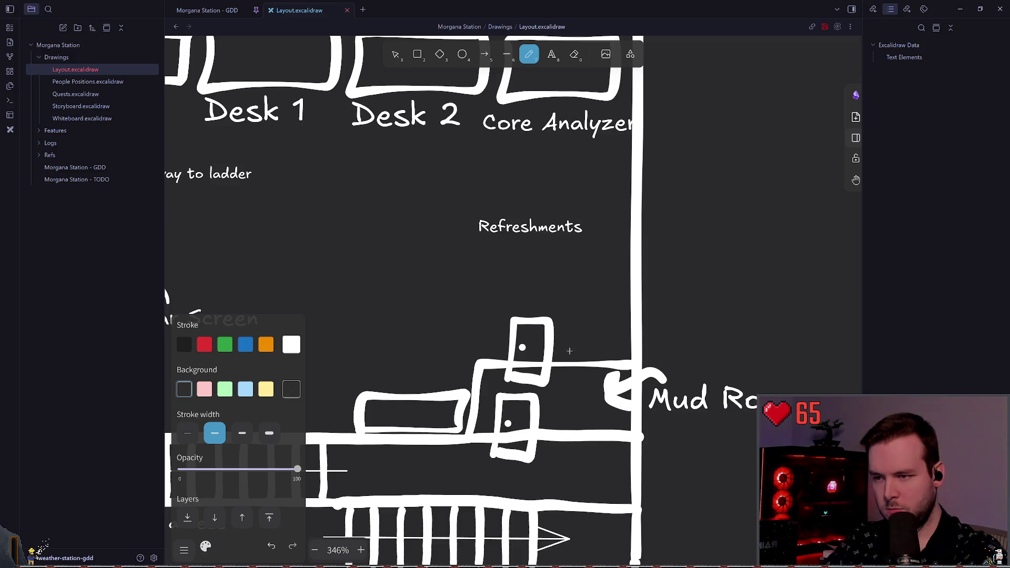
key("ctrl+z")
left_click(188, 433)
mouse_move(661, 378)
left_mouse_down()
mouse_move(652, 370)
mouse_move(600, 392)
mouse_move(610, 393)
left_mouse_up()
scroll(611, 393, "left", 3)
scroll(611, 393, "up", 1)
key("ctrl+s")
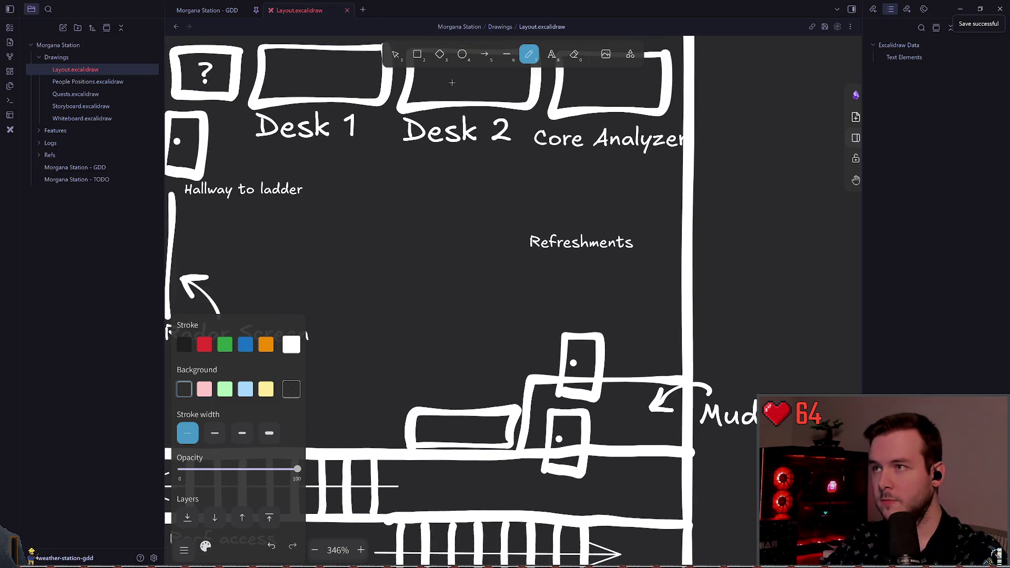
key("1")
Nudge the lower door near Mud Room slightly to the right
scroll(529, 291, "down", 2)
scroll(528, 292, "left", 2)
left_click(643, 374)
left_click(637, 374)
left_click_drag(638, 375, 644, 376)
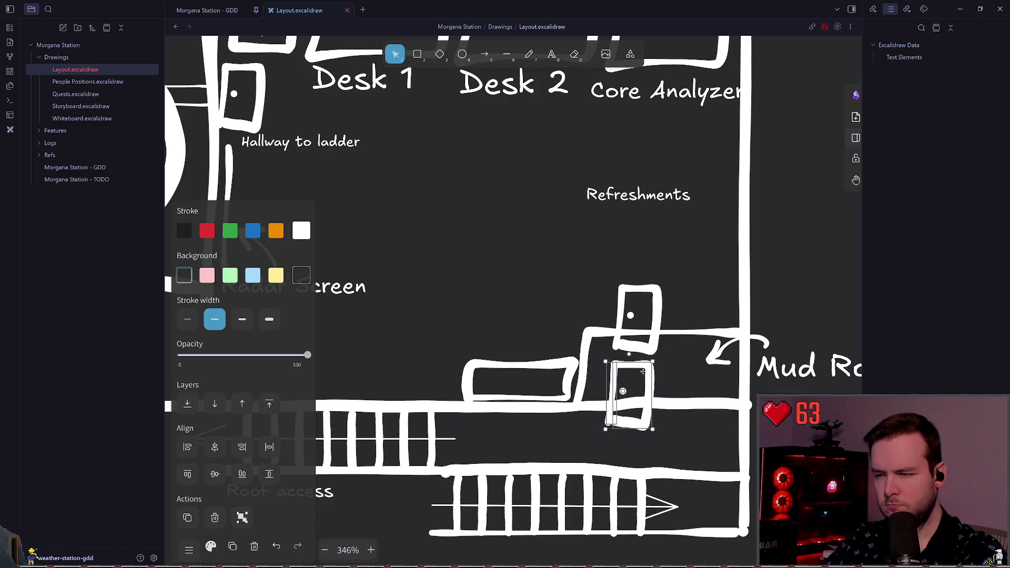
left_click(528, 280)
scroll(527, 281, "up", 1)
scroll(476, 280, "down", 1)
scroll(475, 279, "right", 1)
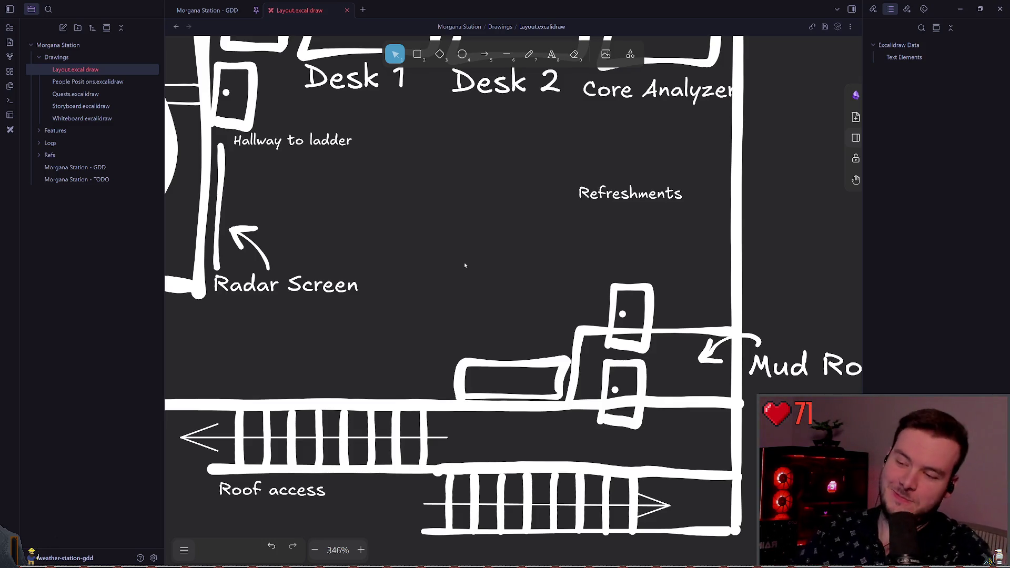
Move the small door box right of the desk and the upper door against the Mud Room wall
left_click_drag(614, 425, 690, 425)
left_click(693, 255)
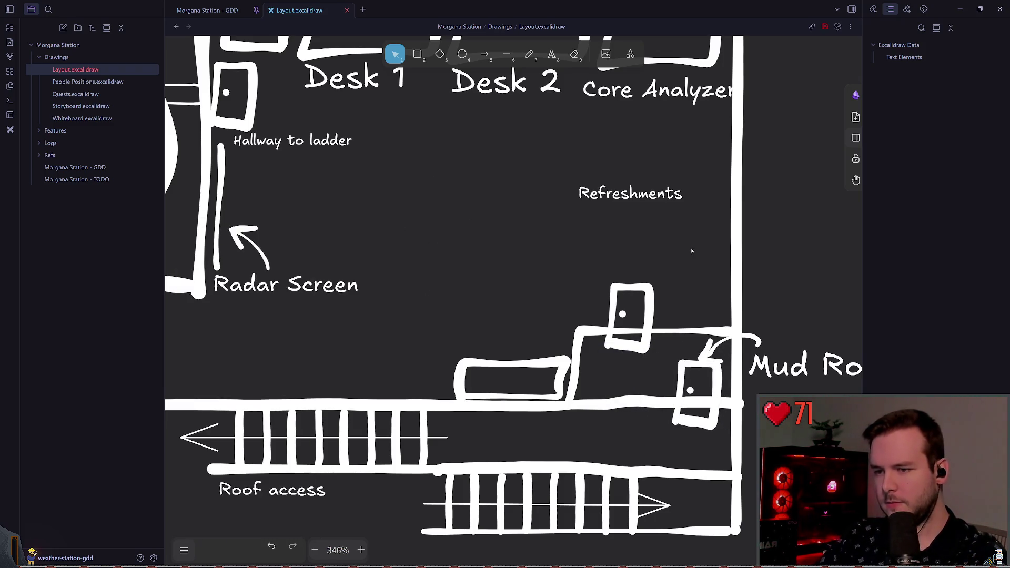
scroll(694, 255, "down", 2)
left_click(669, 311)
key("Escape")
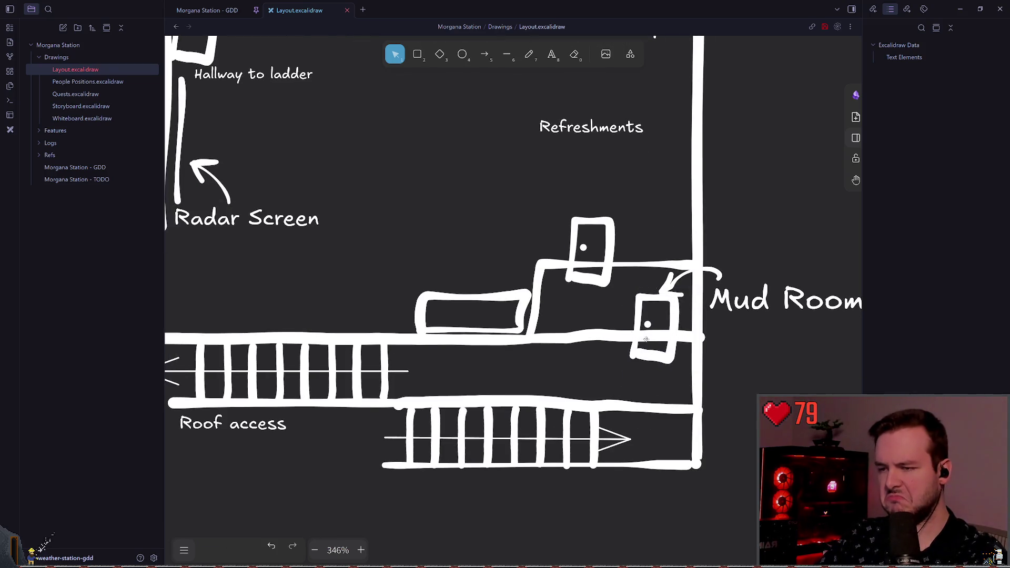
mouse_move(589, 238)
left_mouse_down()
mouse_move(661, 234)
mouse_move(572, 240)
left_mouse_up()
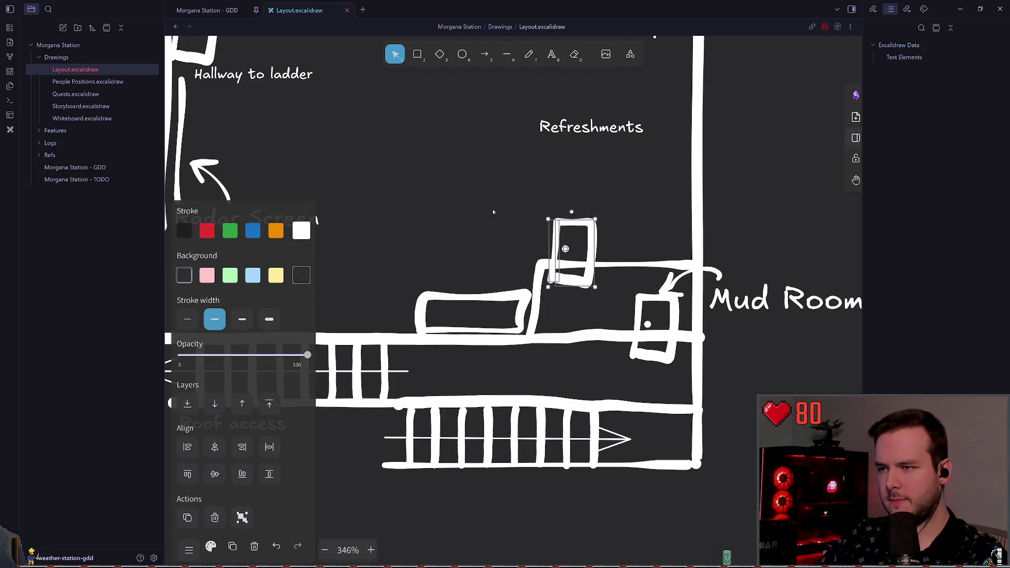
left_click(510, 217)
Move the counter rectangle beside the door, push the door down-left against the wall, shift the counter left
mouse_move(445, 189)
left_mouse_down()
mouse_move(512, 172)
mouse_move(493, 198)
left_mouse_up()
mouse_move(537, 282)
left_mouse_down()
mouse_move(644, 200)
mouse_move(668, 205)
left_mouse_up()
left_click_drag(606, 183, 684, 288)
mouse_move(639, 253)
left_mouse_down()
mouse_move(579, 285)
mouse_move(601, 297)
left_mouse_up()
left_click(536, 194)
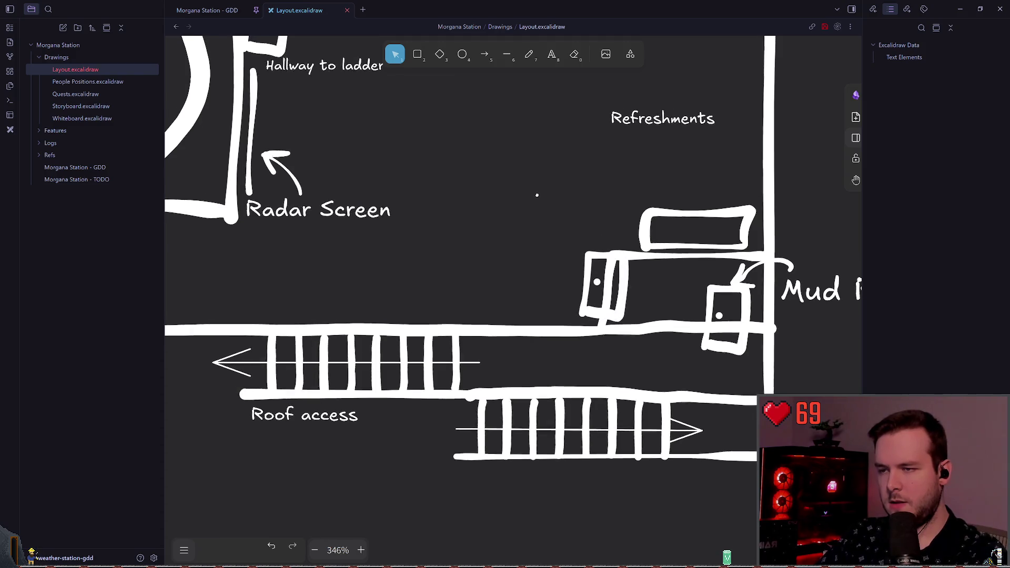
scroll(578, 232, "up", 2)
scroll(594, 236, "right", 1)
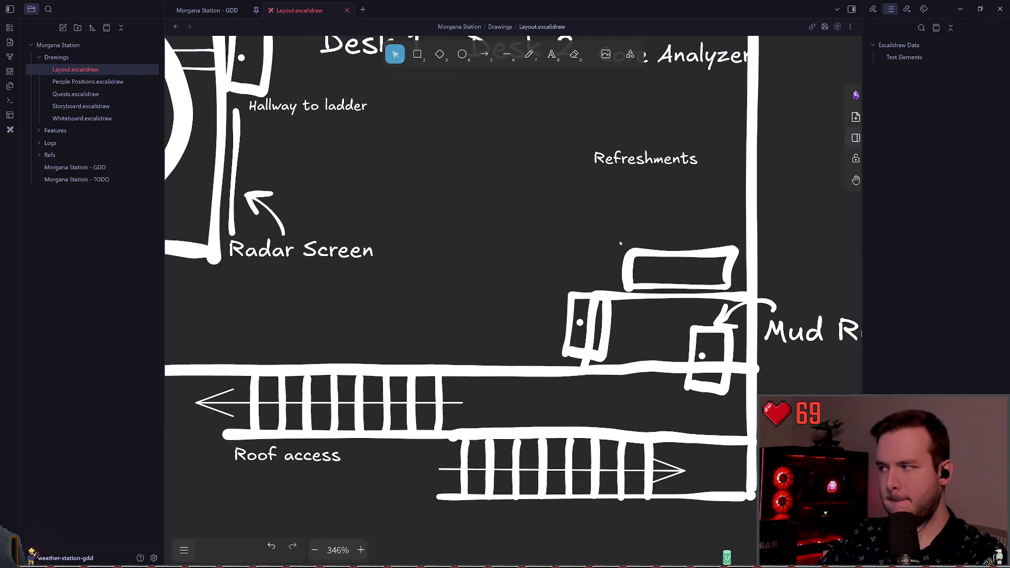
mouse_move(677, 250)
left_mouse_down()
mouse_move(461, 230)
mouse_move(442, 257)
left_mouse_up()
left_click(620, 243)
Sketch a freehand box near Refreshments, then undo it and the counter's last move
left_click(529, 55)
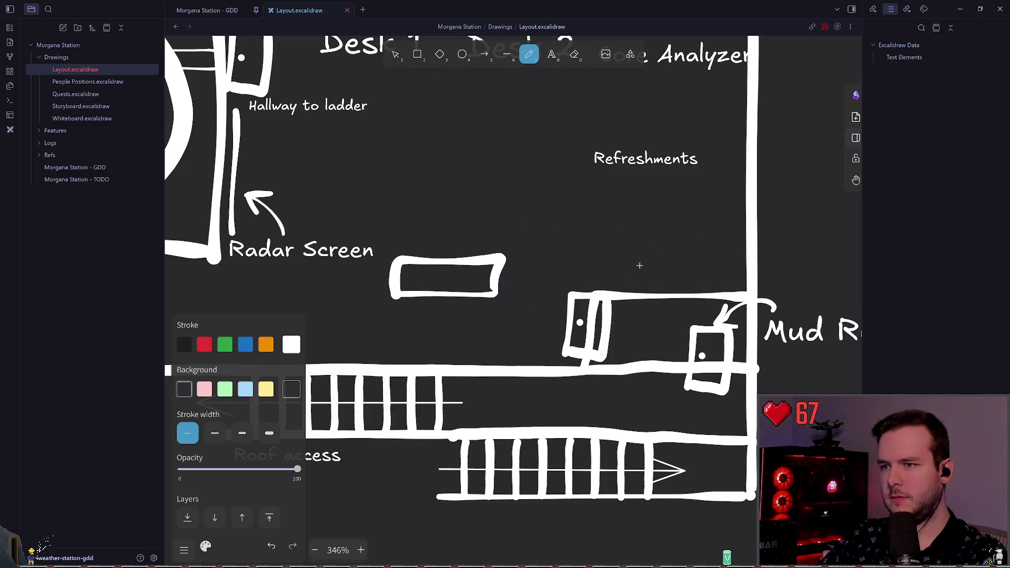
mouse_move(631, 297)
left_mouse_down()
mouse_move(698, 275)
mouse_move(725, 295)
left_mouse_up()
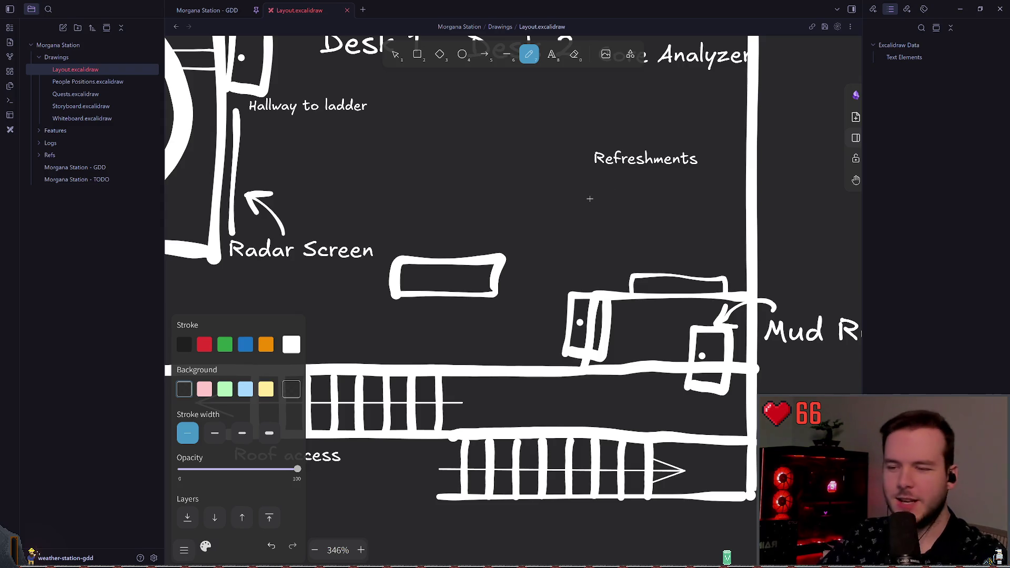
key("ctrl+z")
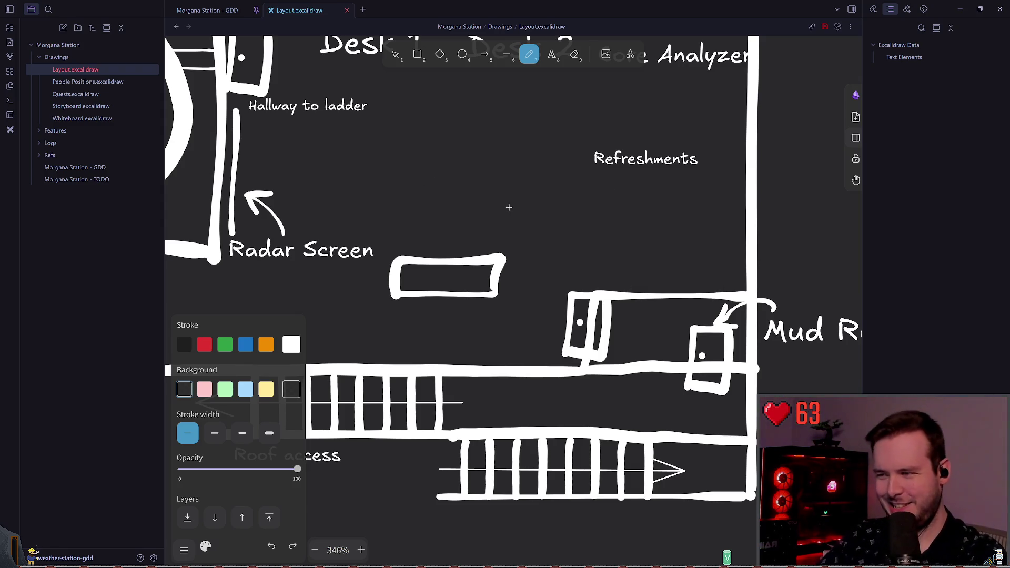
key("ctrl+z")
key("ctrl+z")
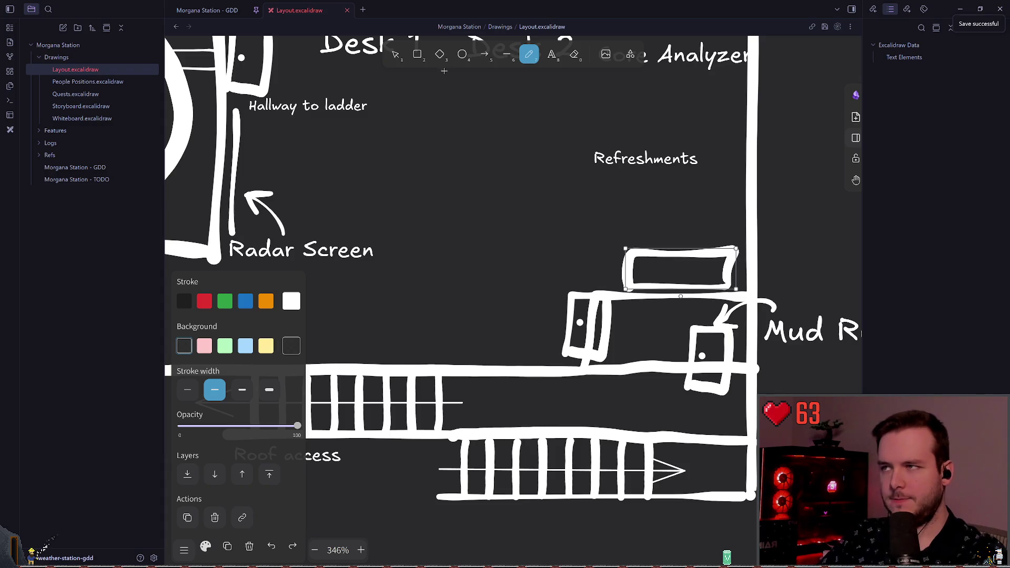
left_click(395, 58)
left_click(593, 178)
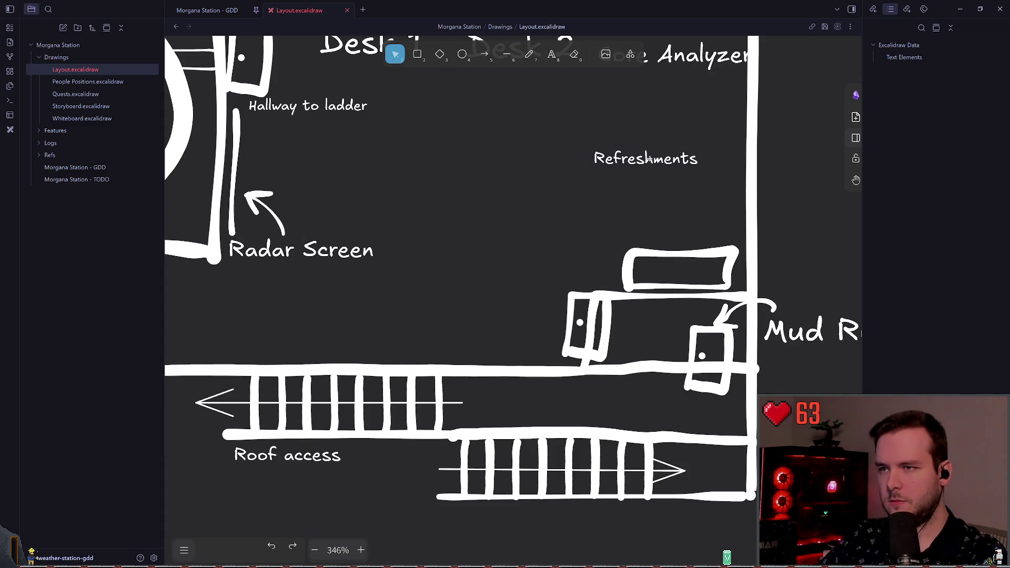
Move the Refreshments label down to sit just above the counter rectangle
left_click_drag(648, 158, 684, 237)
left_click(512, 176)
scroll(581, 194, "up", 1)
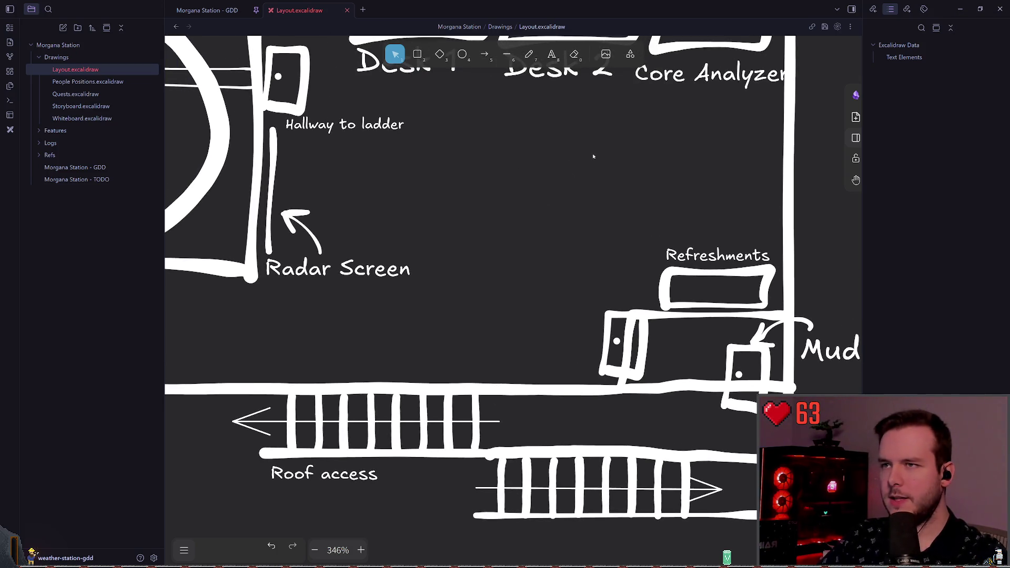
left_click(536, 54)
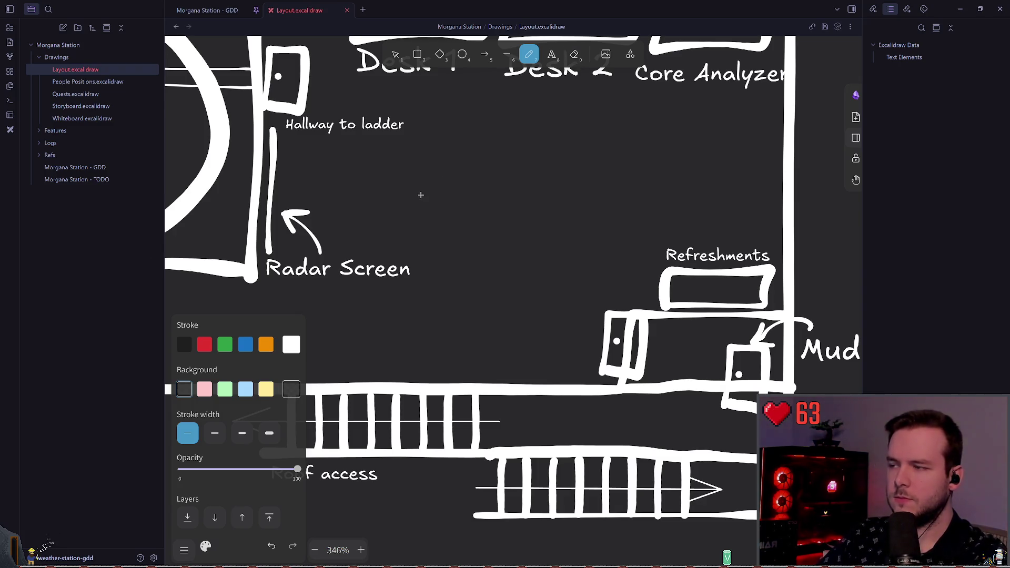
scroll(452, 185, "left", 2)
key("v")
left_click_drag(322, 210, 508, 323)
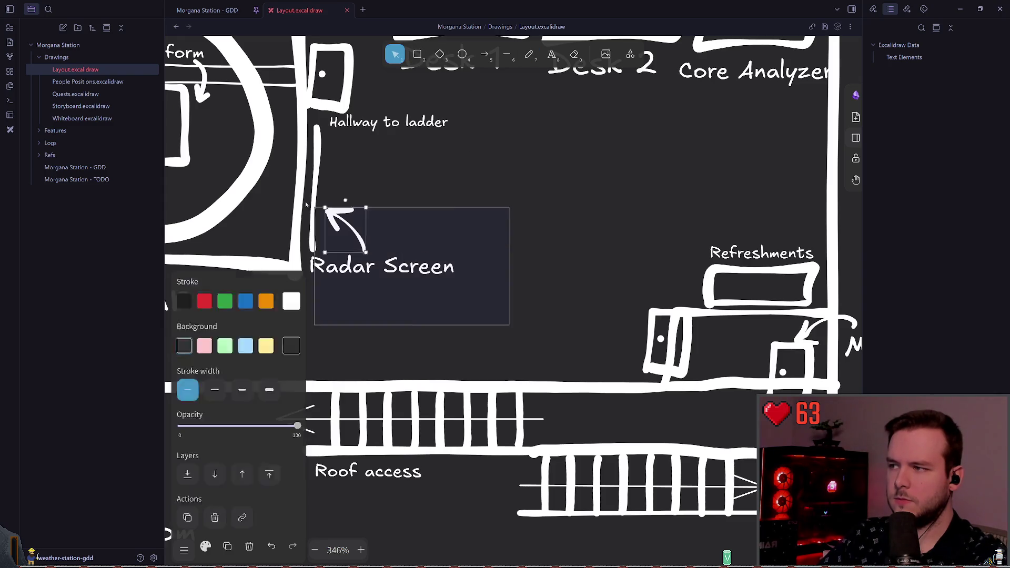
Lower the Radar Screen arrow and its label slightly beside the hallway wall
left_click_drag(350, 230, 350, 255)
key("Escape")
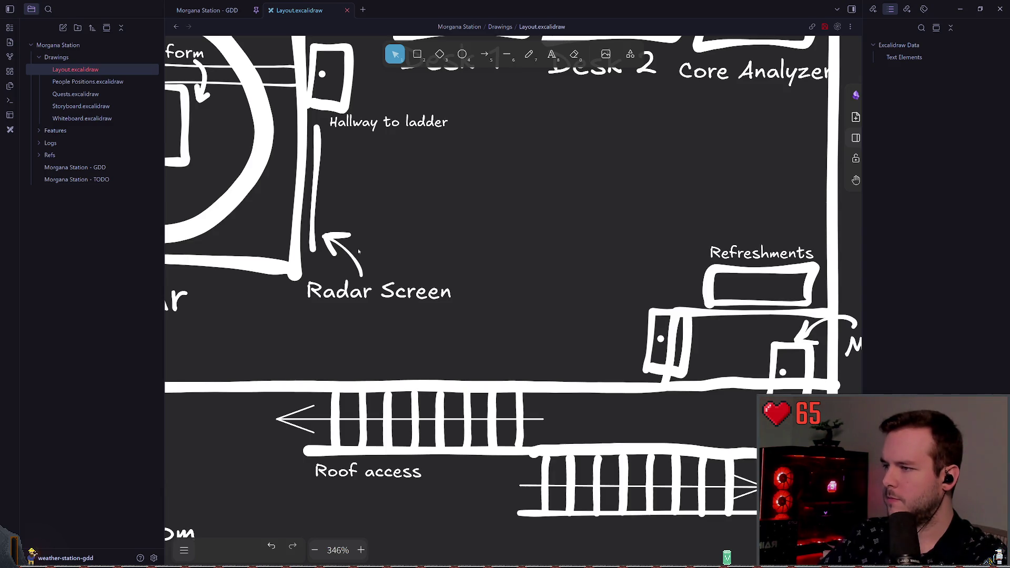
left_click(348, 255)
left_click(378, 291, "shift")
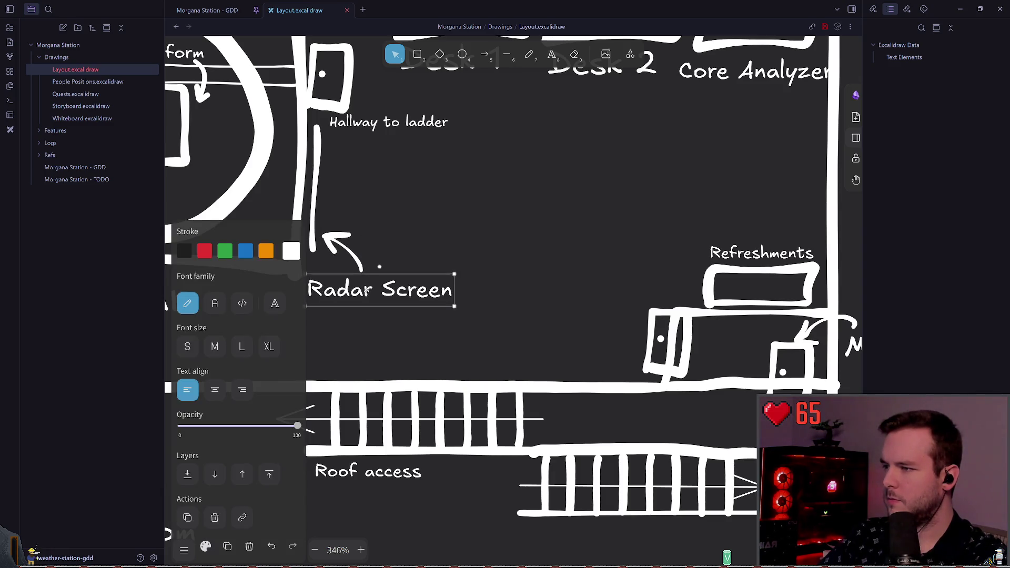
left_click(465, 226)
scroll(542, 279, "up", 3)
scroll(542, 279, "left", 5)
scroll(504, 85, "left", 3)
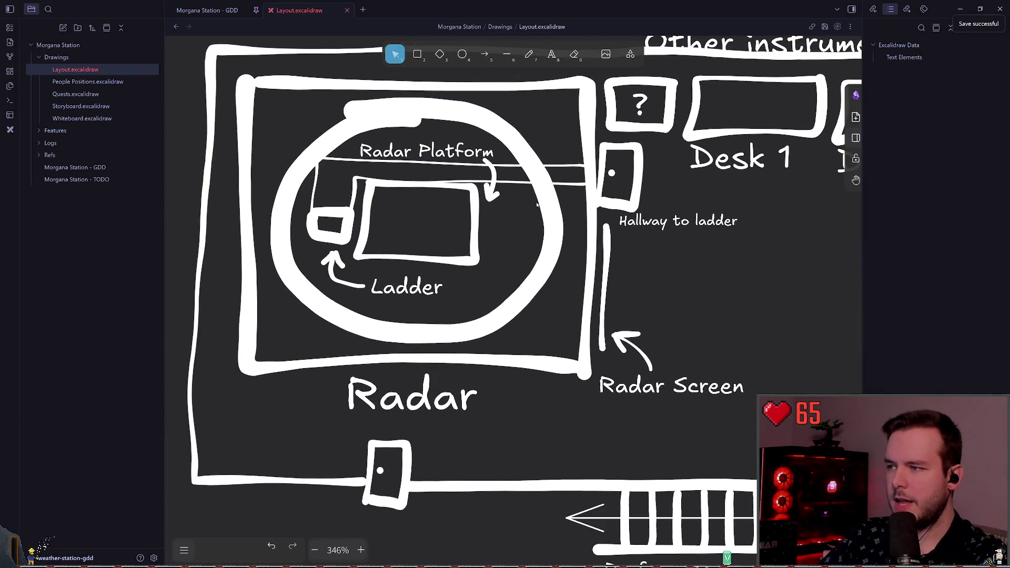
left_click(532, 55)
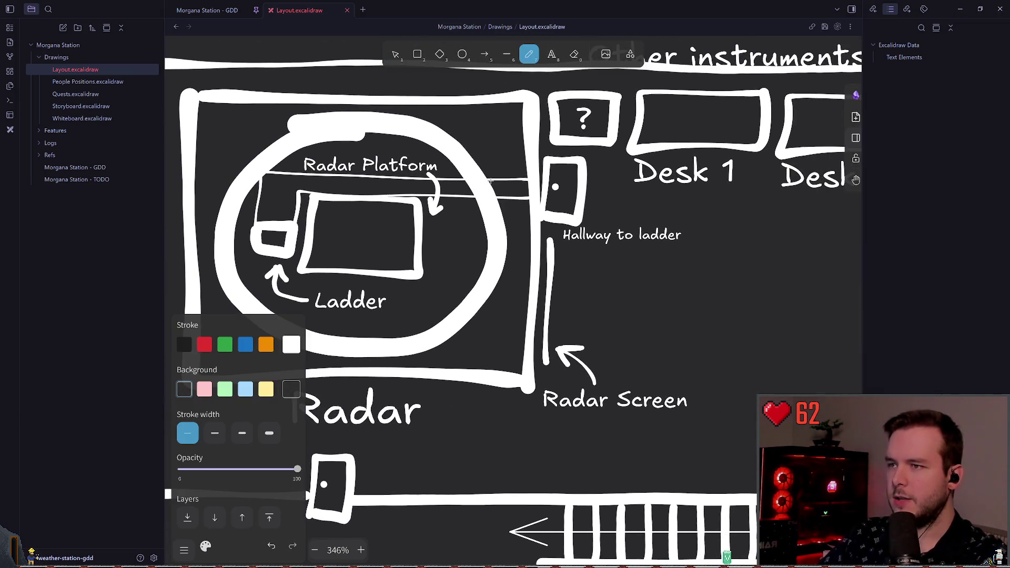
scroll(482, 174, "left", 3)
scroll(594, 169, "up", 1)
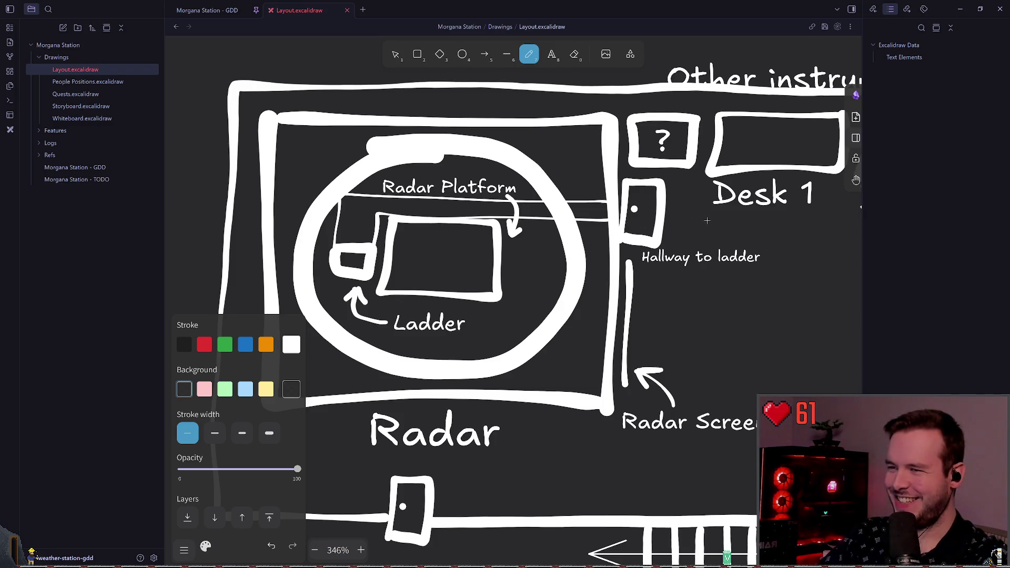
left_click(395, 55)
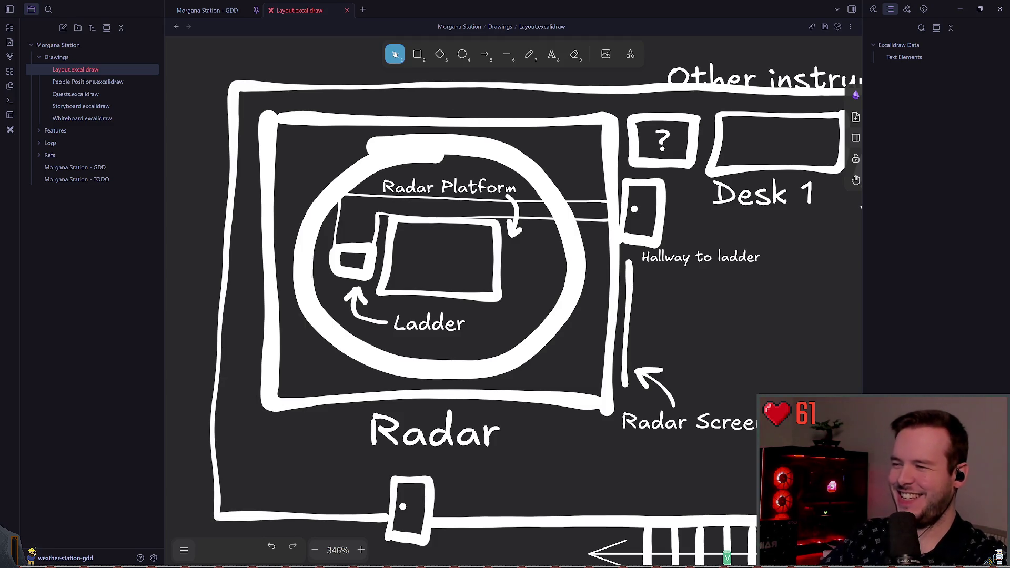
Select the ladder rectangle and its two lines and move them above the radar room
left_click(360, 248)
left_click(334, 236, "shift")
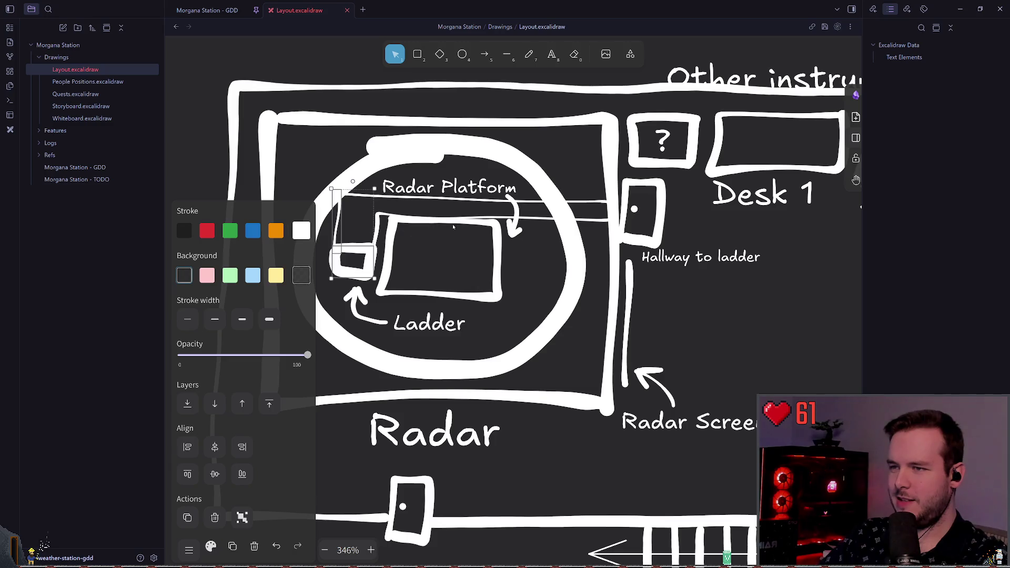
left_click(376, 223, "shift")
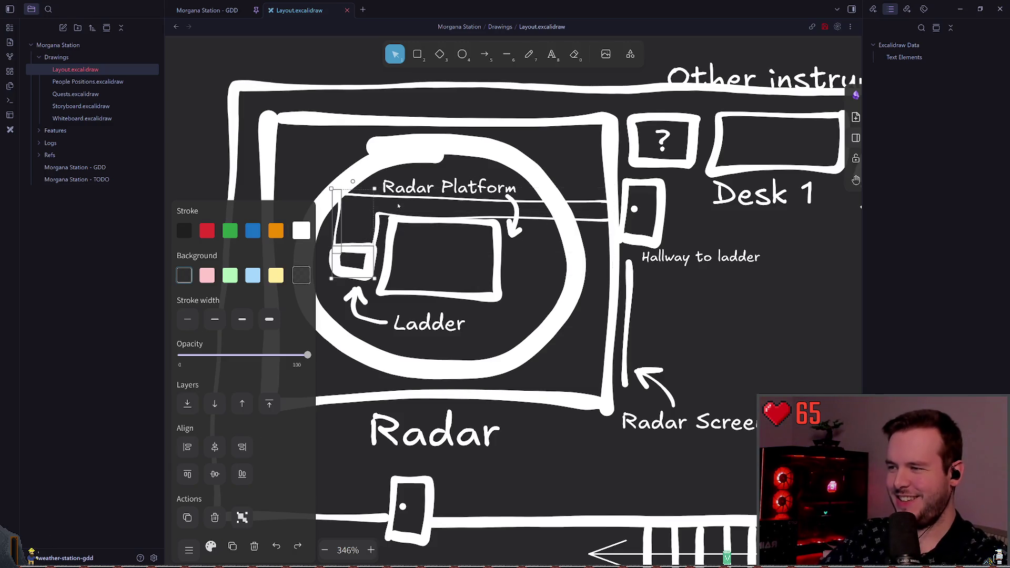
left_click(398, 206, "shift")
scroll(421, 218, "left", 5)
left_click(456, 227, "shift")
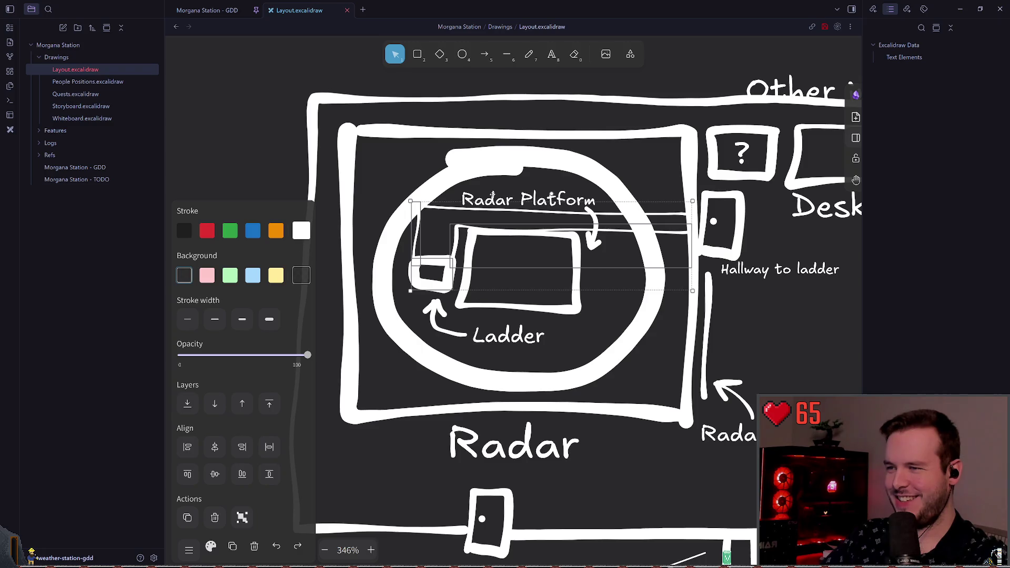
scroll(473, 226, "down", 4, "ctrl")
mouse_move(473, 226)
left_mouse_down()
mouse_move(456, 89)
mouse_move(467, 202)
left_mouse_up()
scroll(456, 89, "right", 2)
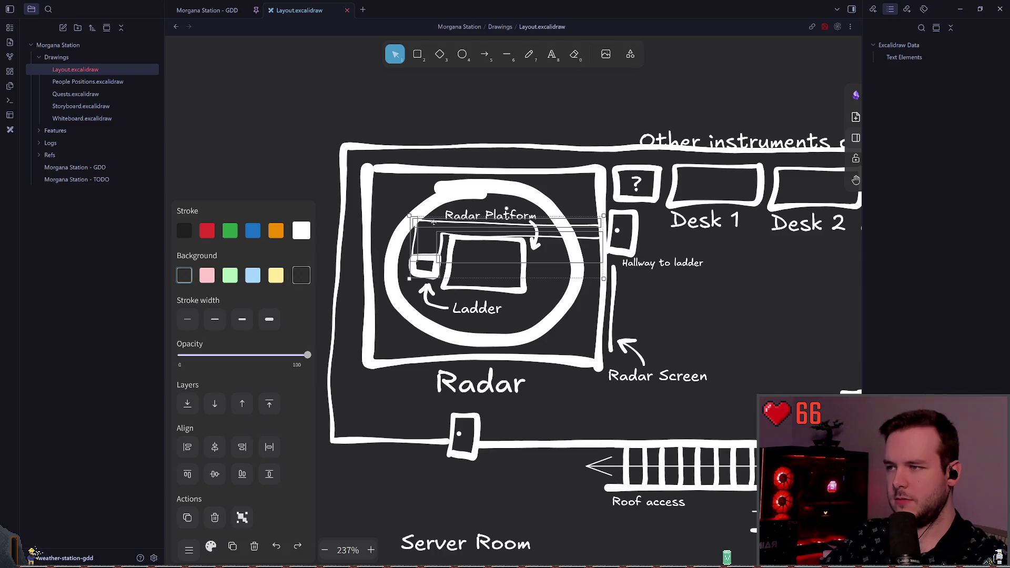
left_click_drag(431, 234, 413, 82)
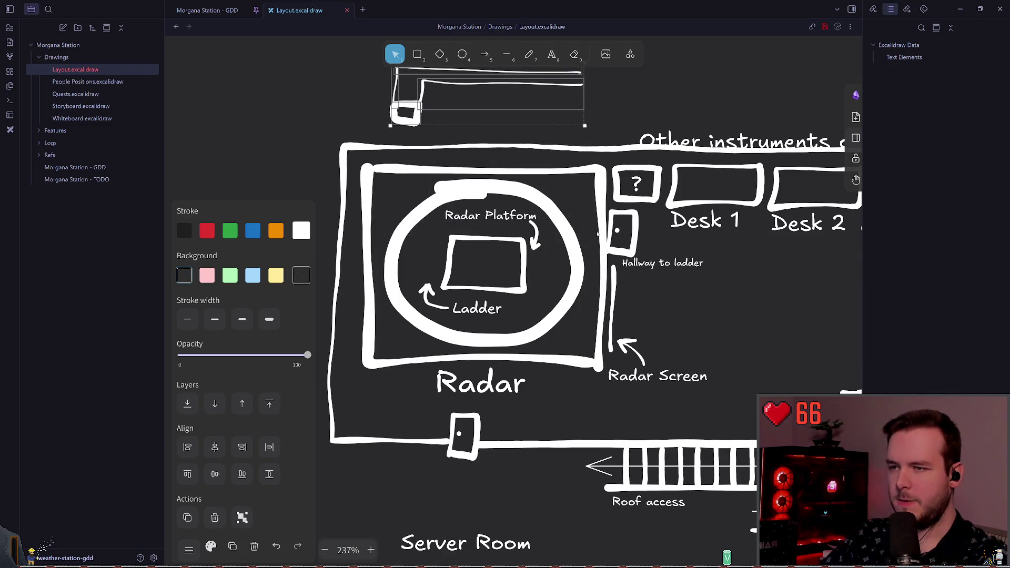
scroll(609, 232, "up", 1)
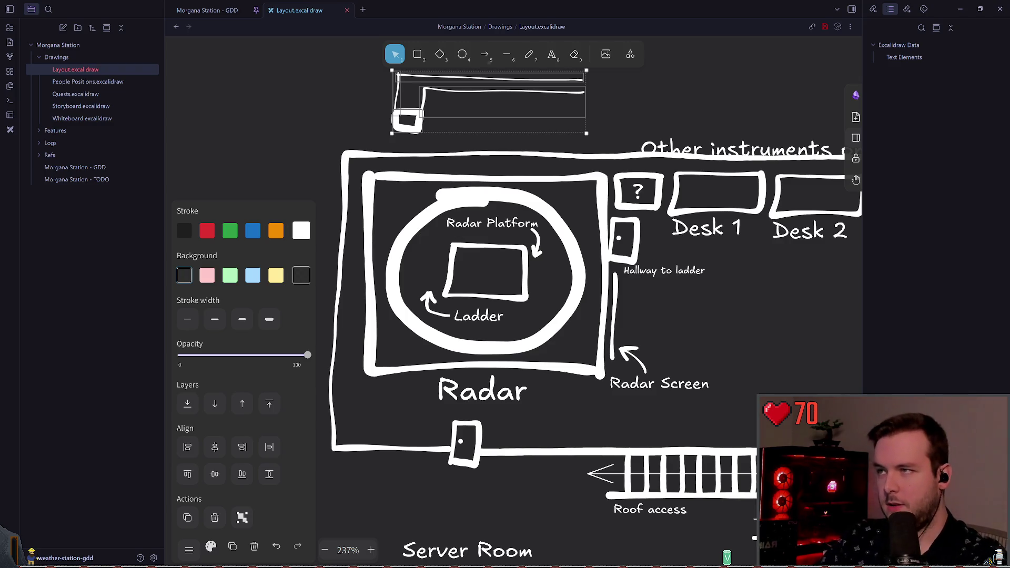
Shrink the Radar Platform label and move it inside the platform rectangle
scroll(482, 267, "down", 1)
scroll(568, 248, "up", 5, "ctrl")
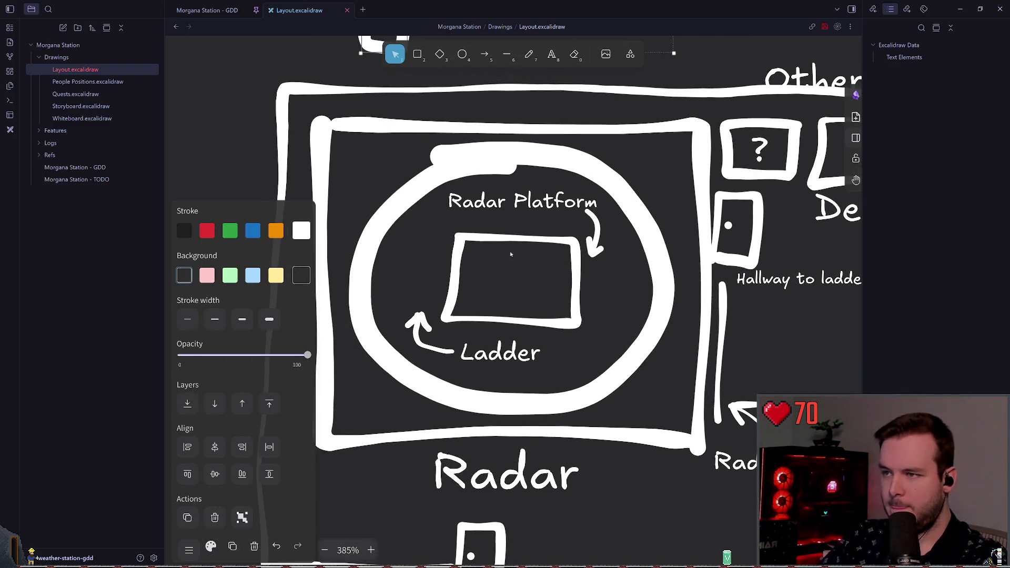
left_click(527, 196)
left_click_drag(599, 216, 568, 204)
left_click_drag(505, 197, 532, 252)
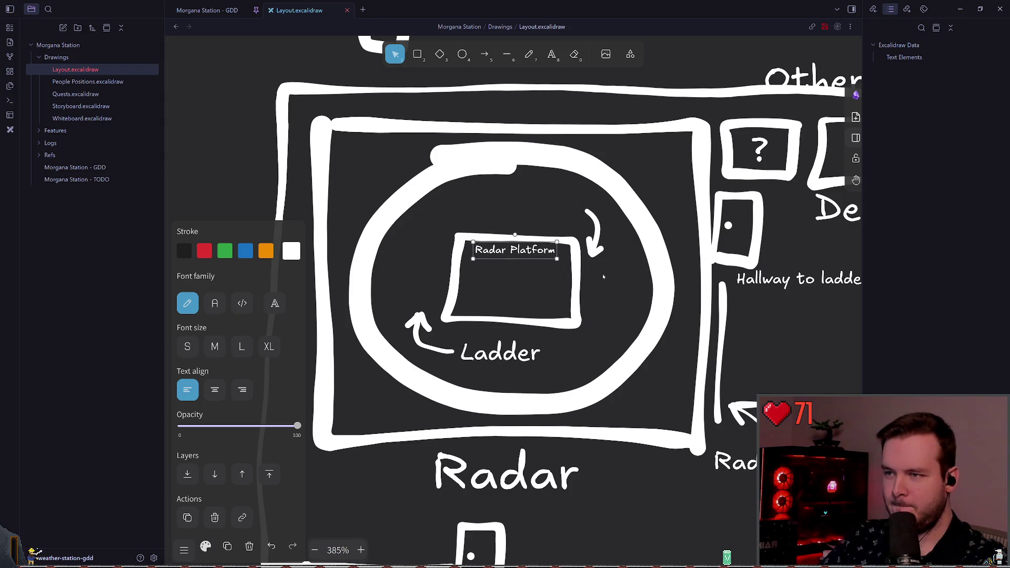
left_click(602, 274)
Delete the curved arrow beside the platform and open the Morgana Station - GDD note
left_click(590, 213)
key("Delete")
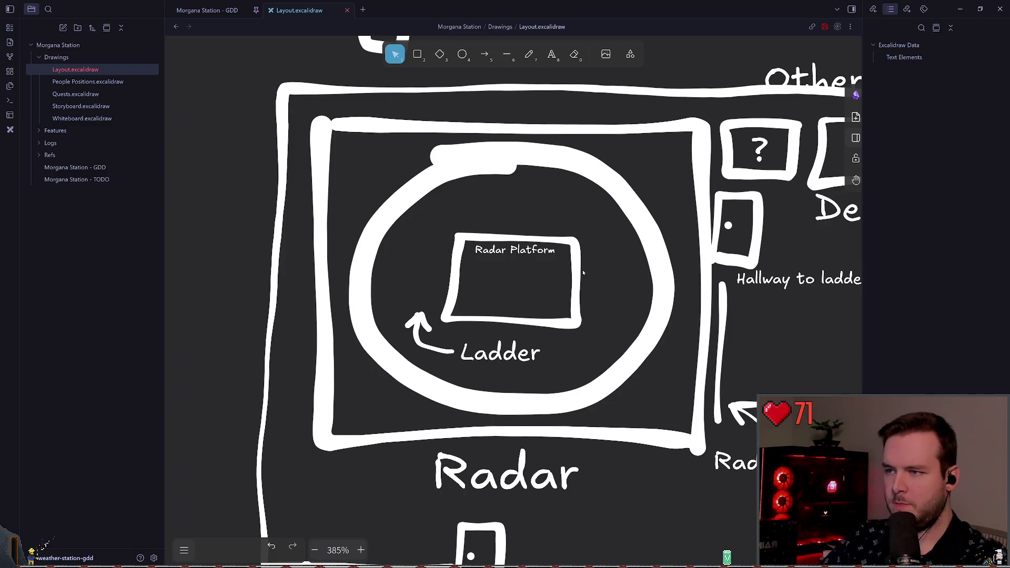
scroll(589, 284, "down", 2, "ctrl")
scroll(589, 283, "down", 2, "ctrl")
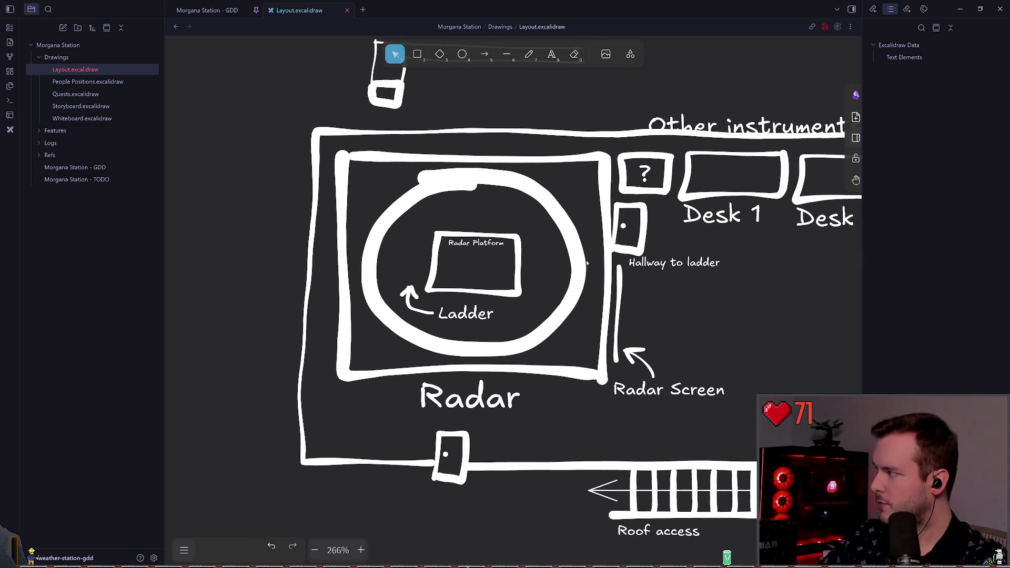
left_click(207, 10)
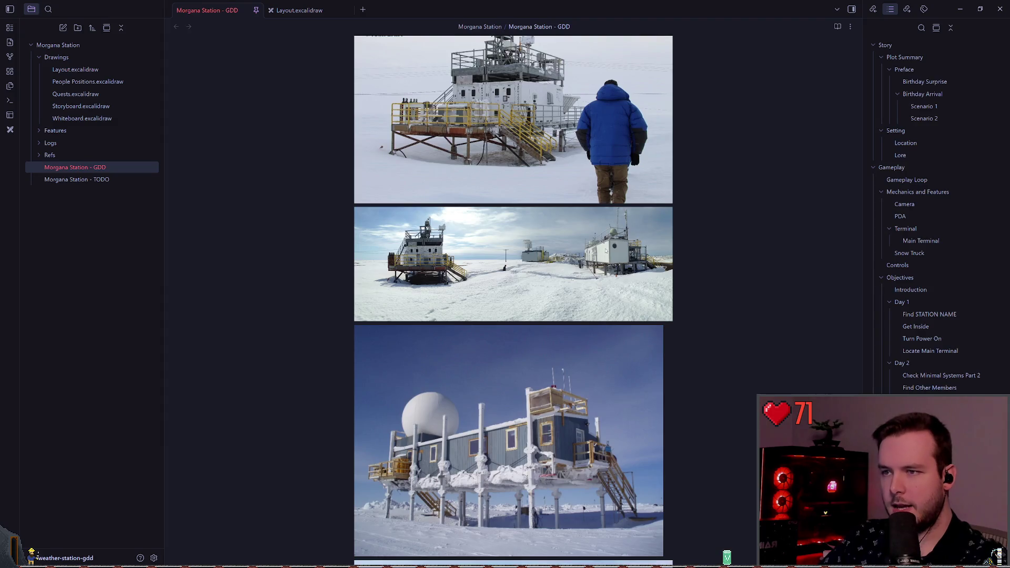
Look through the station photos in the Morgana Station - GDD note, then return to Layout.excalidraw
scroll(424, 262, "down", 5)
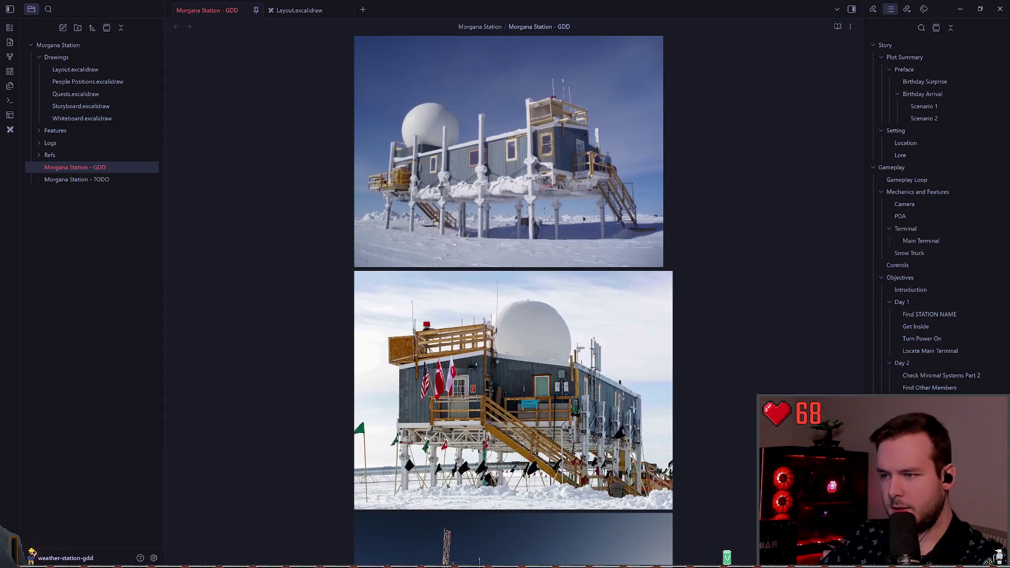
scroll(453, 244, "down", 6)
scroll(453, 243, "down", 10)
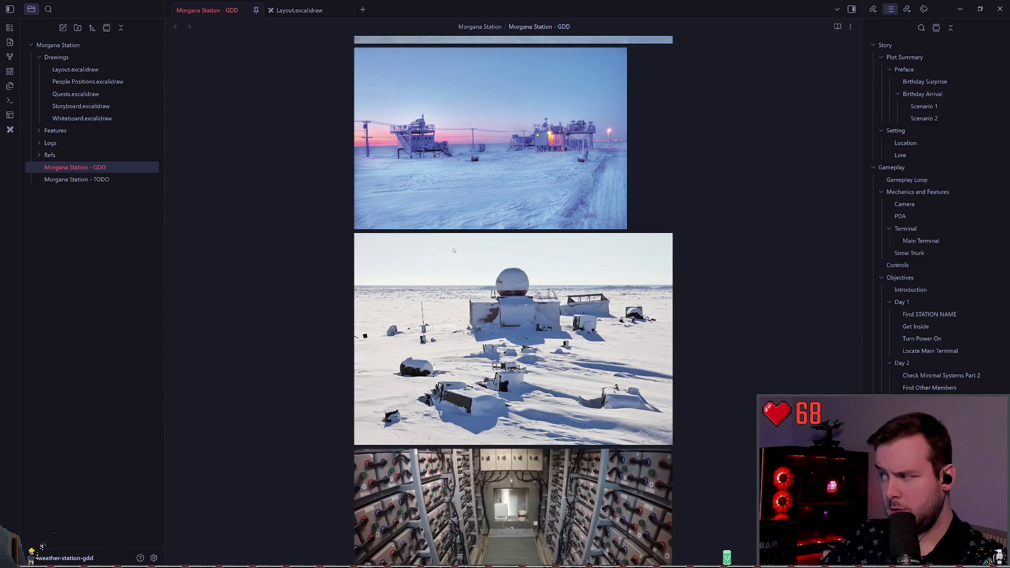
scroll(454, 251, "down", 3)
scroll(697, 275, "up", 7)
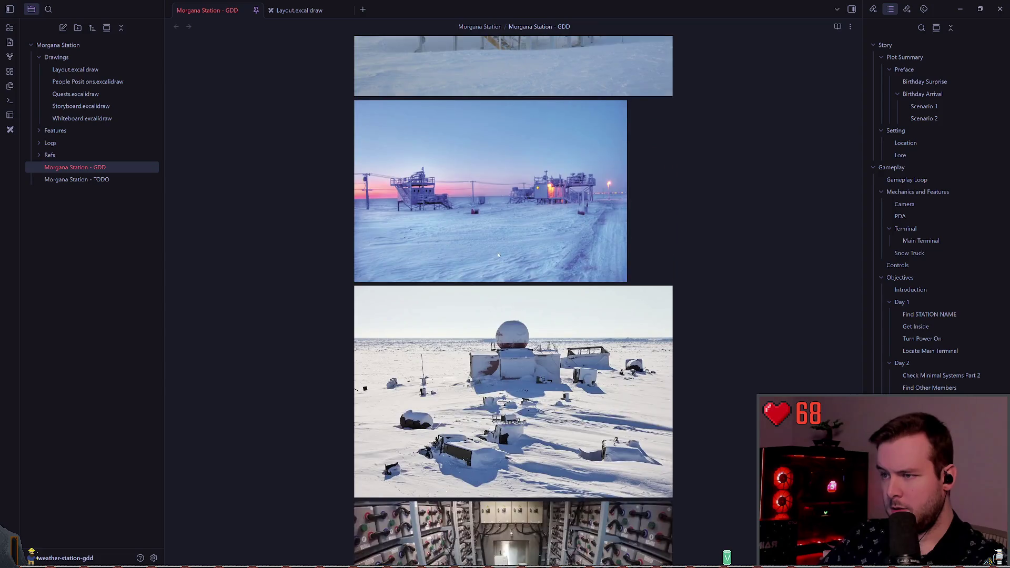
scroll(697, 275, "up", 10)
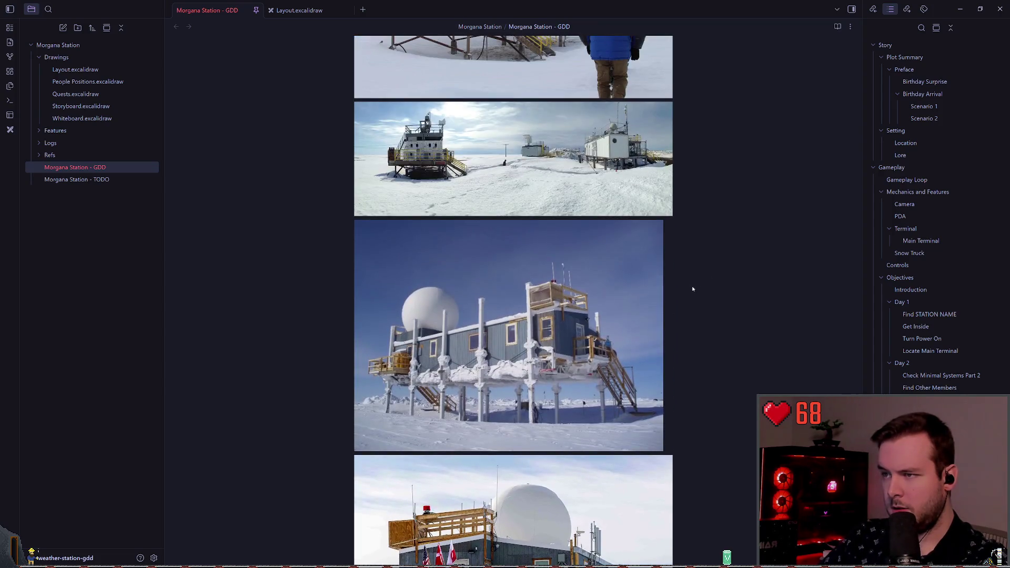
scroll(686, 271, "down", 2)
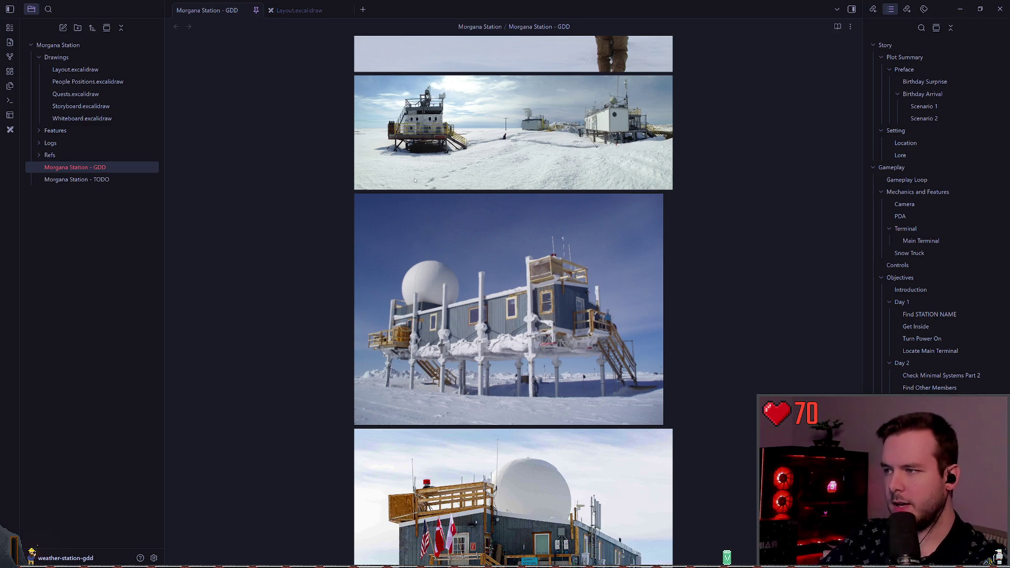
key("ctrl+Tab")
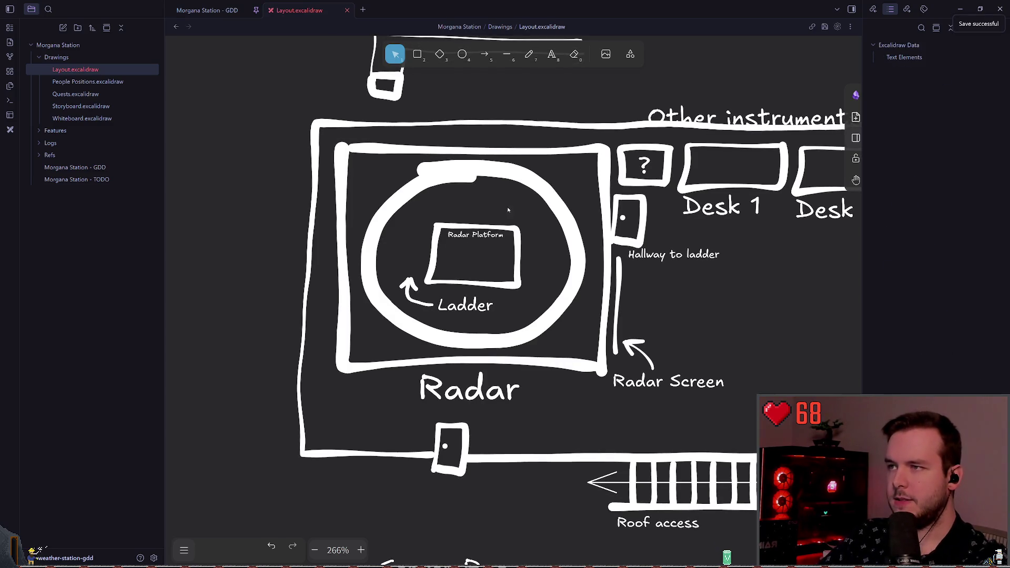
Switch between the pencil (7) and selection (1) tools while panning across the plan
scroll(527, 210, "right", 1)
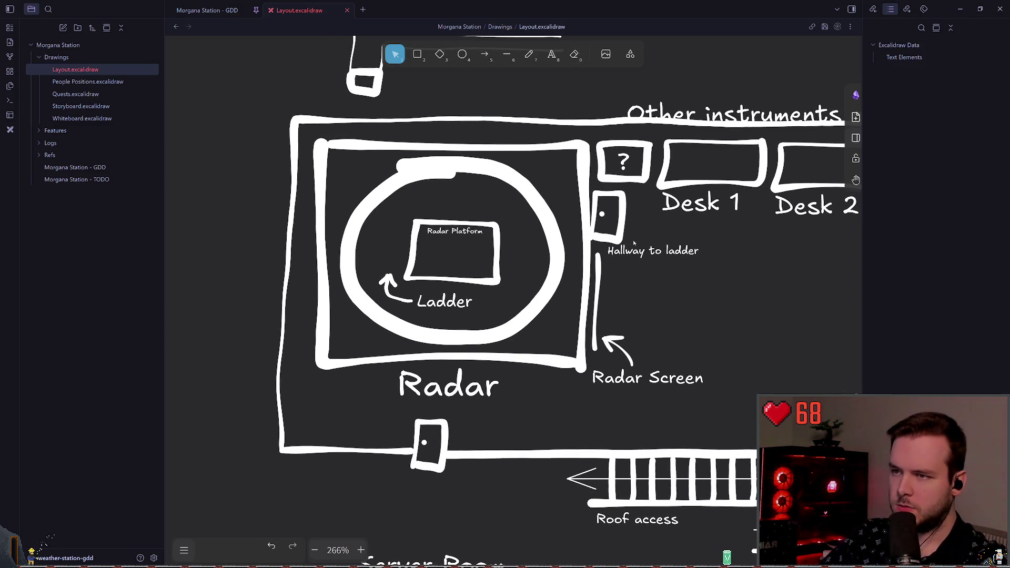
scroll(634, 243, "right", 2)
key("7")
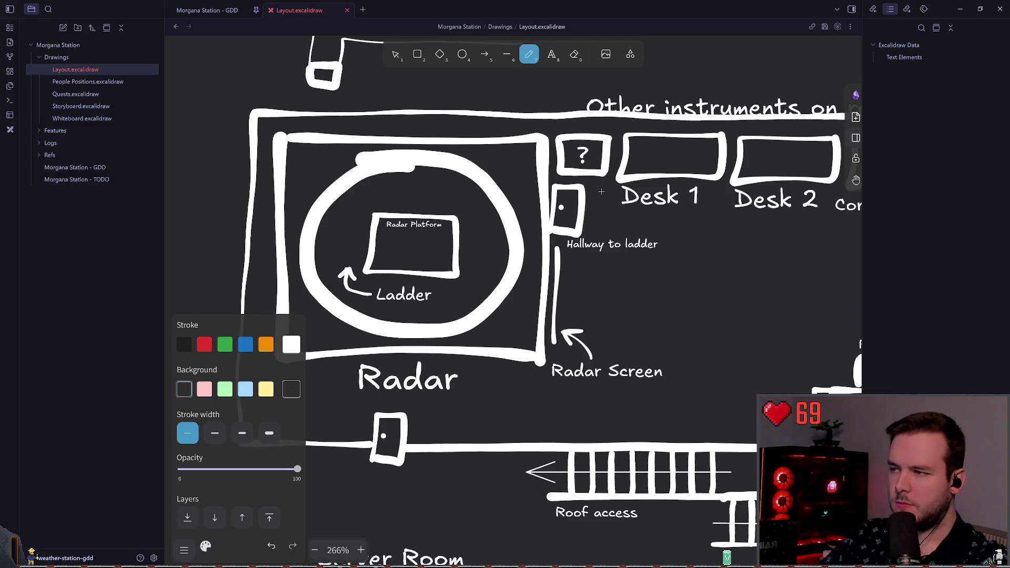
key("1")
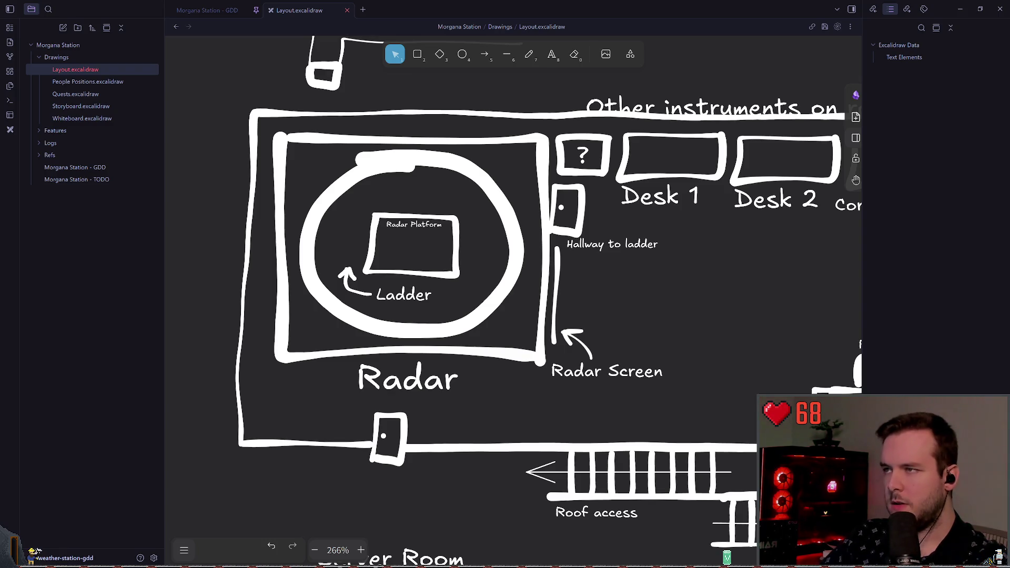
key("7")
scroll(392, 133, "left", 1)
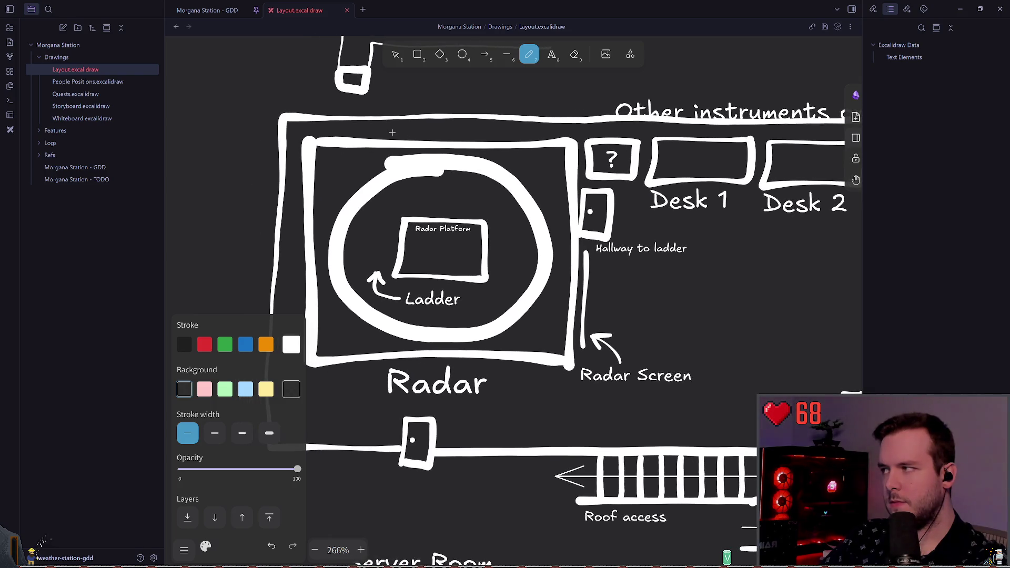
scroll(465, 180, "left", 1)
scroll(453, 158, "right", 2)
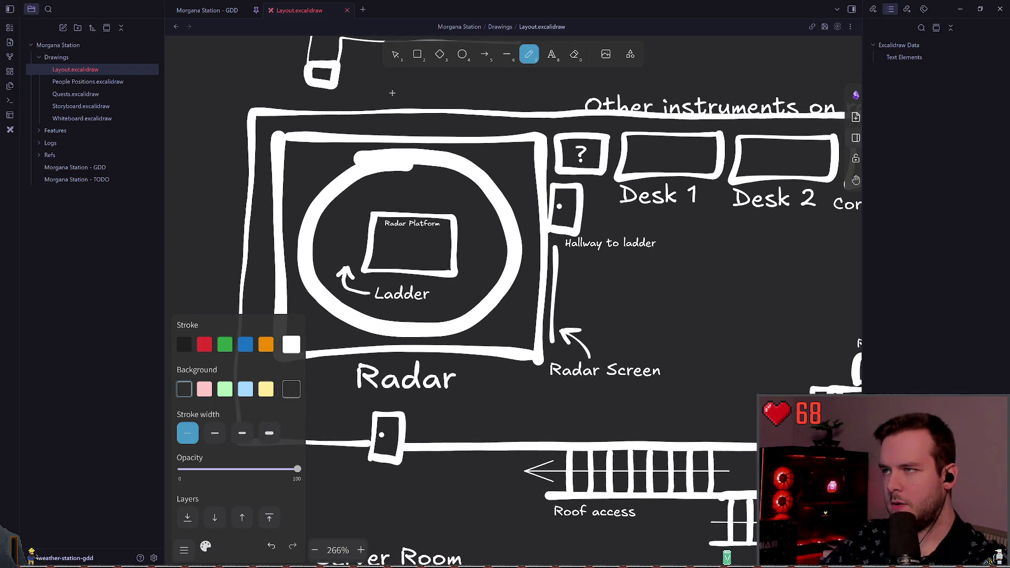
Zoom around the desks area and nudge the right wall line about 18 px right
left_click(395, 55)
scroll(473, 237, "left", 1)
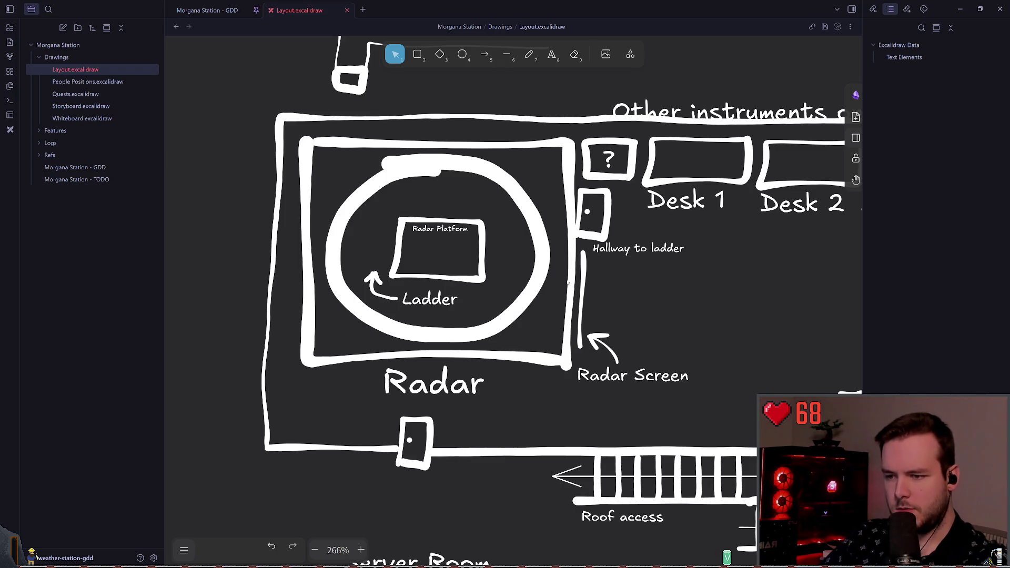
scroll(575, 298, "right", 2)
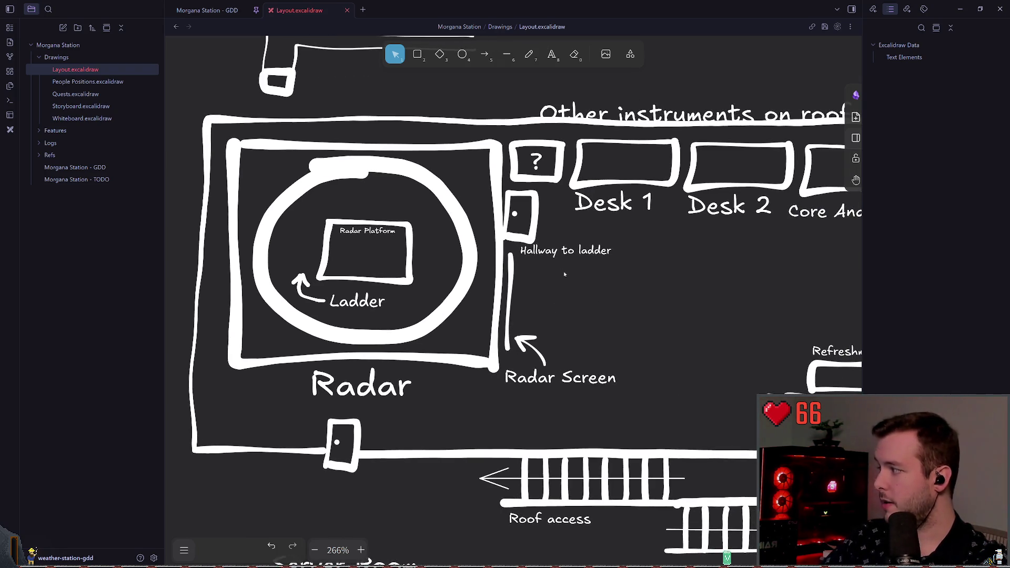
scroll(581, 269, "down", 5)
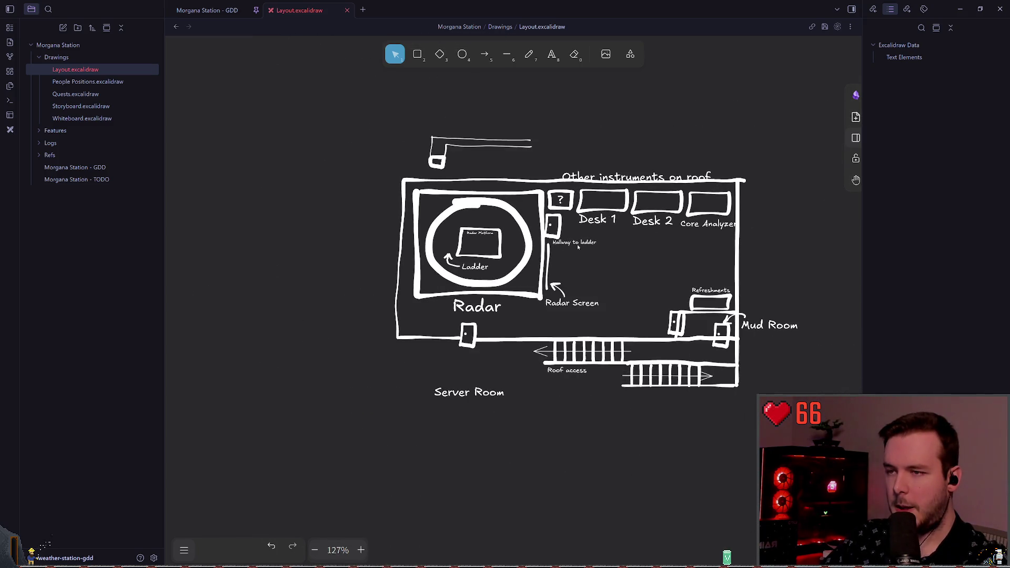
scroll(579, 256, "up", 7)
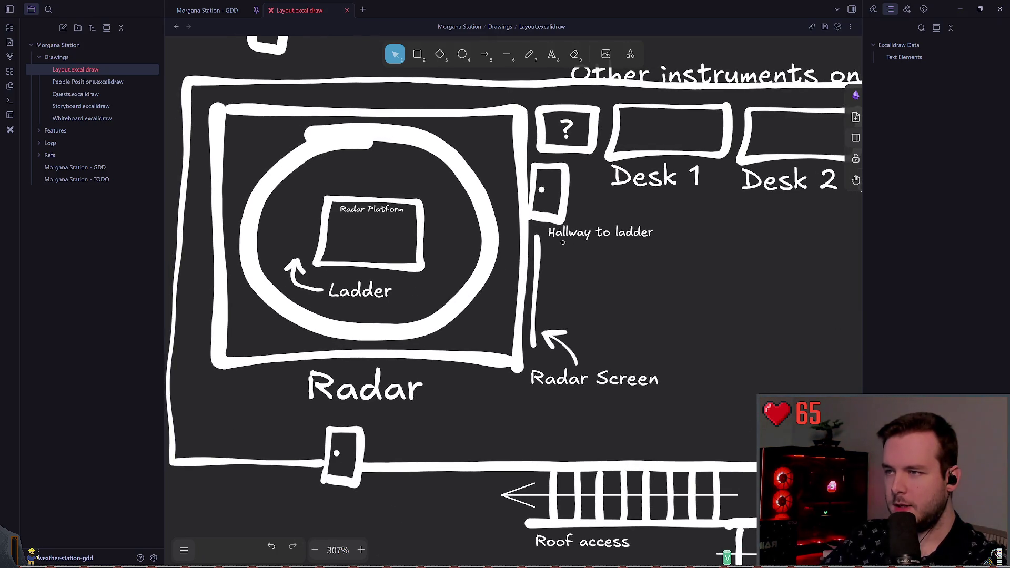
scroll(571, 232, "right", 1)
scroll(585, 226, "down", 5)
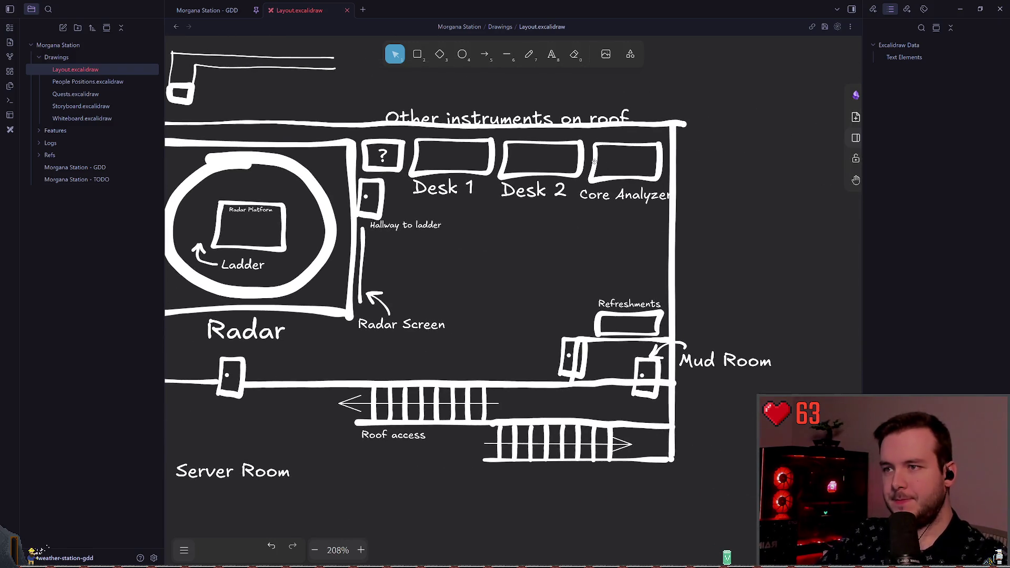
mouse_move(667, 135)
left_mouse_down()
mouse_move(515, 259)
mouse_move(483, 268)
mouse_move(661, 224)
mouse_move(574, 181)
mouse_move(358, 132)
mouse_move(747, 203)
left_mouse_up()
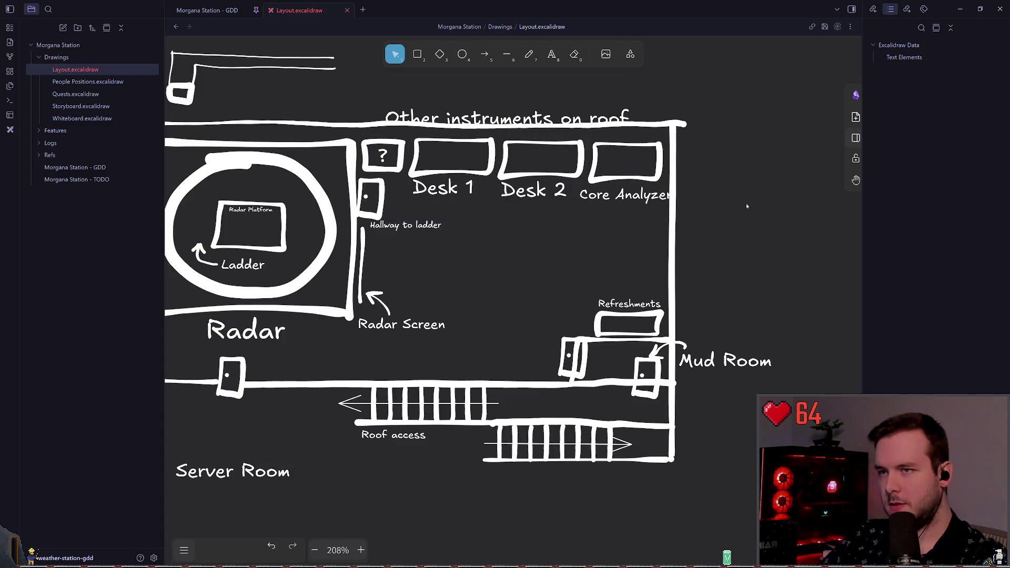
left_click_drag(677, 141, 685, 144)
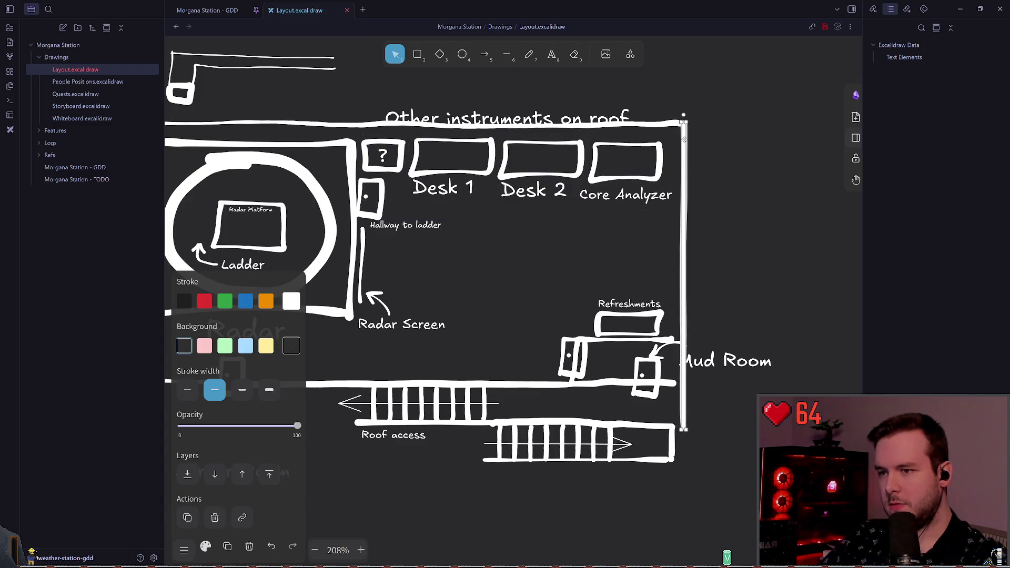
Undo the right wall move so the wall clears the Mud Room label
left_click(770, 254)
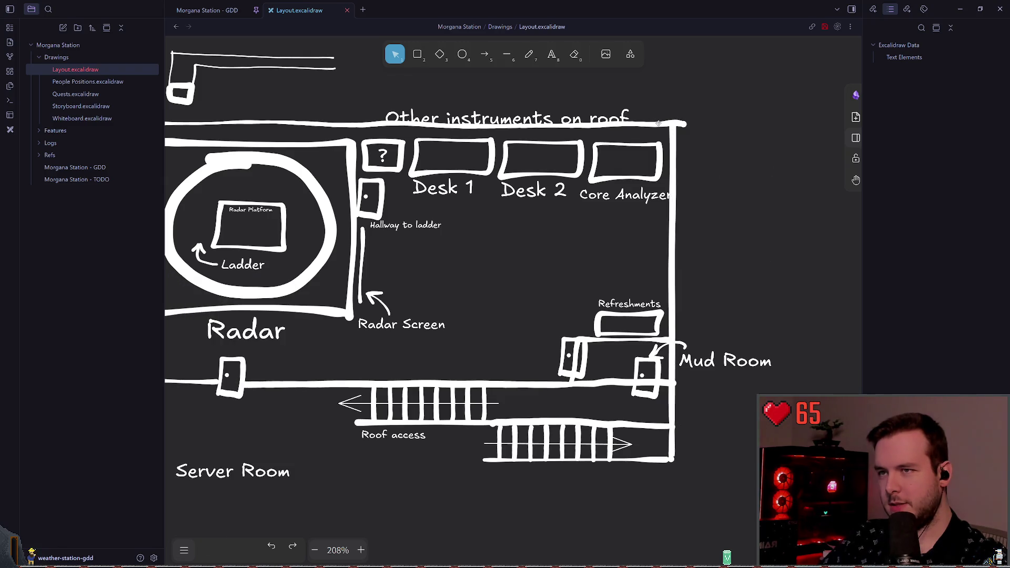
key("ctrl+z")
left_click(717, 131)
scroll(549, 172, "left", 1)
left_click(549, 172)
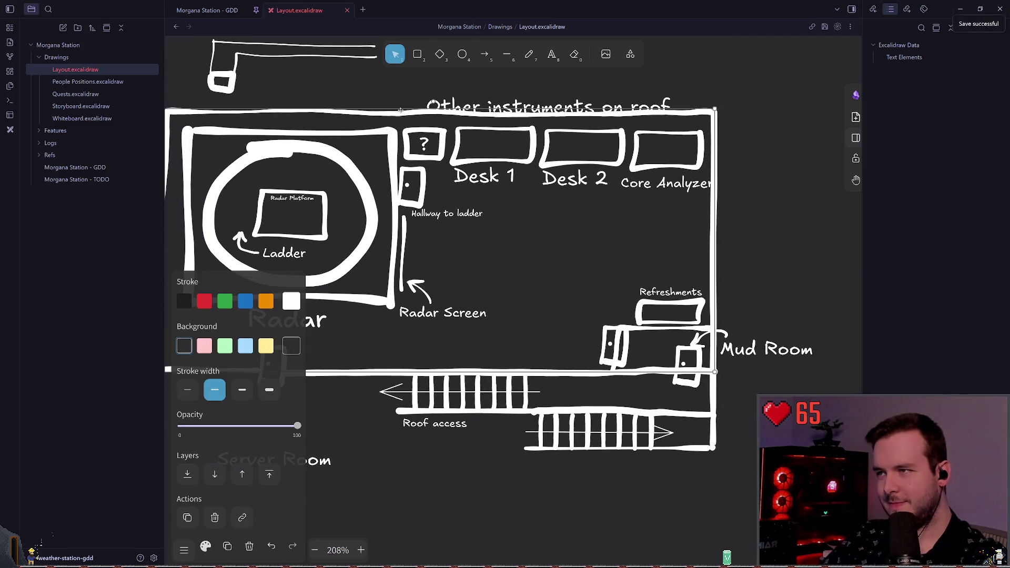
left_click(750, 199)
Select the desks, labels and Radar Screen and bring up their stroke colour options
scroll(751, 199, "down", 1)
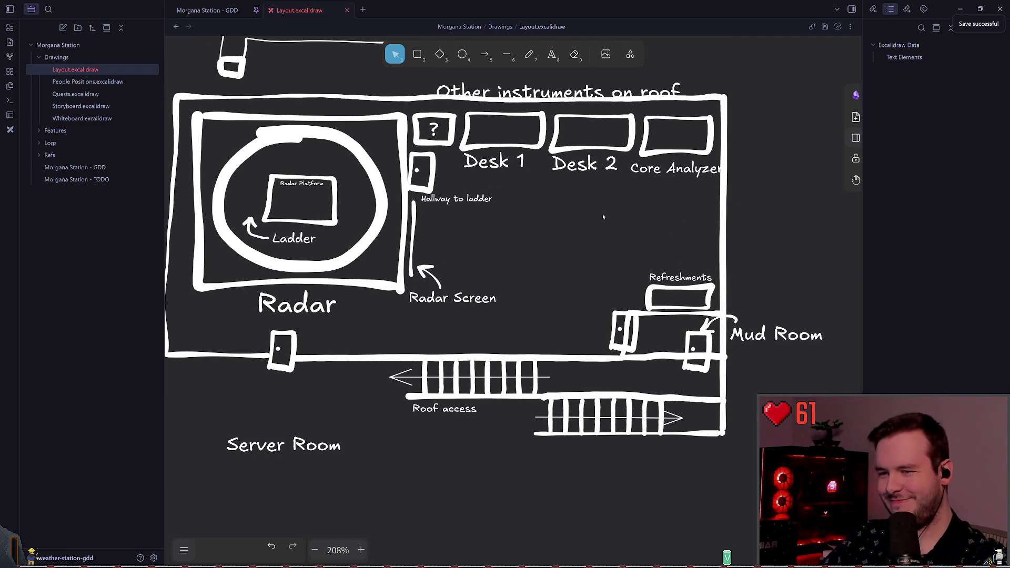
scroll(479, 220, "up", 2)
mouse_move(387, 344)
left_mouse_down()
mouse_move(742, 170)
mouse_move(777, 104)
mouse_move(771, 88)
left_mouse_up()
mouse_move(625, 239)
left_mouse_down()
mouse_move(744, 215)
mouse_move(553, 267)
mouse_move(602, 243)
mouse_move(397, 237)
left_mouse_up()
left_click(302, 132)
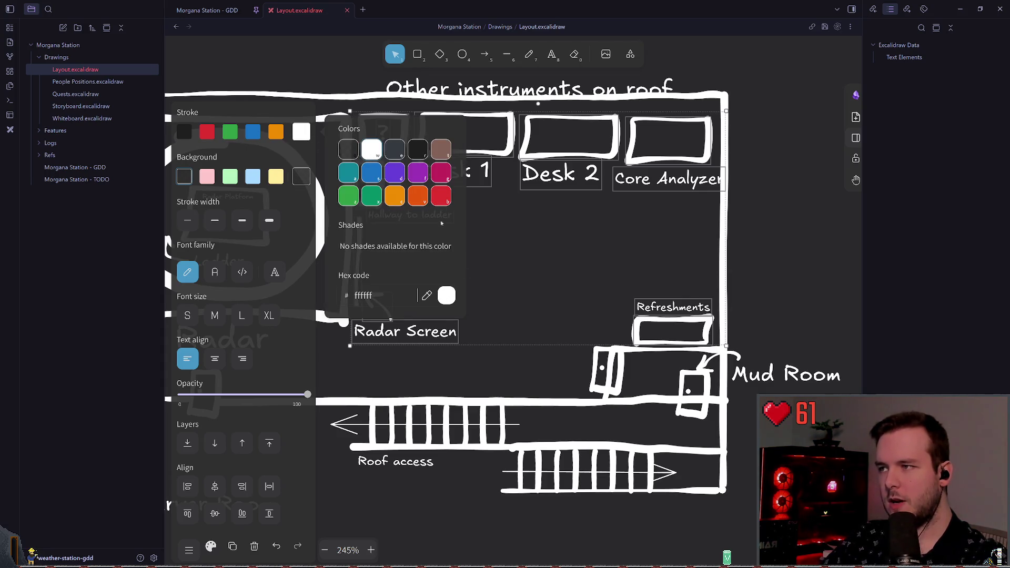
Apply the grey stroke colour aaaaaa to the selected elements and check the result
type("aaaaaa")
left_click(544, 252)
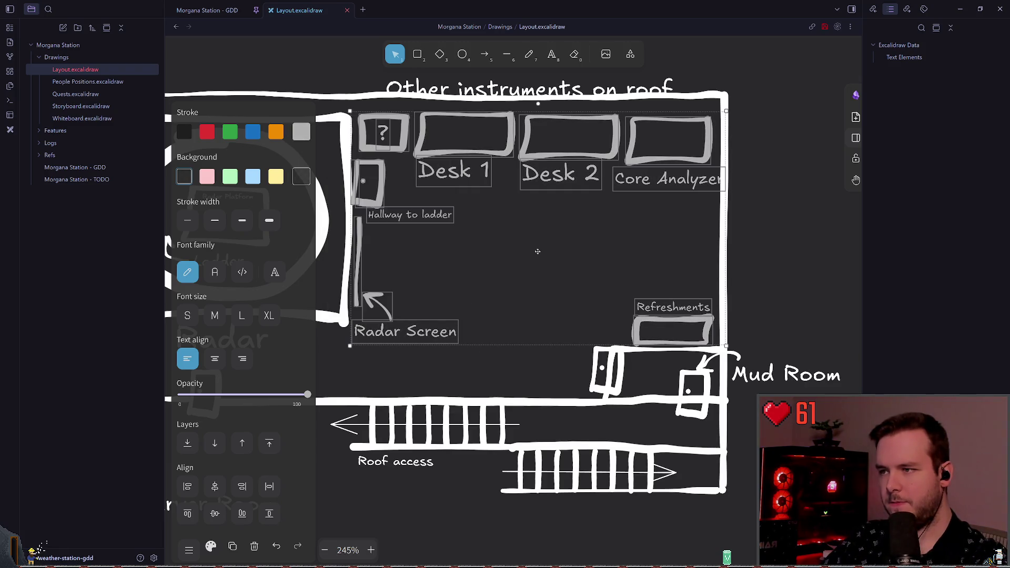
left_click(519, 253)
scroll(344, 368, "left", 3)
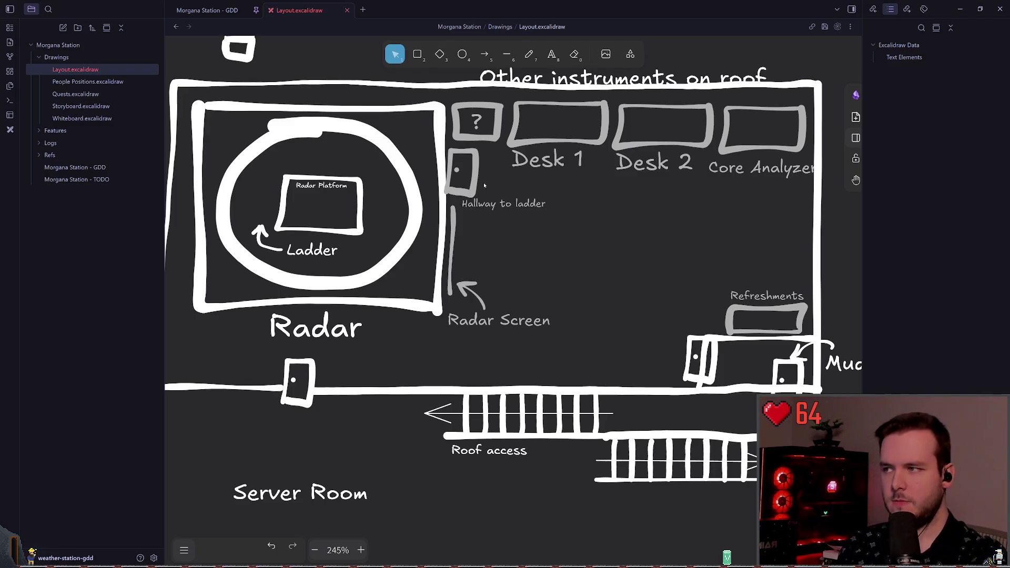
left_click_drag(480, 202, 537, 198)
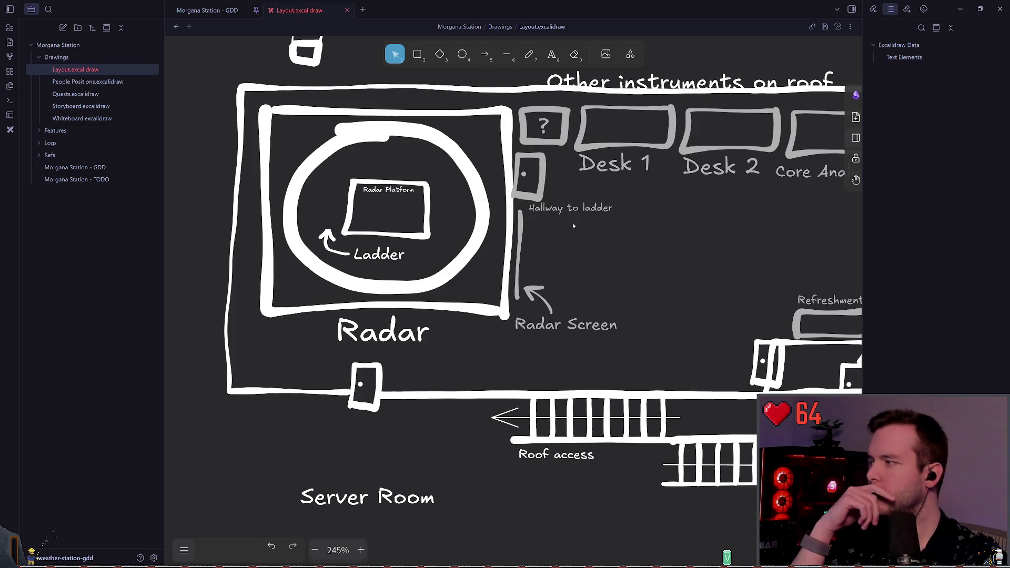
scroll(574, 226, "right", 3)
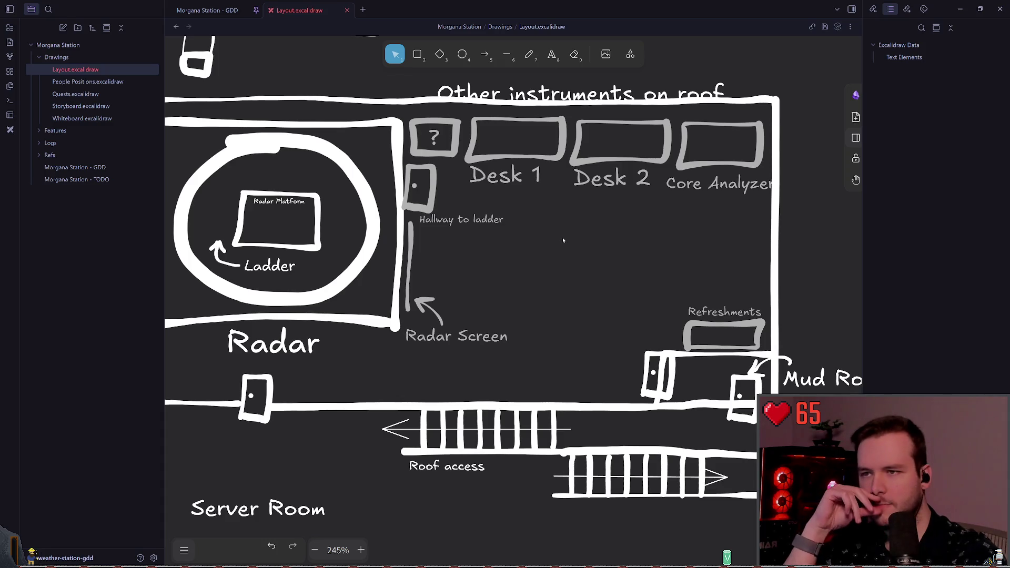
scroll(604, 220, "left", 2)
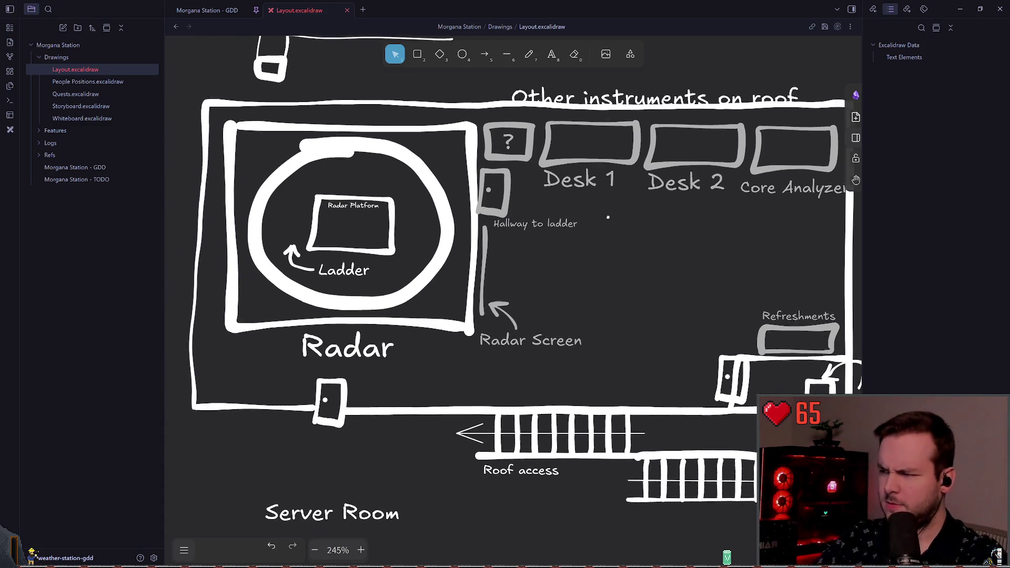
Outline the desk, Core Analyzer, '?' and Refreshments boxes in white
left_click(597, 257)
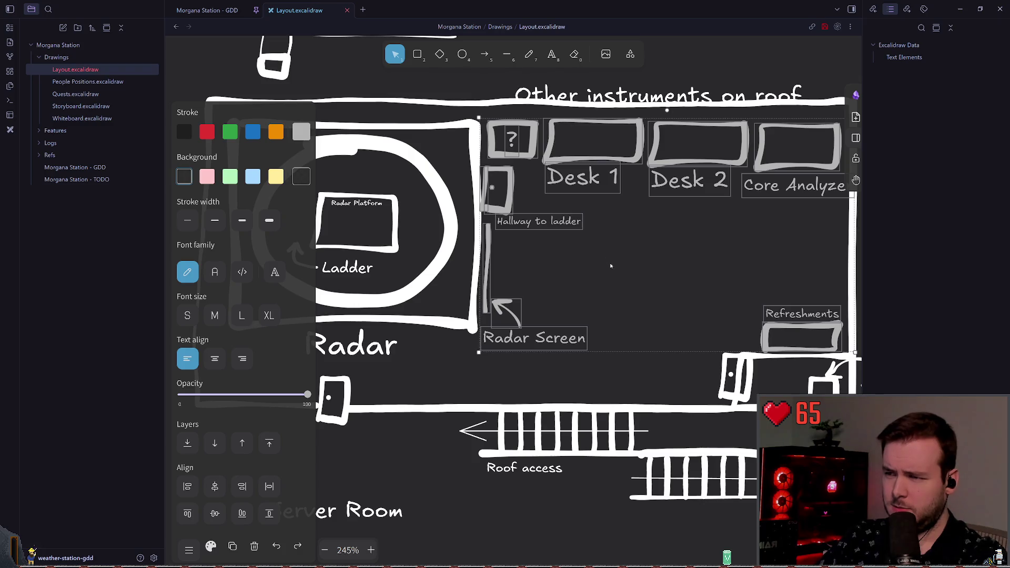
left_click(301, 132)
left_click(372, 200)
left_click(528, 379)
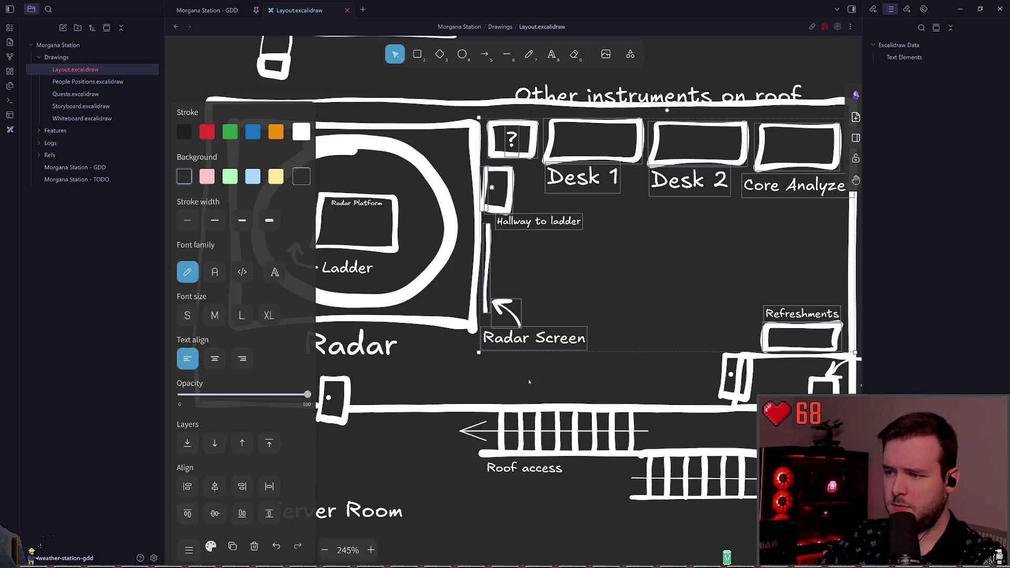
left_click(515, 321)
scroll(515, 321, "right", 2)
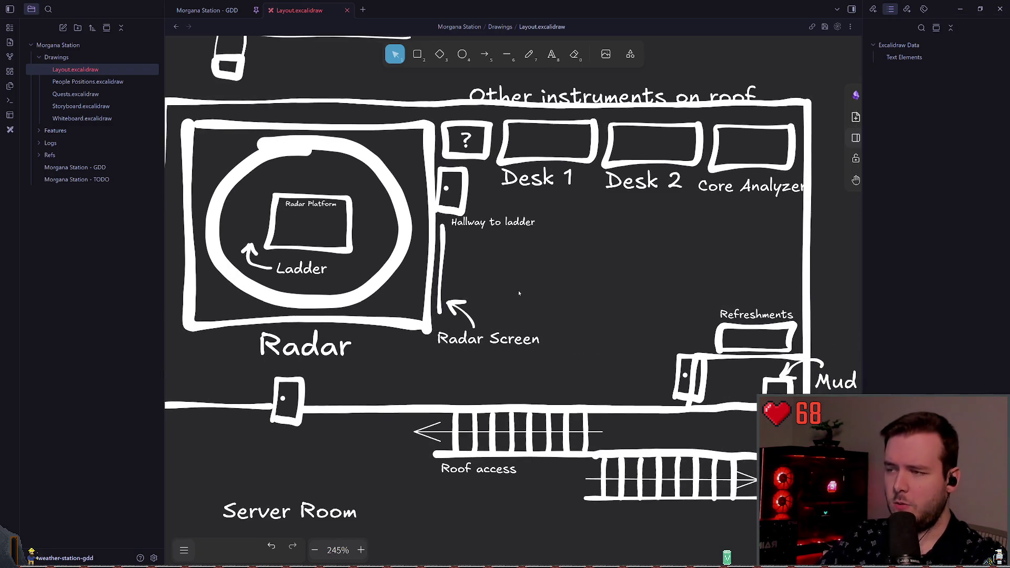
scroll(559, 290, "left", 2)
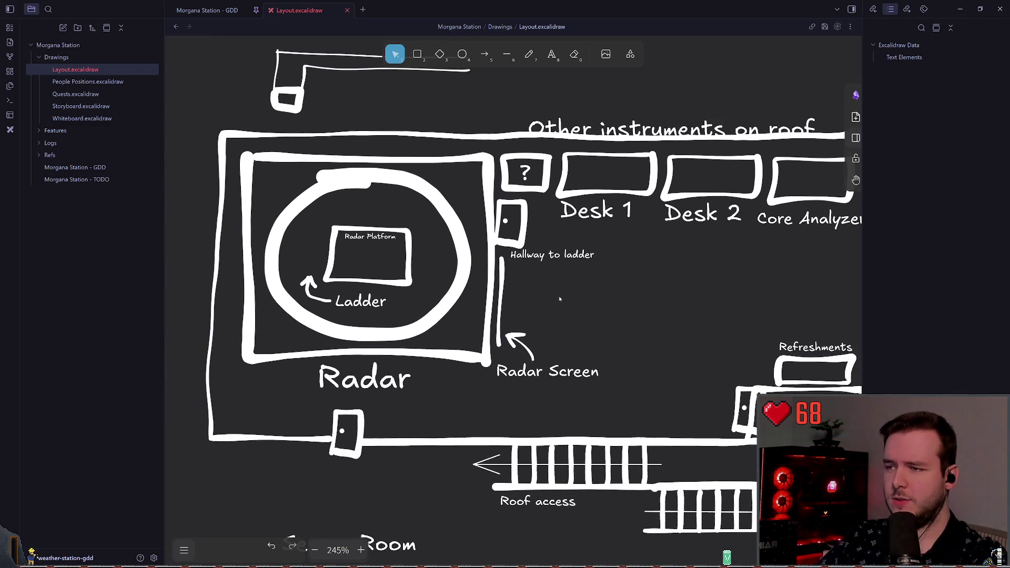
scroll(559, 289, "up", 1)
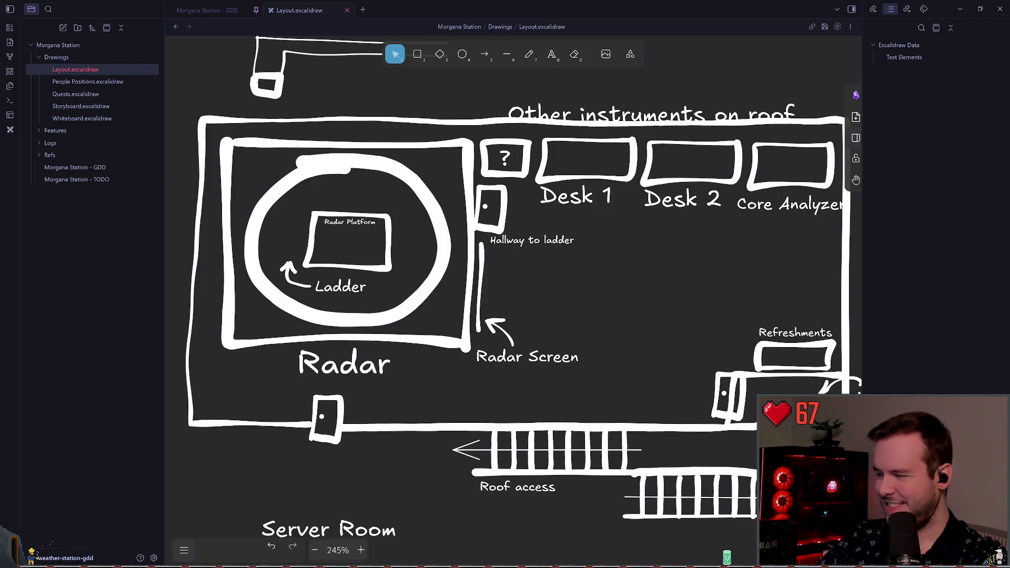
scroll(395, 239, "down", 1)
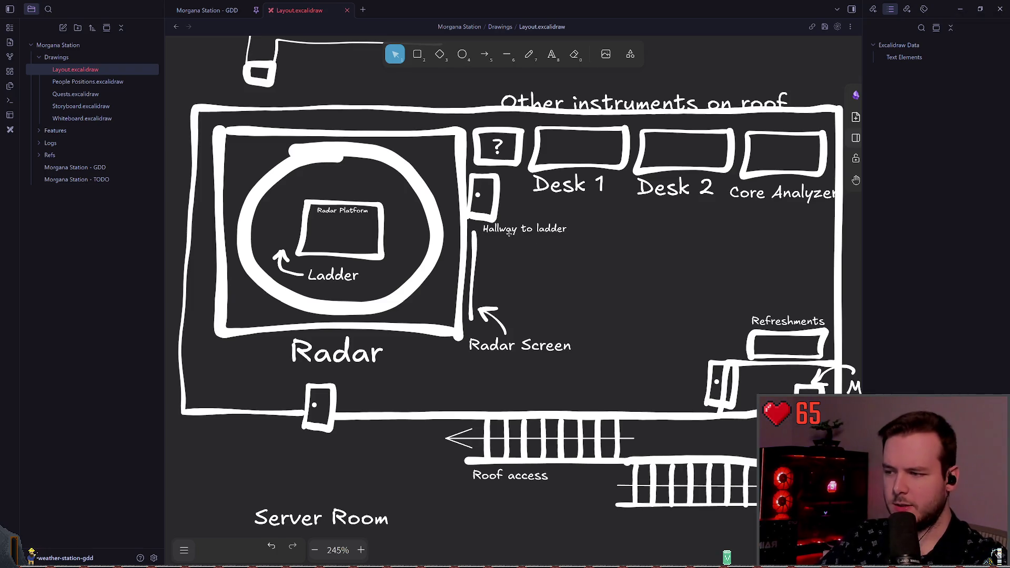
scroll(576, 237, "down", 2)
left_click(529, 54)
scroll(508, 307, "down", 4)
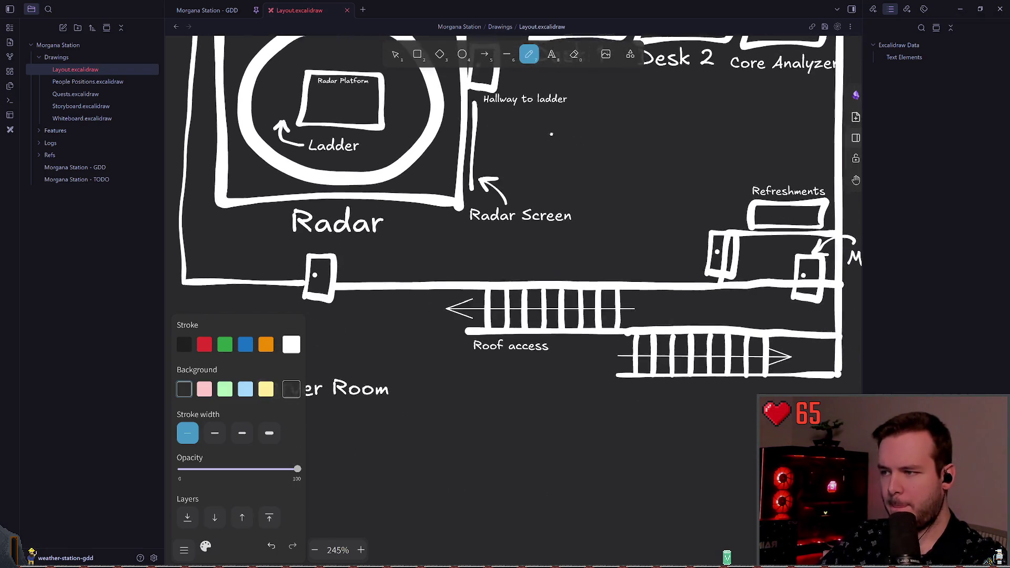
Undo the test strokes and set the pen to medium stroke width
mouse_move(512, 306)
left_mouse_down()
mouse_move(477, 306)
mouse_move(511, 307)
mouse_move(487, 306)
left_mouse_up()
key("ctrl+z")
left_click(215, 433)
key("ctrl+z")
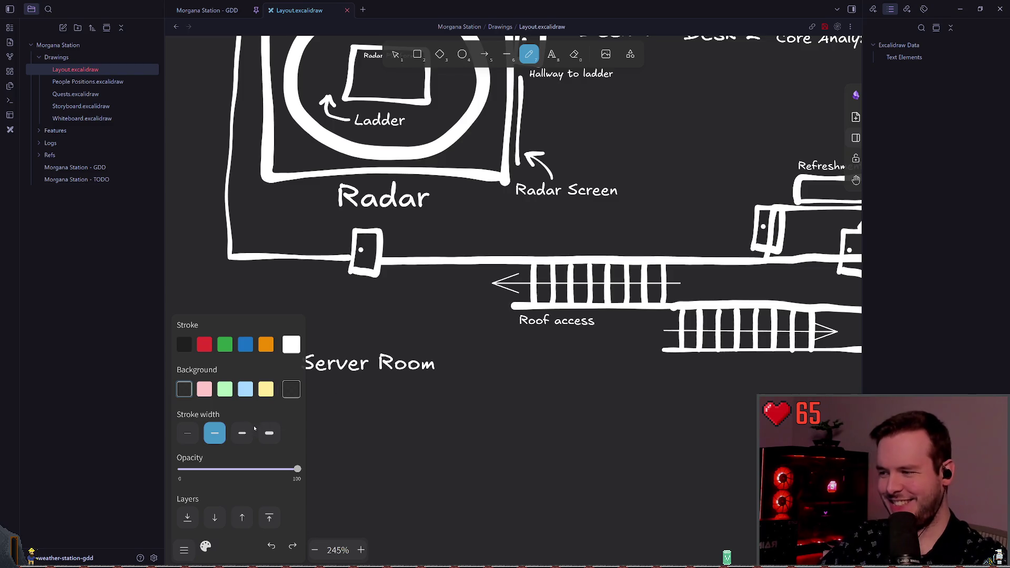
left_click(242, 433)
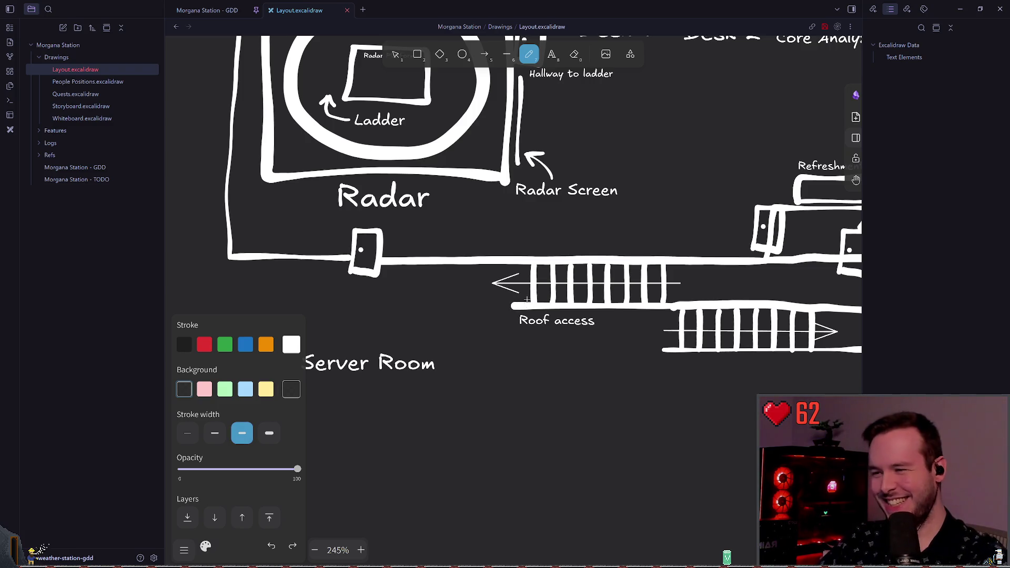
left_click(215, 433)
Draw a wall from the ladder's left end up to the outer wall, and save
left_click_drag(514, 305, 459, 305)
key("ctrl+z")
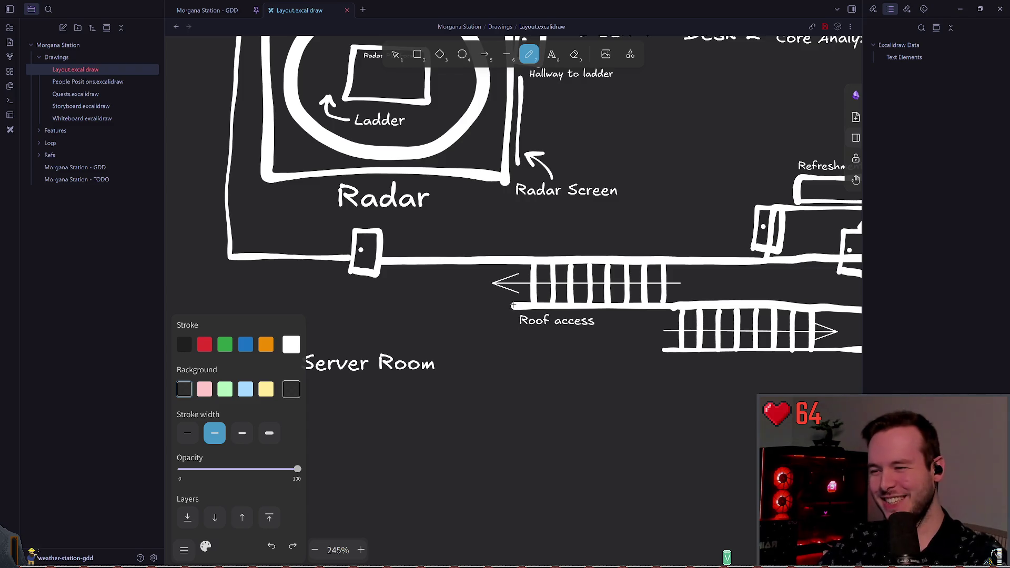
mouse_move(514, 305)
left_mouse_down()
mouse_move(482, 273)
mouse_move(525, 259)
left_mouse_up()
key("ctrl+s")
key("v")
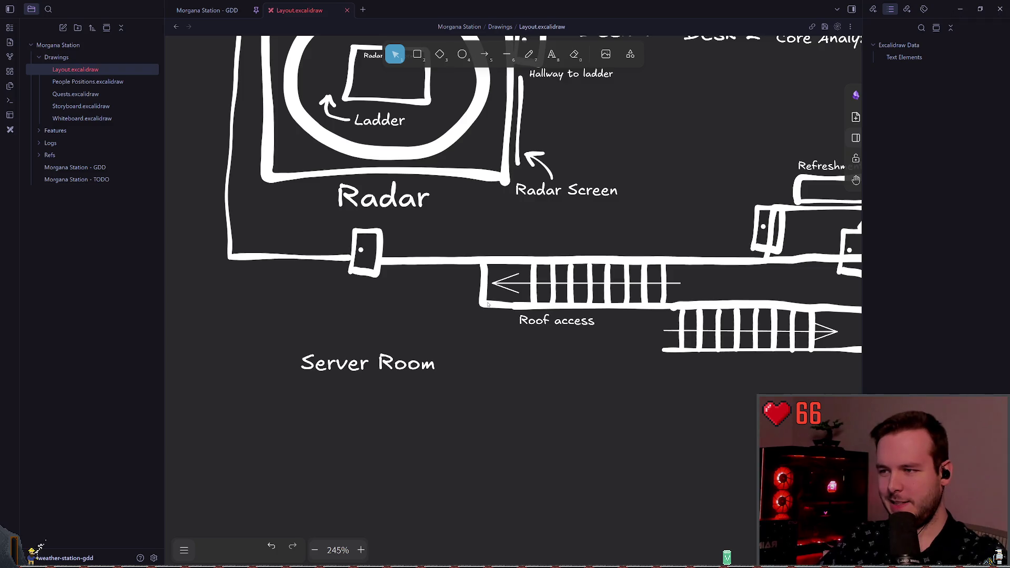
left_click(487, 304)
left_click(481, 332)
scroll(468, 289, "right", 2)
scroll(469, 289, "up", 1)
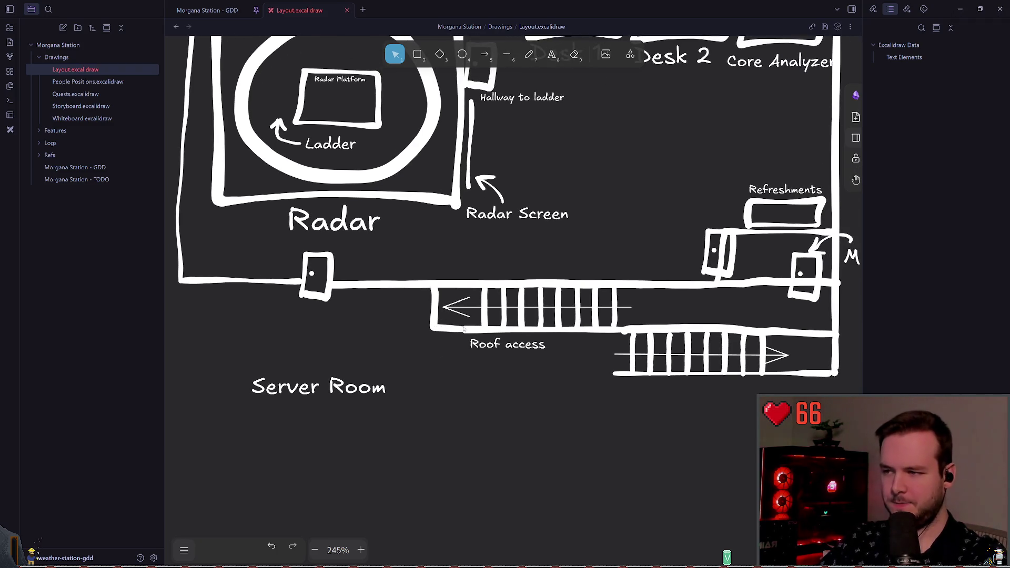
Select the Radar room outline, then switch over to the Morgana Station - GDD tab
scroll(456, 247, "down", 5)
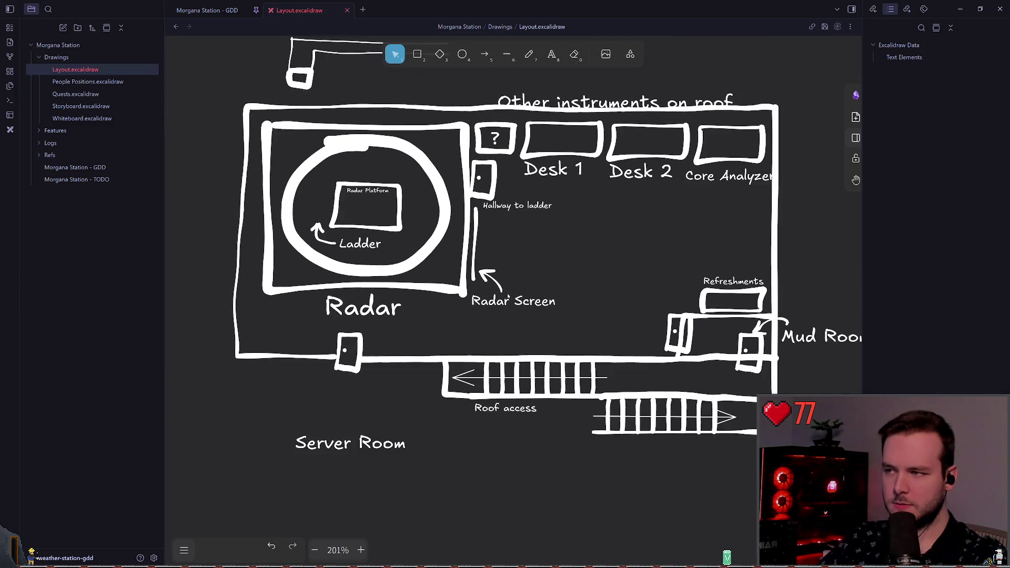
scroll(508, 292, "up", 4)
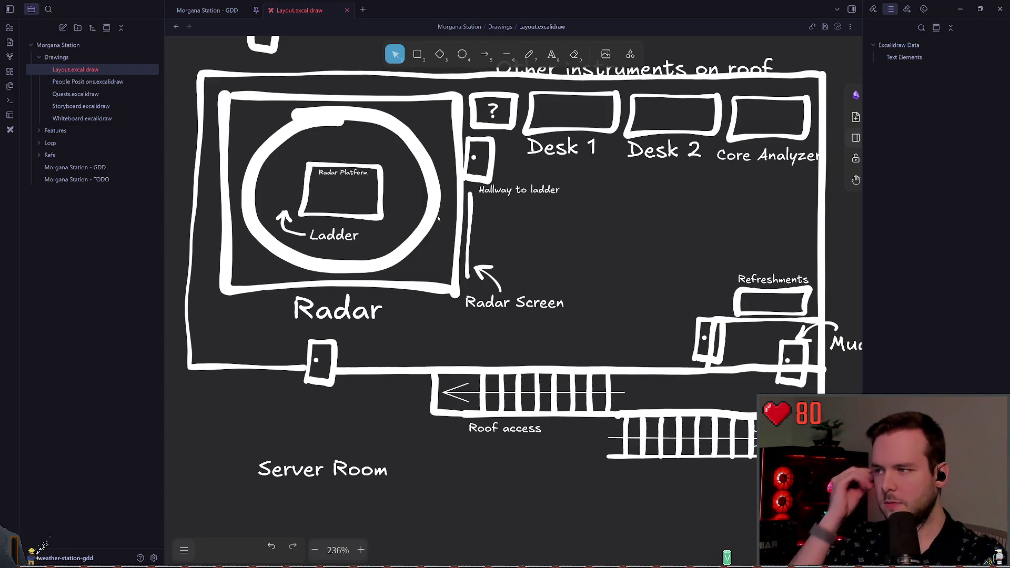
scroll(526, 258, "left", 3)
scroll(527, 258, "up", 1)
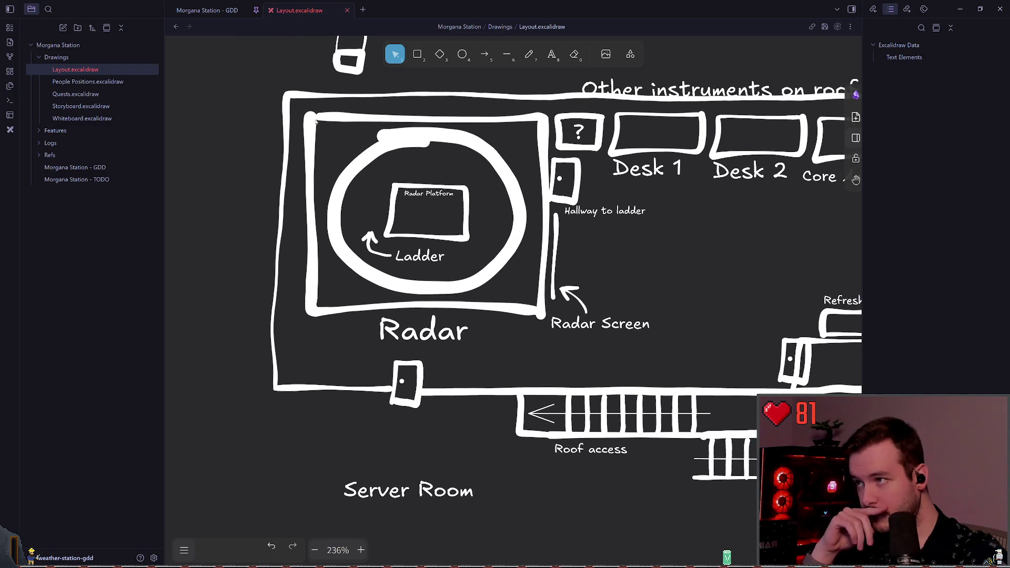
scroll(590, 223, "right", 1)
scroll(590, 222, "up", 1)
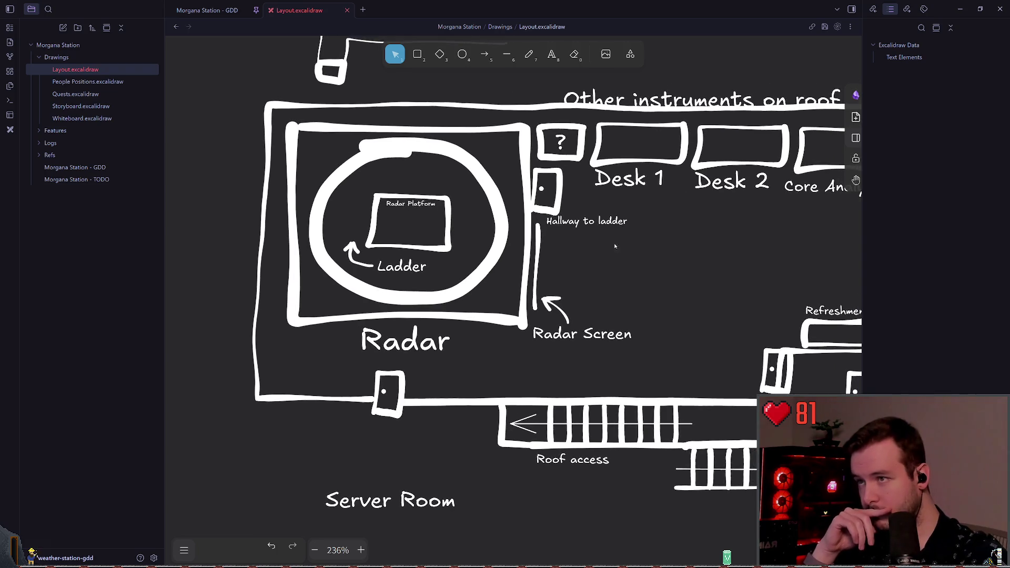
left_click(361, 127)
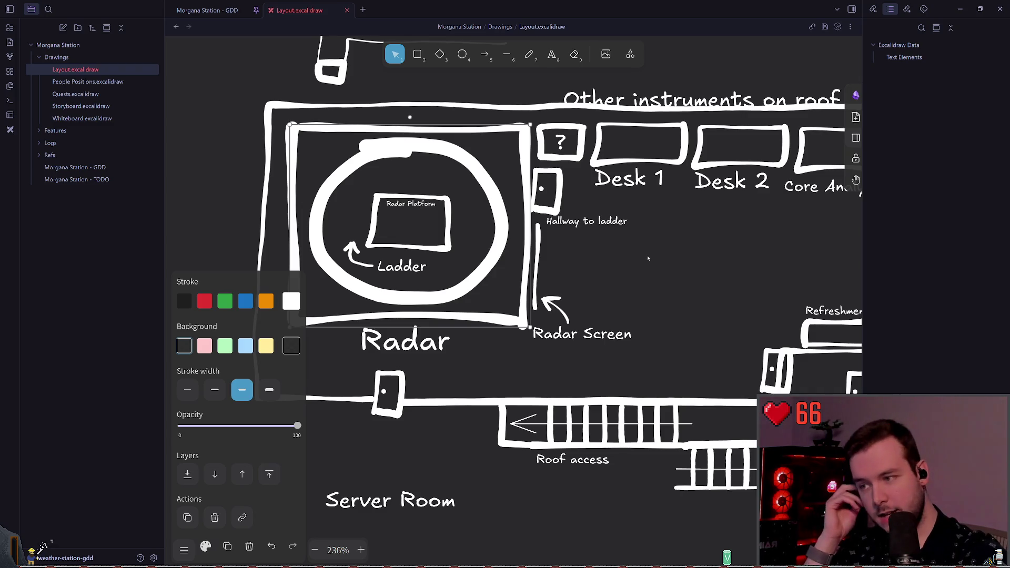
key("ctrl+Tab")
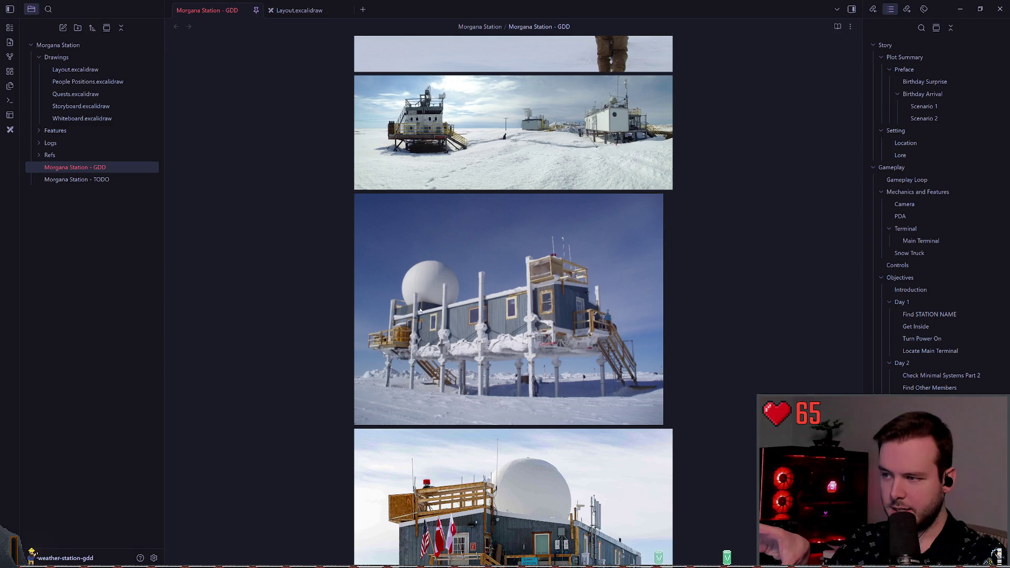
Return to the Layout.excalidraw tab
left_click(300, 10)
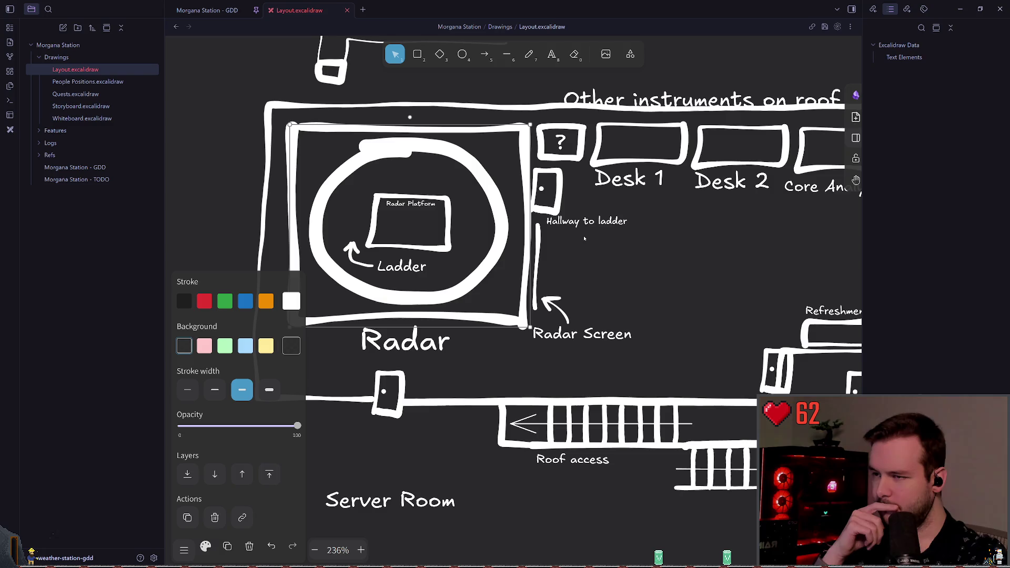
Reselect the Radar room rectangle and bring up the full palette for its stroke colour
left_click_drag(584, 237, 600, 237)
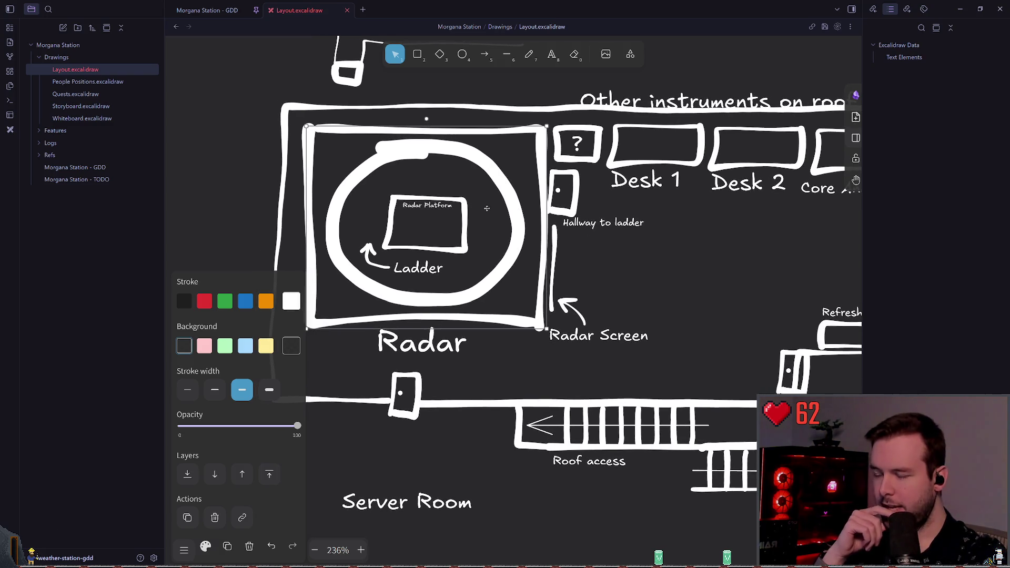
scroll(620, 276, "left", 2)
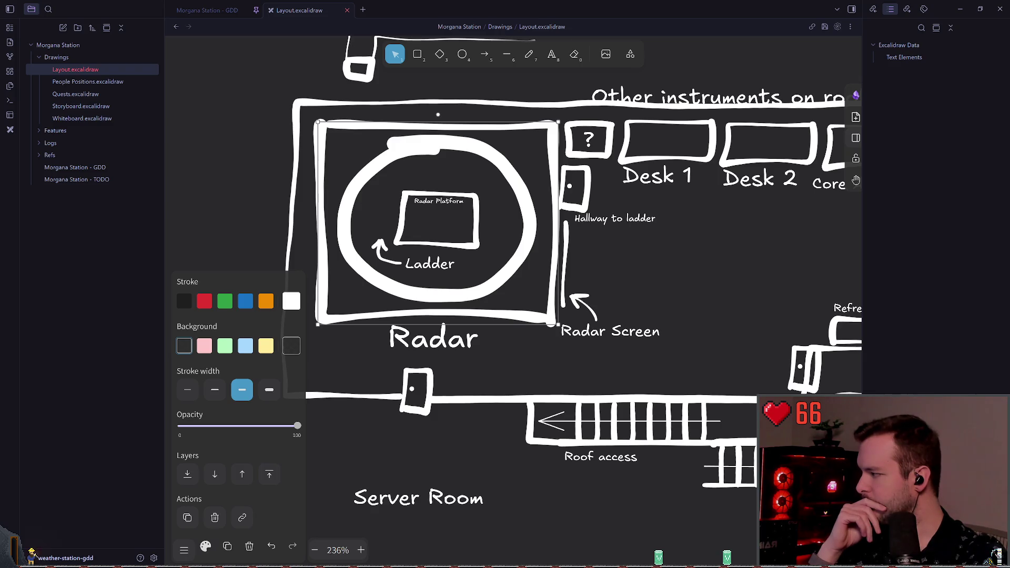
scroll(513, 317, "right", 1)
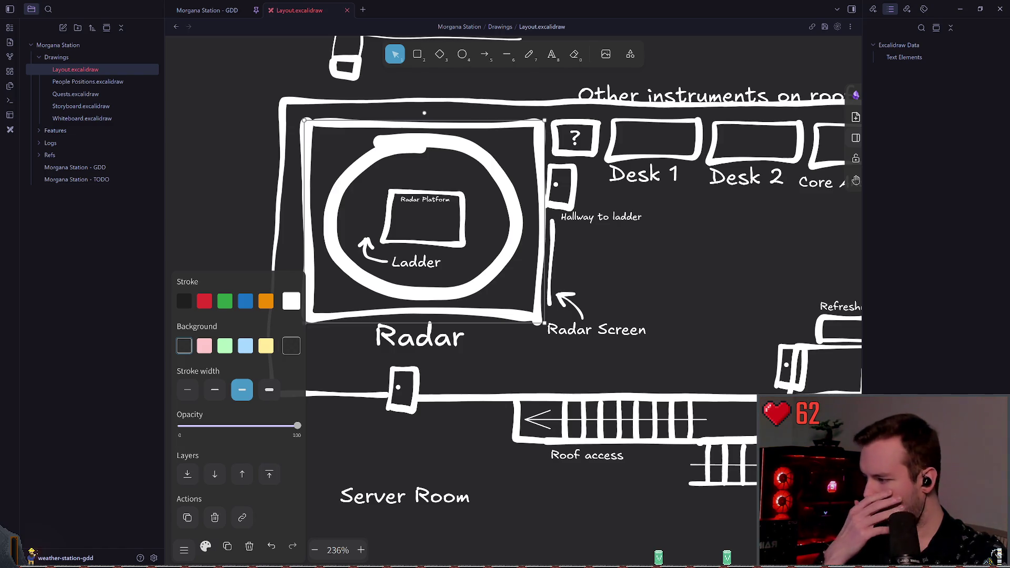
scroll(527, 242, "right", 5)
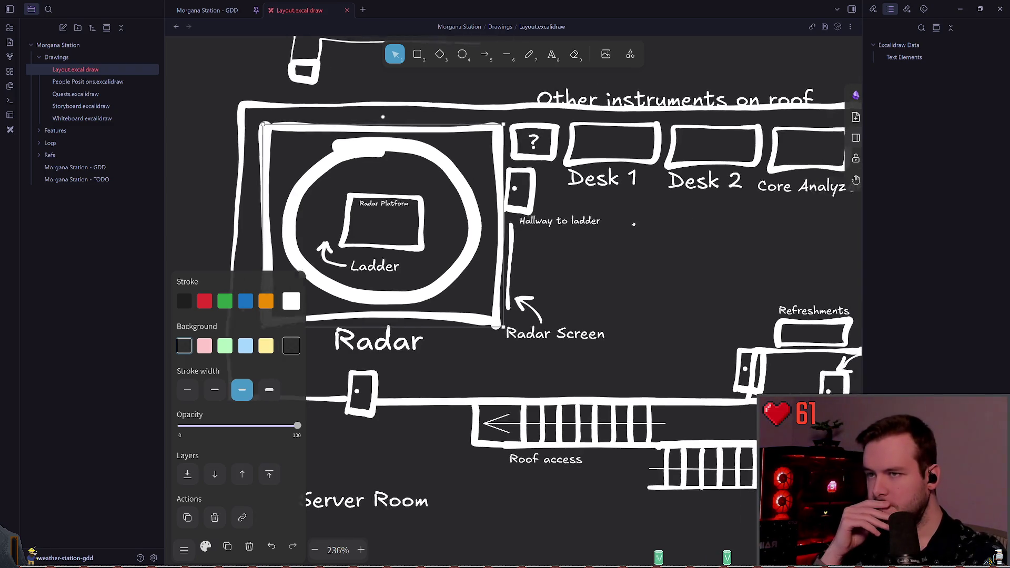
left_click(529, 240)
scroll(528, 237, "left", 4)
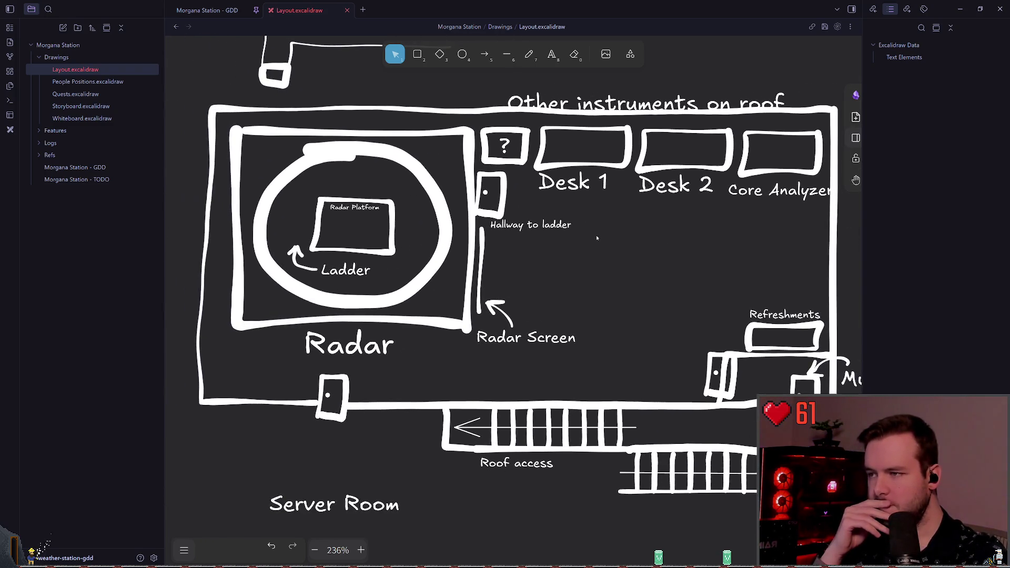
left_click(252, 323)
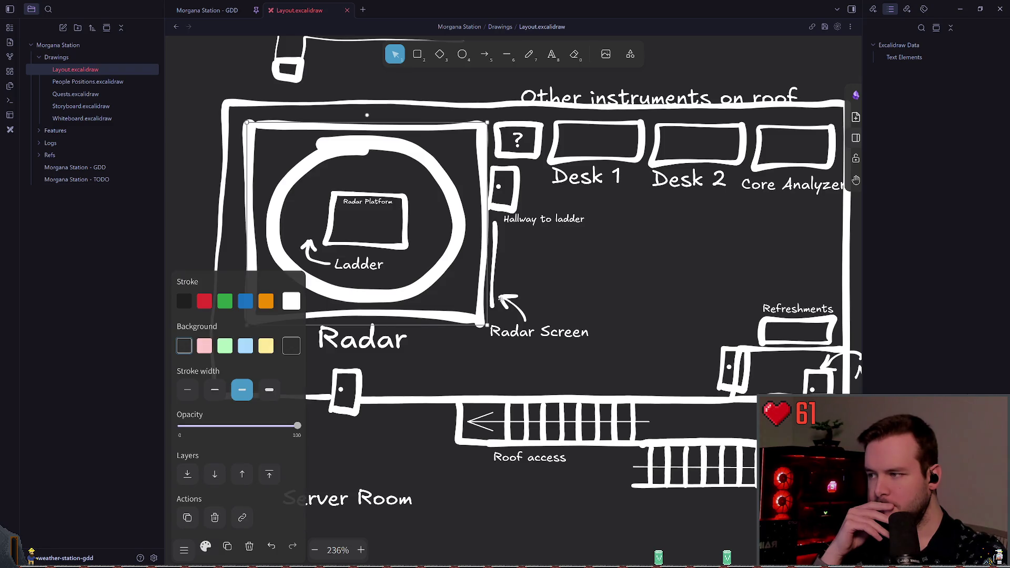
scroll(252, 323, "left", 1)
left_click(291, 301)
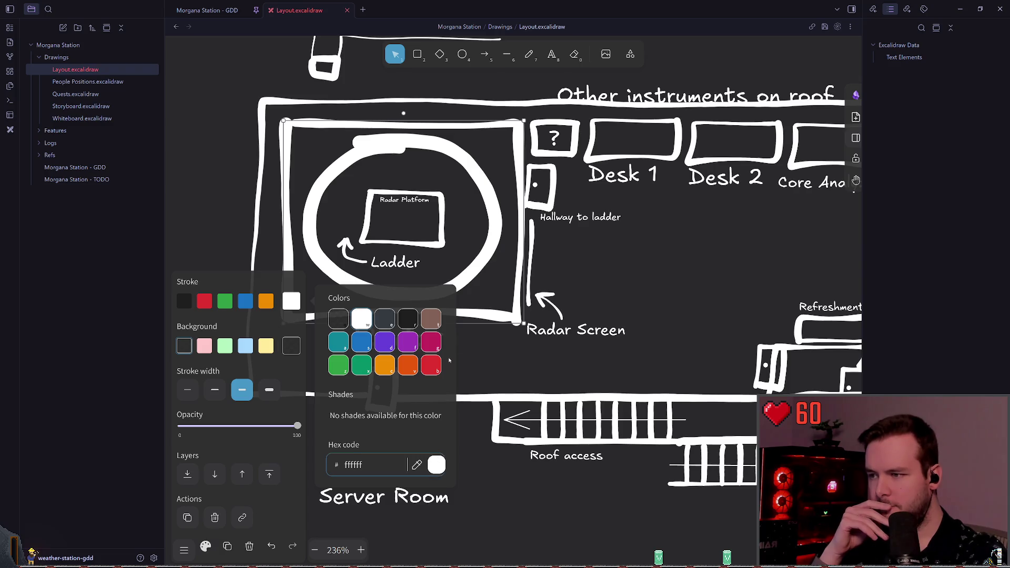
Change the Radar room rectangle's stroke colour to blue
type("a1a1a1")
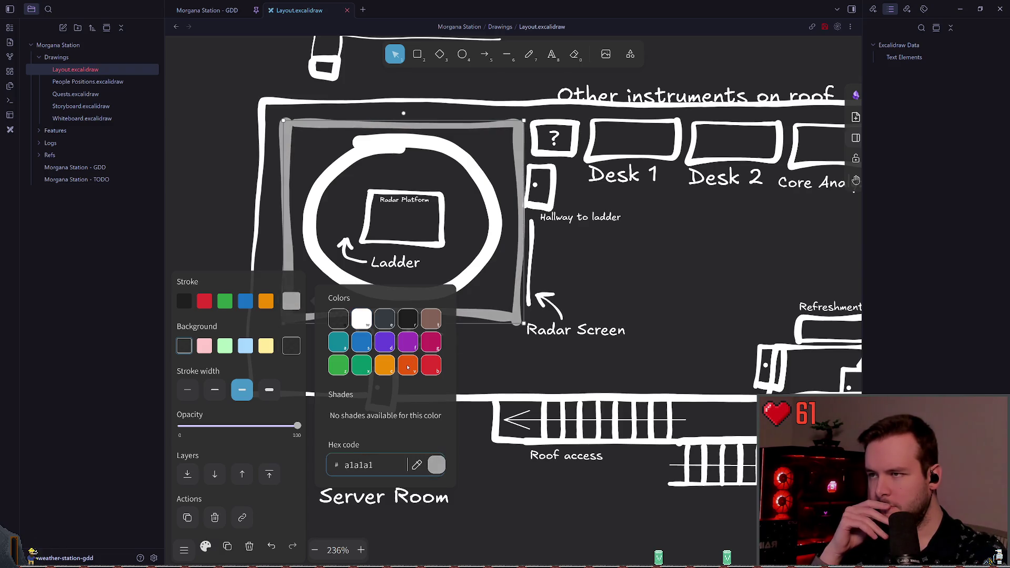
left_click(599, 254)
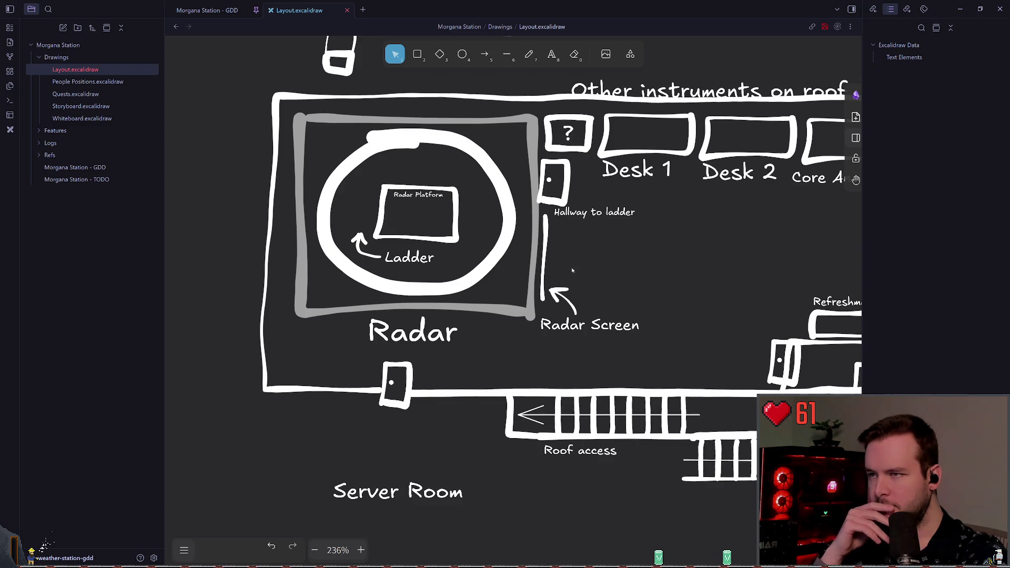
left_click(480, 296)
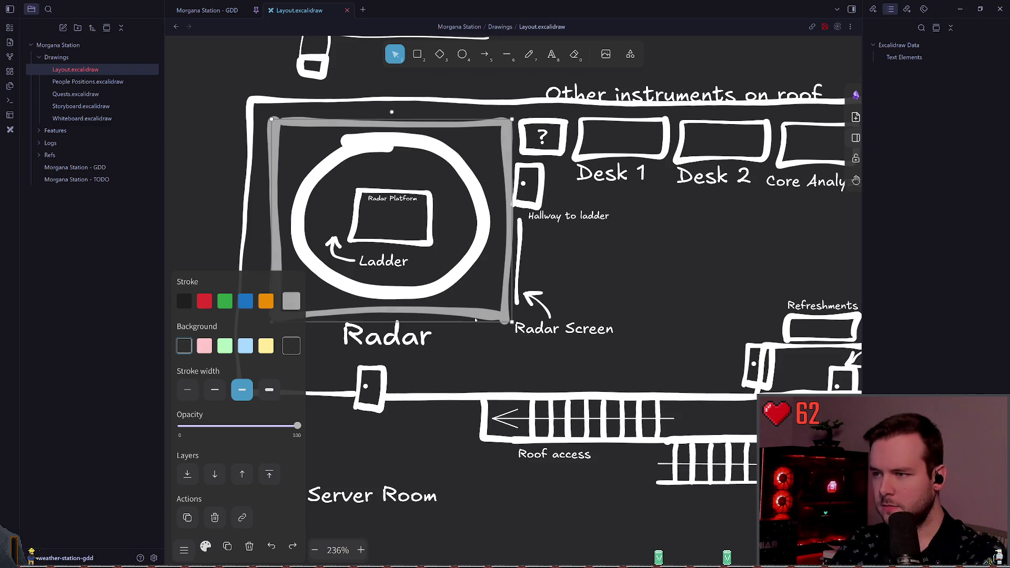
left_click(289, 302)
key("w")
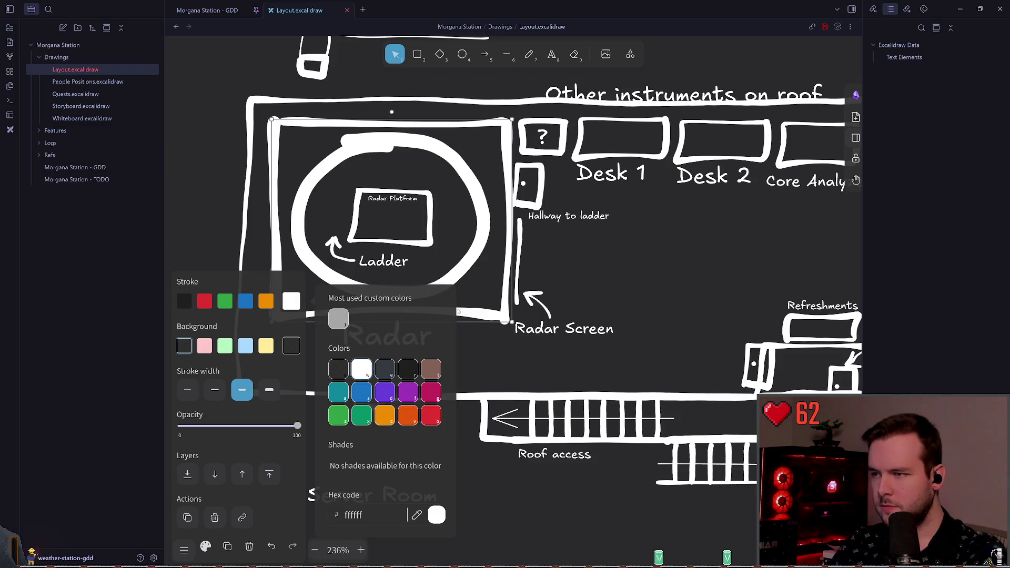
key("s")
key("Escape")
key("Escape")
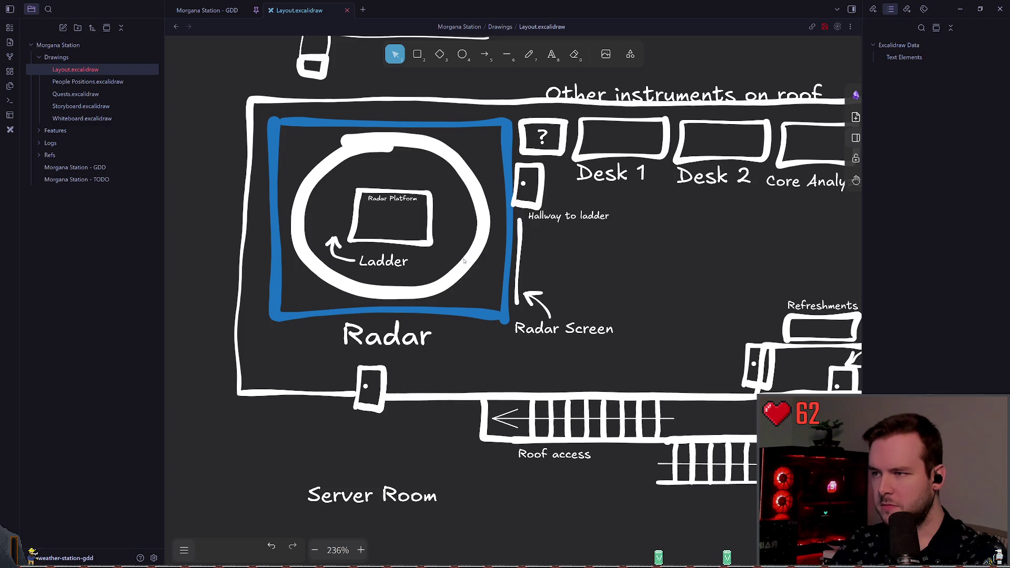
Outline the radar room's large circle and Radar Platform box in blue
left_click(465, 262)
left_click(429, 245, "shift")
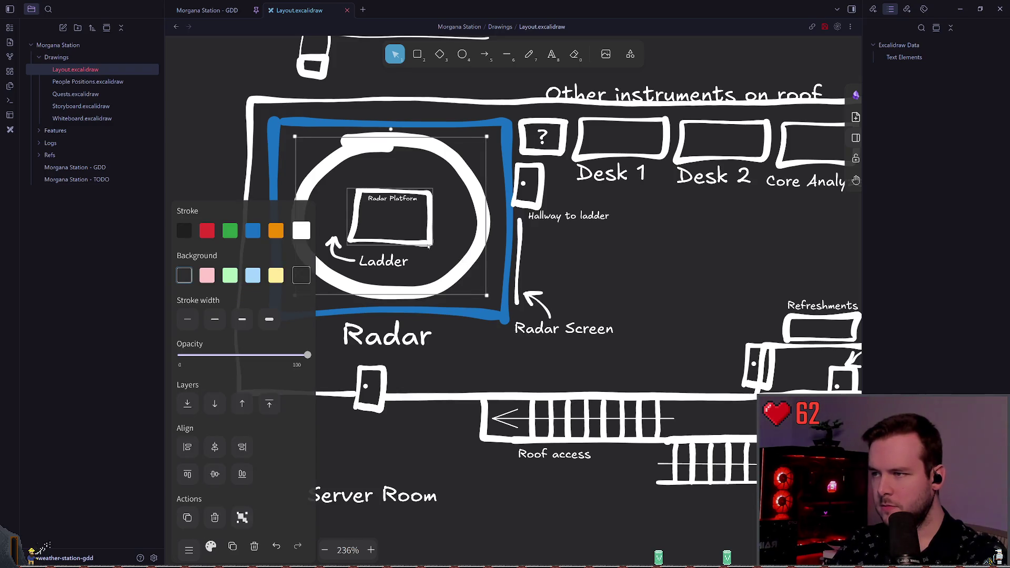
left_click(253, 232)
left_click(608, 283)
scroll(358, 216, "right", 2)
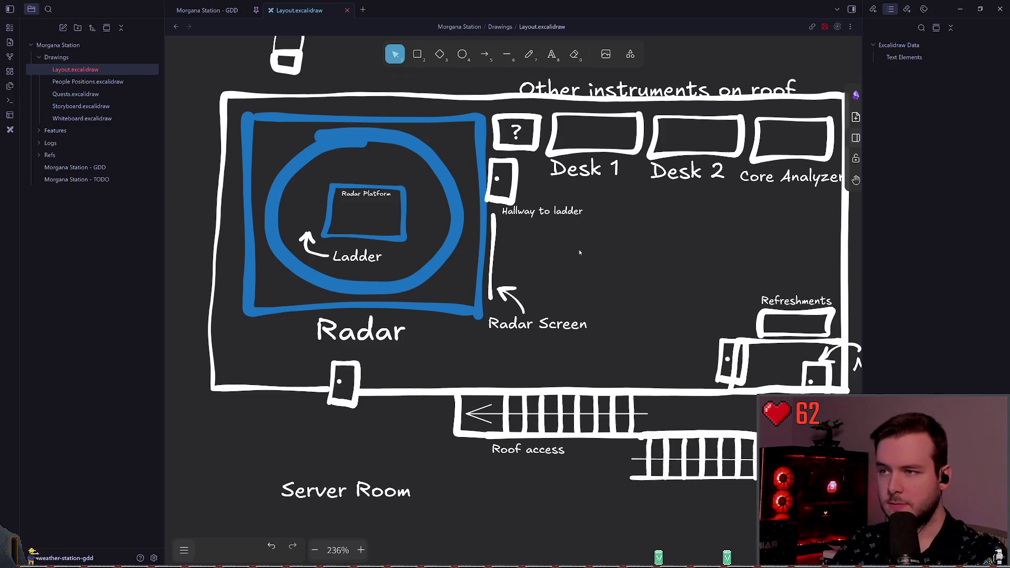
scroll(579, 253, "right", 2)
scroll(534, 245, "down", 5)
scroll(528, 236, "up", 3)
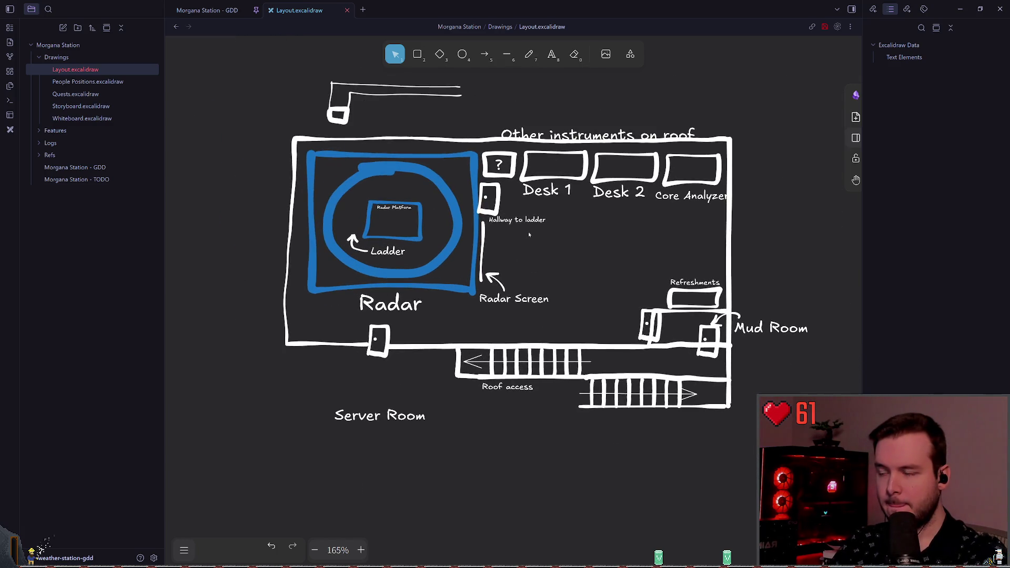
scroll(529, 236, "up", 2)
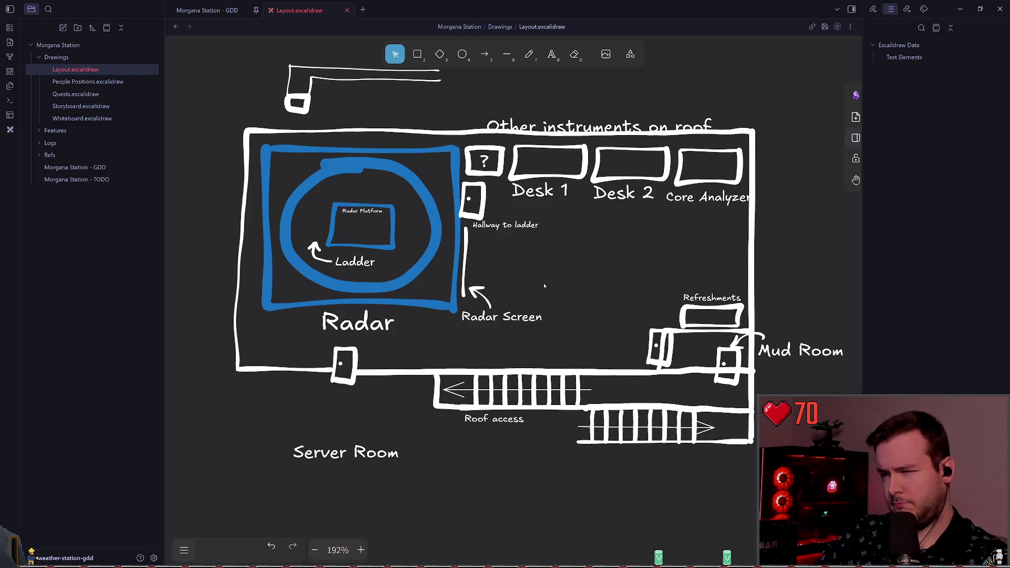
Set the freedraw pen's stroke colour to white after undoing a test oval
left_click(531, 54)
left_click_drag(620, 249, 599, 241)
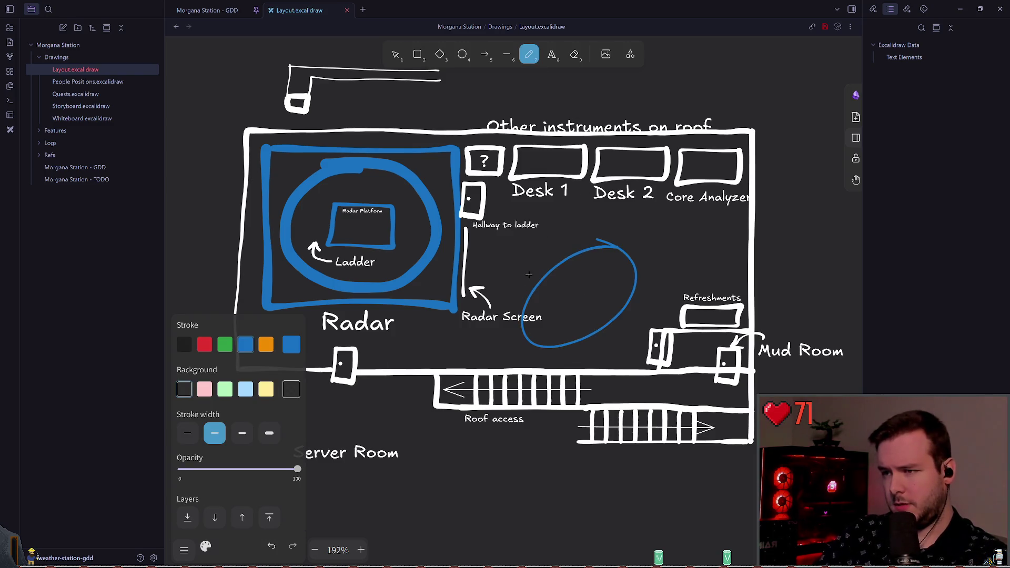
key("ctrl+z")
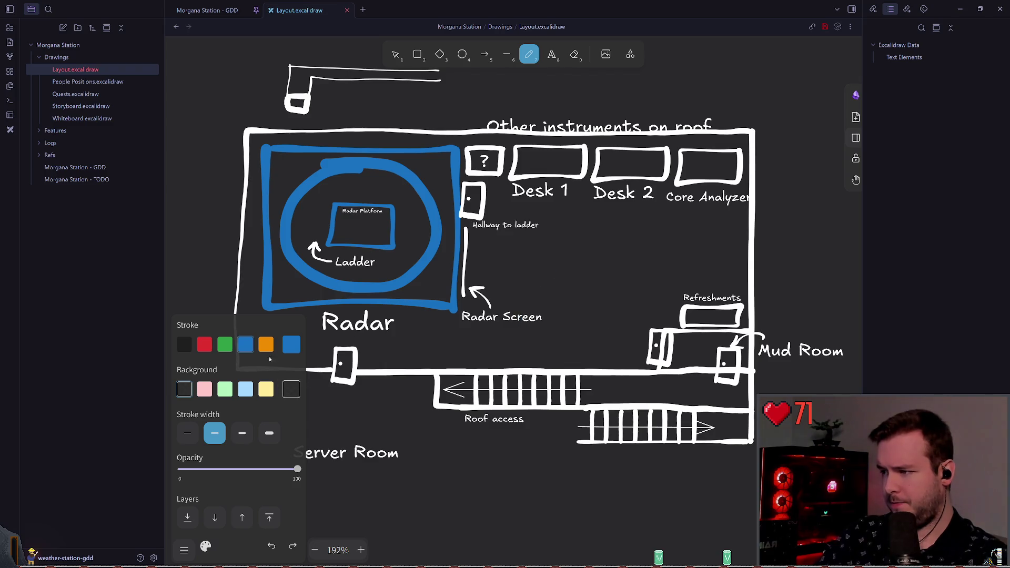
left_click(291, 345)
left_click(361, 362)
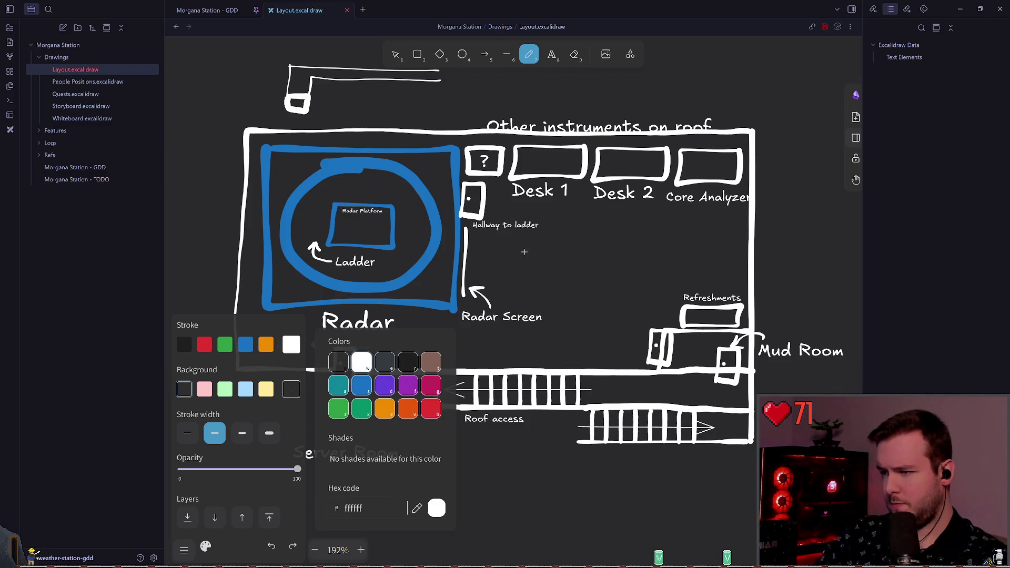
scroll(437, 326, "left", 5)
scroll(446, 309, "up", 3)
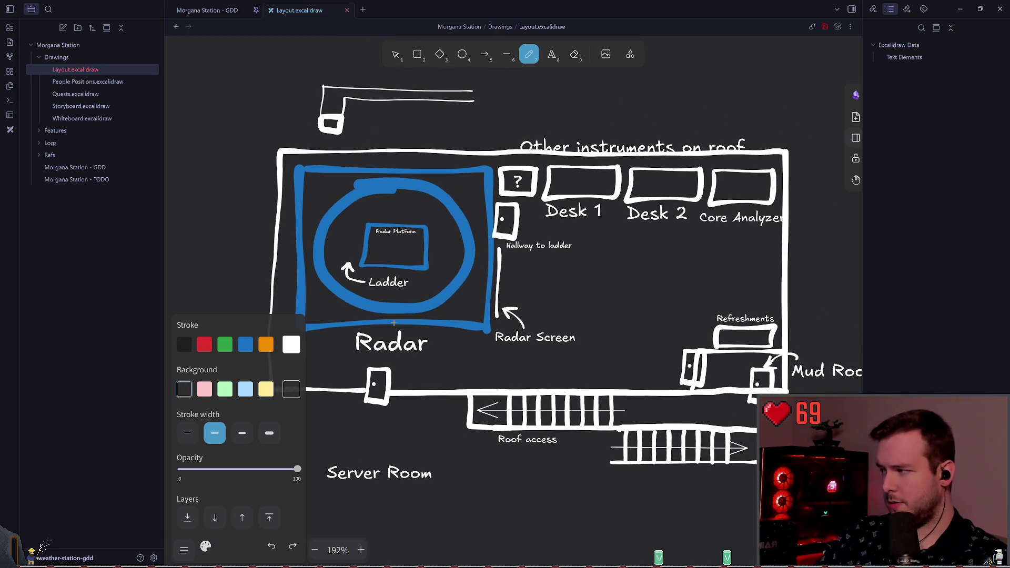
scroll(387, 306, "right", 1)
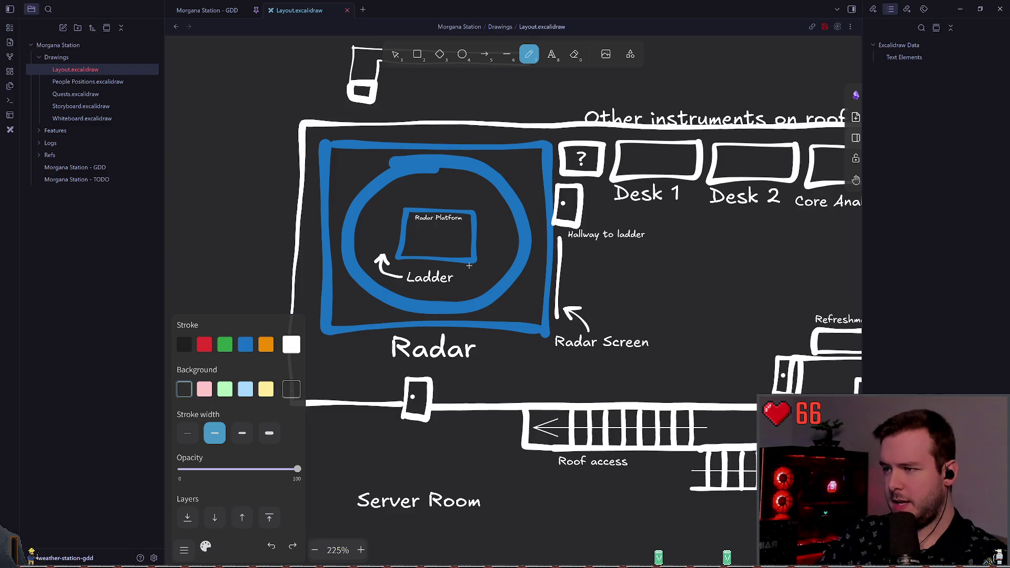
scroll(510, 284, "down", 3)
Draw a white wall line along the Radar room's right and bottom edges
mouse_move(543, 270)
left_mouse_down()
mouse_move(321, 274)
mouse_move(321, 109)
left_mouse_up()
key("ctrl+z")
mouse_move(283, 271)
left_mouse_down()
mouse_move(539, 270)
mouse_move(554, 76)
left_mouse_up()
scroll(554, 75, "up", 2)
key("ctrl+z")
mouse_move(532, 109)
left_mouse_down()
mouse_move(536, 315)
mouse_move(276, 315)
left_mouse_up()
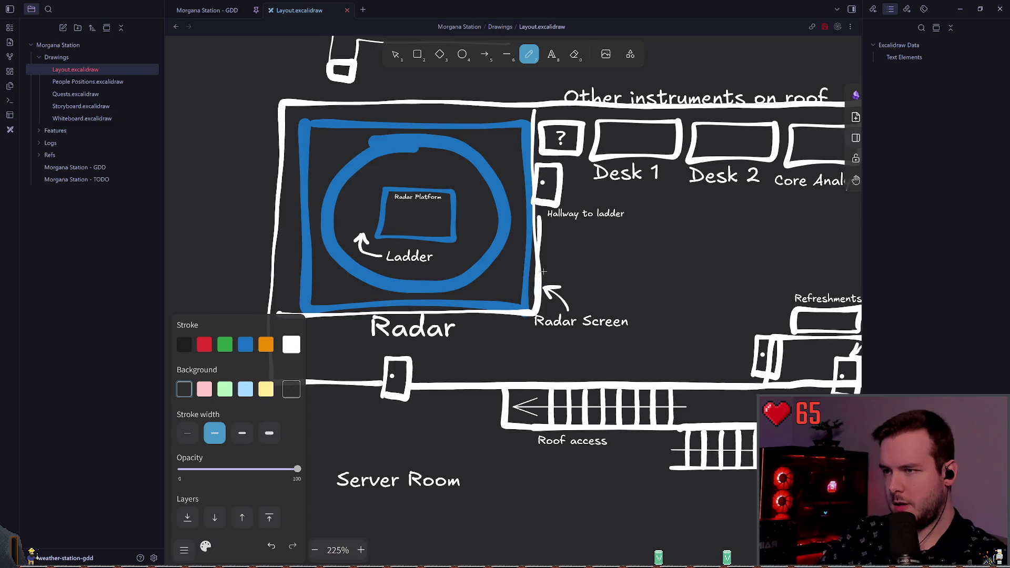
scroll(369, 210, "right", 3)
key("1")
scroll(445, 290, "left", 3)
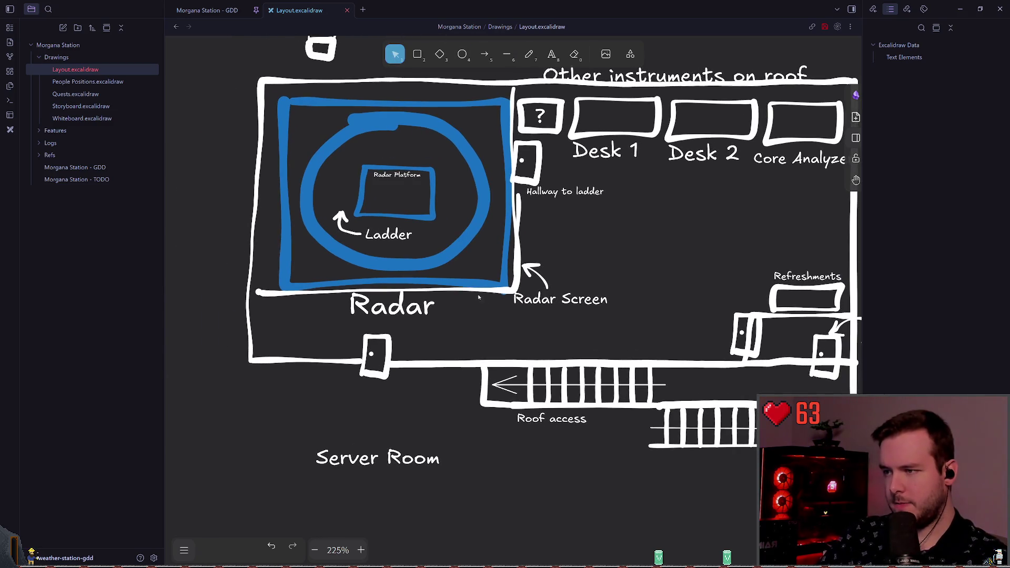
Remove the white freehand stroke around the radar room
left_click(444, 290)
scroll(444, 290, "up", 4)
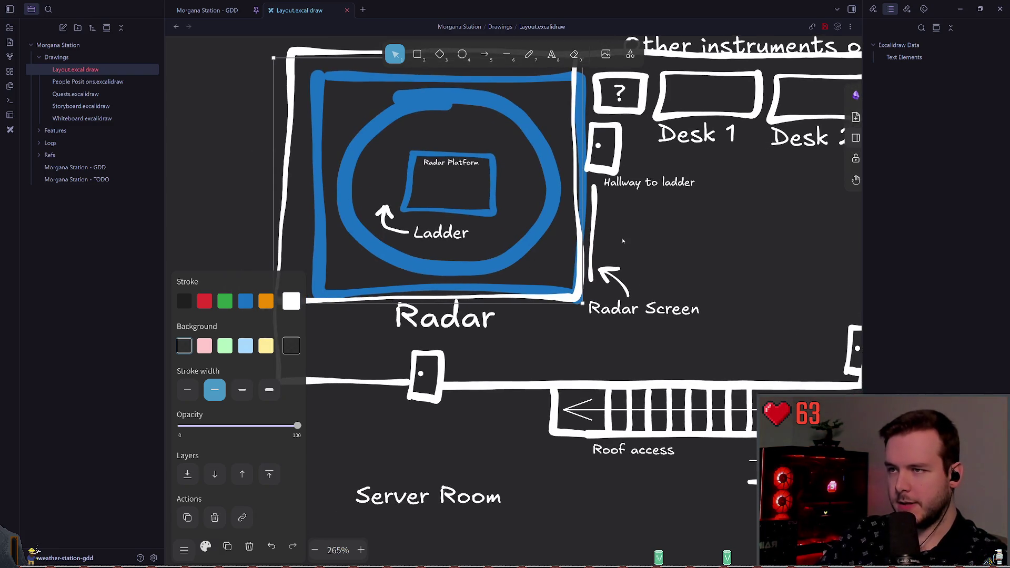
scroll(623, 241, "up", 2)
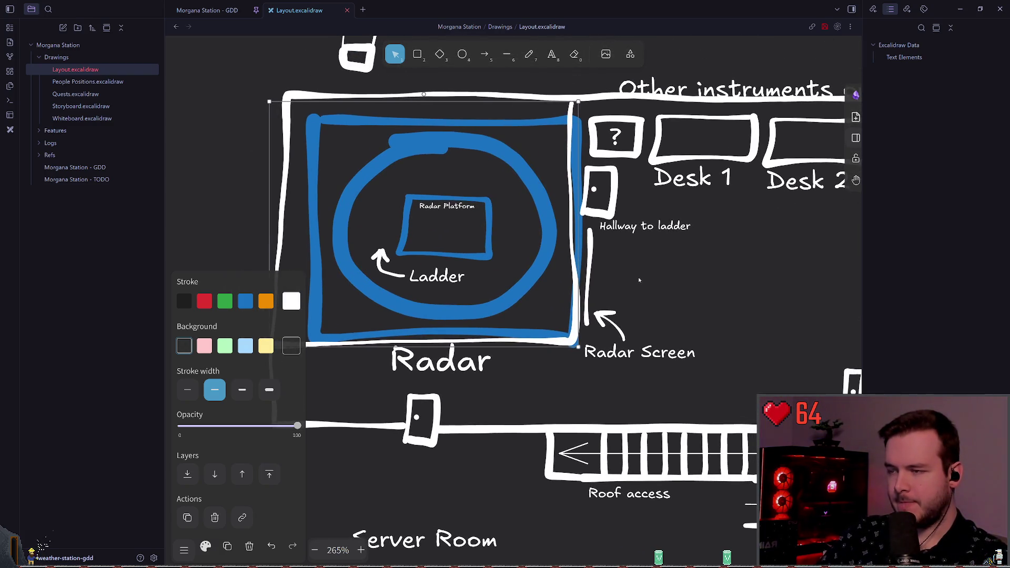
scroll(609, 275, "right", 1)
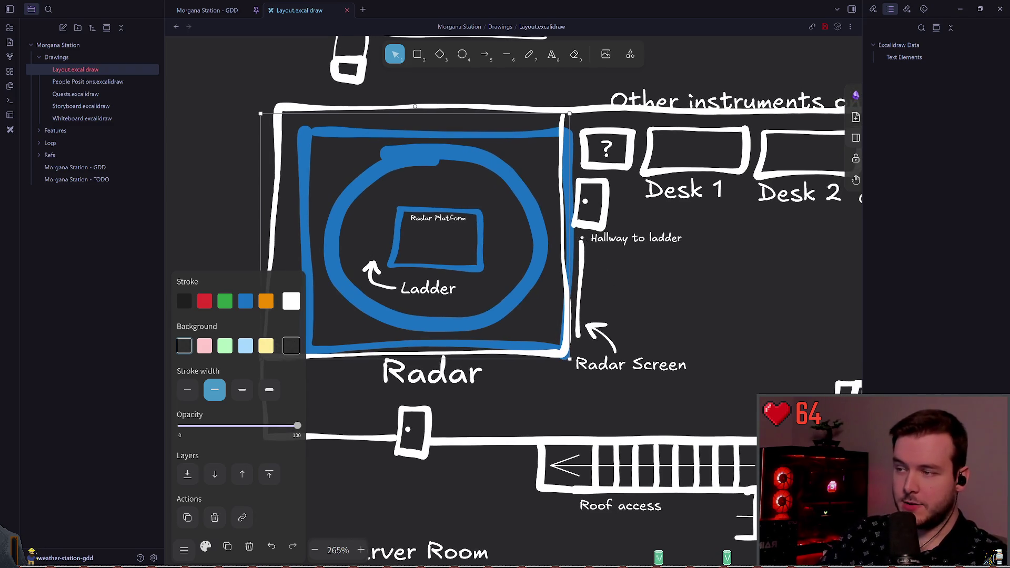
scroll(497, 235, "right", 2)
key("Escape")
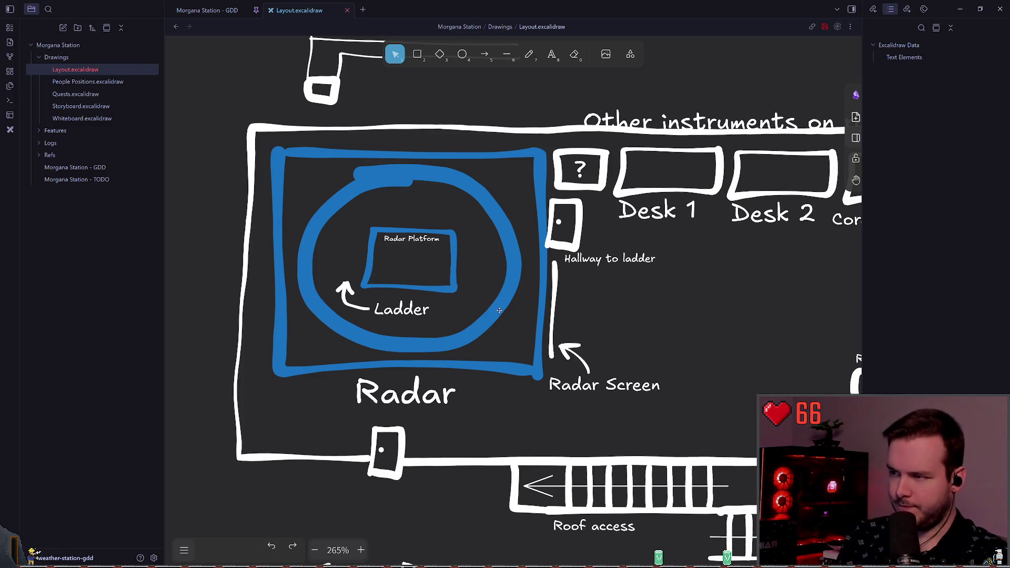
Switch between the line and freehand tools, then return to the Morgana Station - GDD note
key("l")
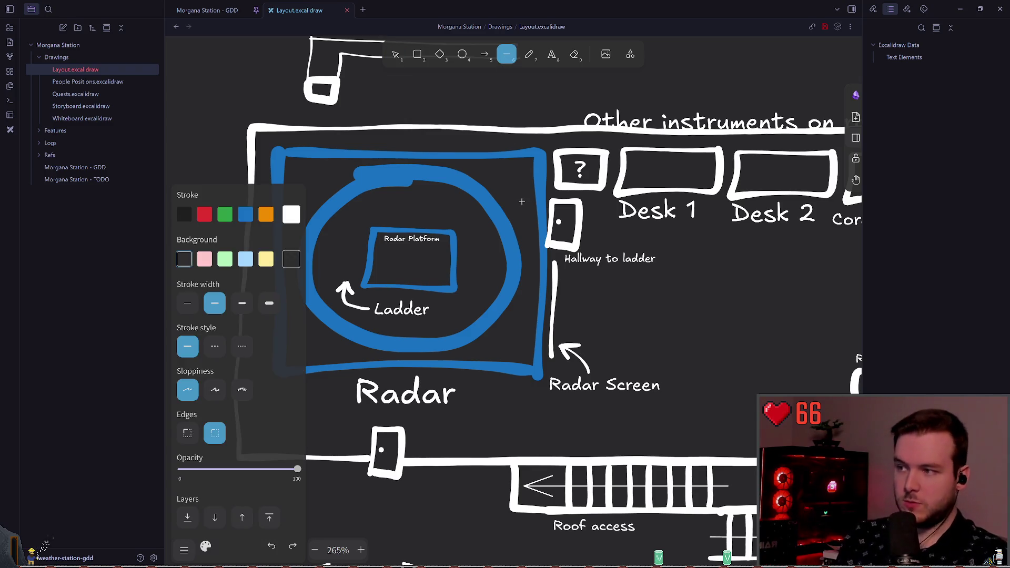
scroll(548, 183, "left", 2)
scroll(442, 195, "left", 2)
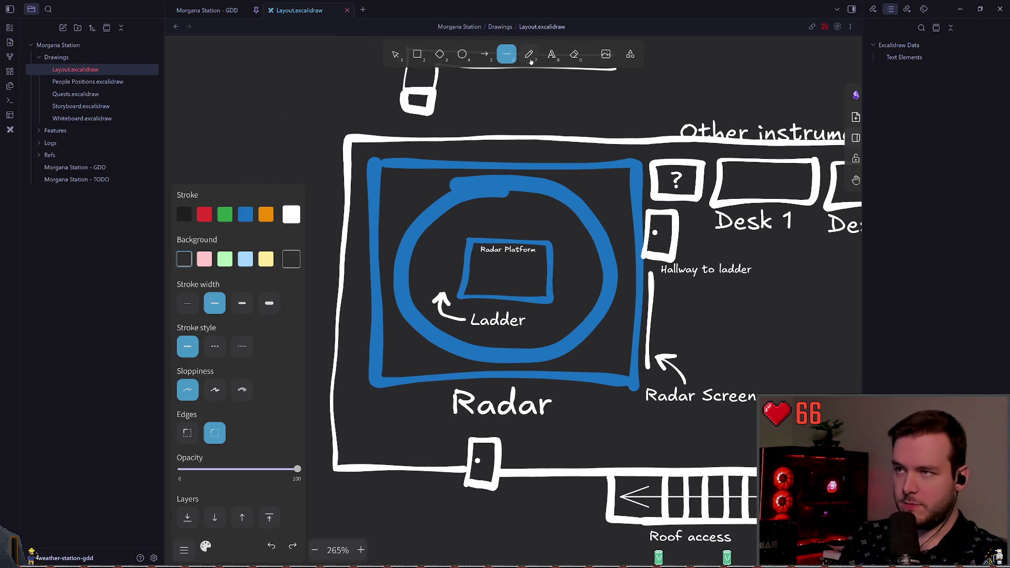
key("p")
scroll(526, 266, "right", 2)
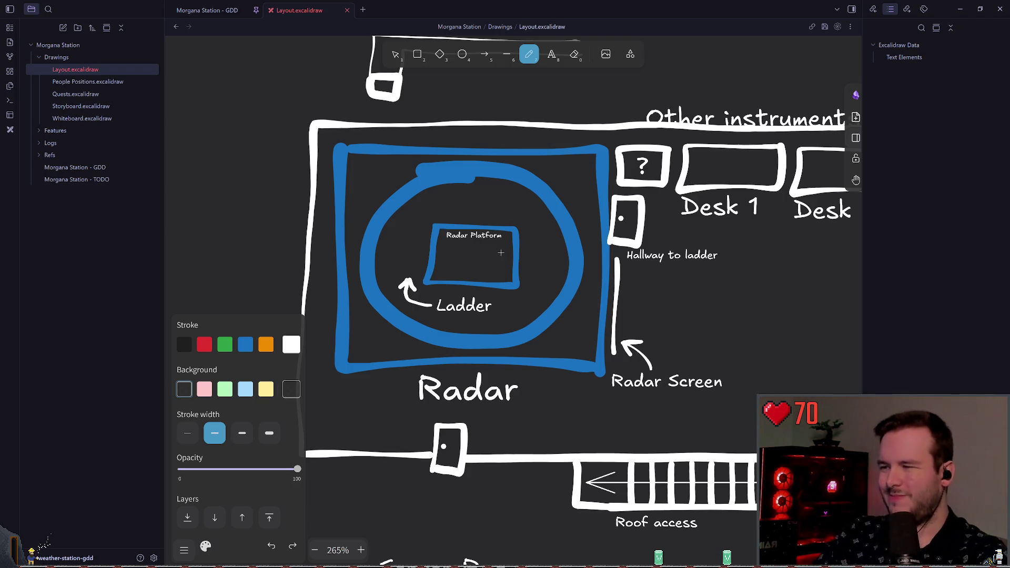
left_click(207, 10)
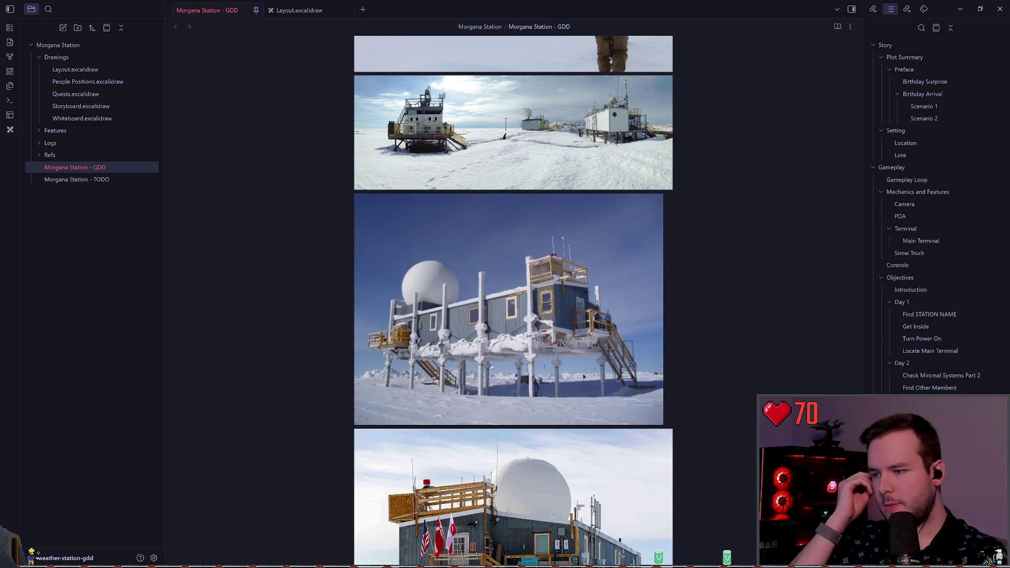
Scroll through the station reference photos in the Morgana Station - GDD note
scroll(492, 367, "down", 5)
scroll(492, 367, "up", 5)
scroll(492, 367, "down", 5)
scroll(547, 356, "down", 7)
scroll(548, 375, "down", 15)
scroll(493, 327, "up", 7)
scroll(493, 327, "up", 13)
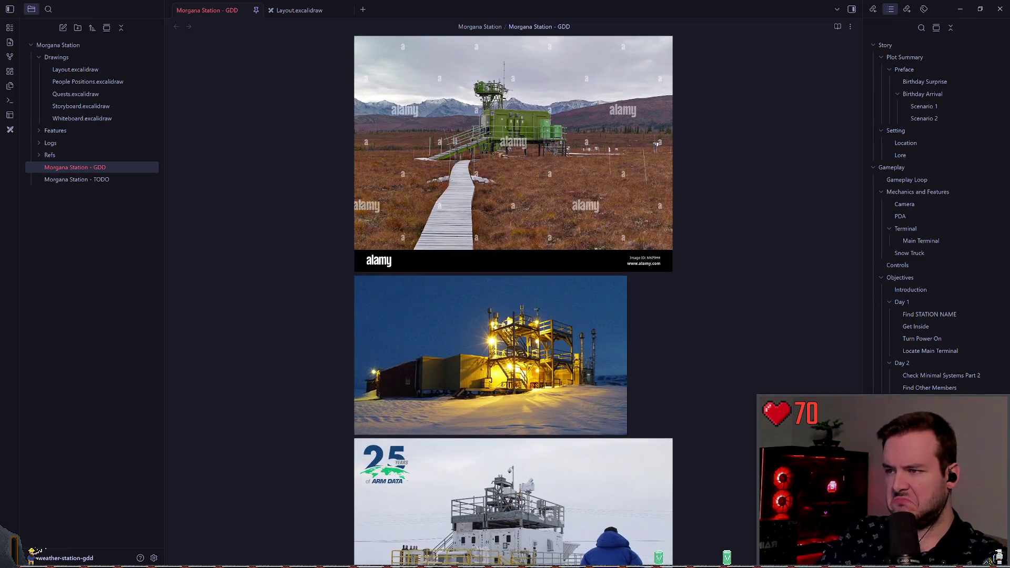
scroll(521, 317, "up", 4)
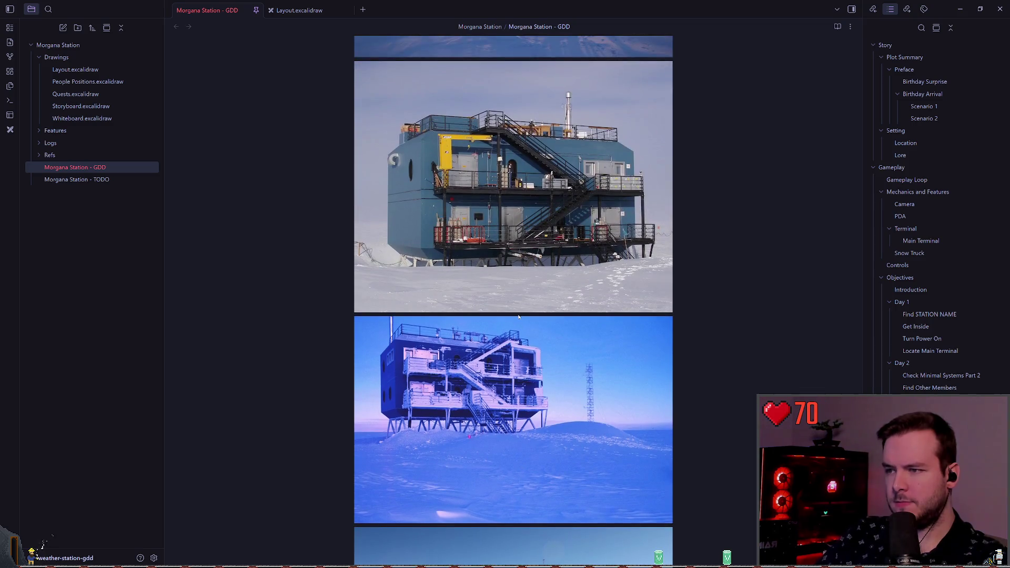
scroll(525, 327, "up", 12)
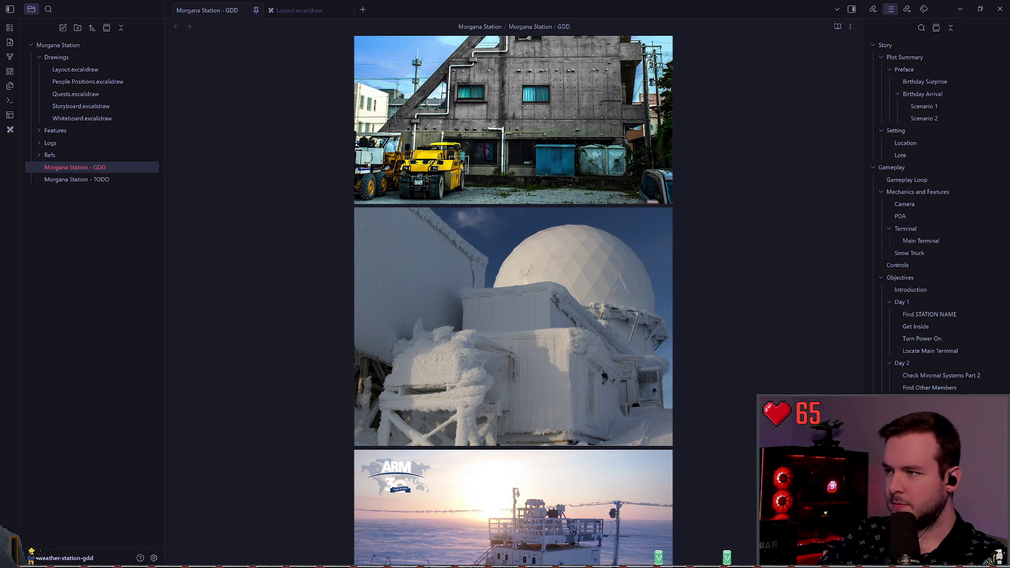
Reveal the Drawings folder in the system explorer and open the new Drawing 2026-02-10 file
left_click(327, 259)
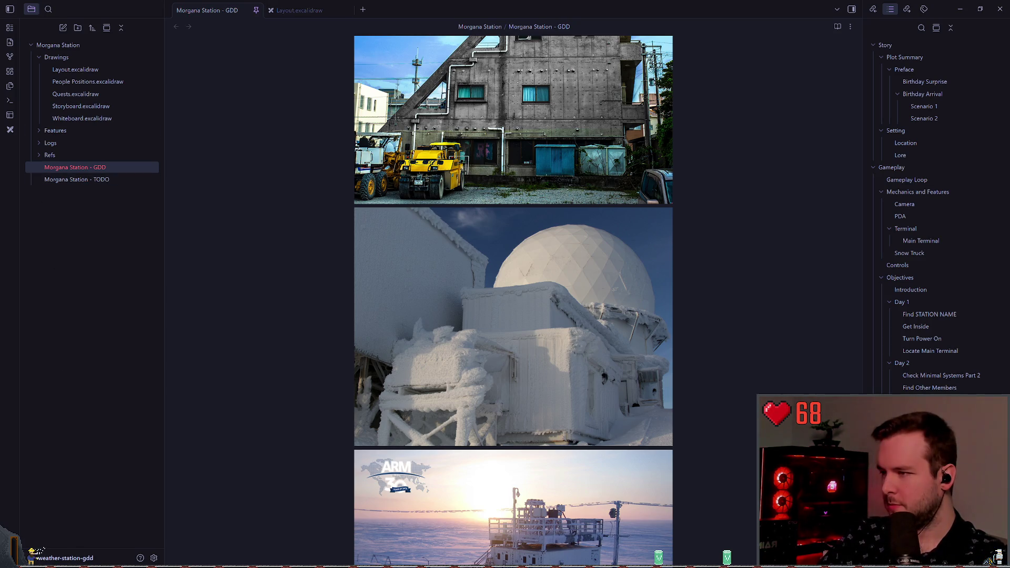
right_click(79, 217)
left_click(70, 234)
right_click(88, 57)
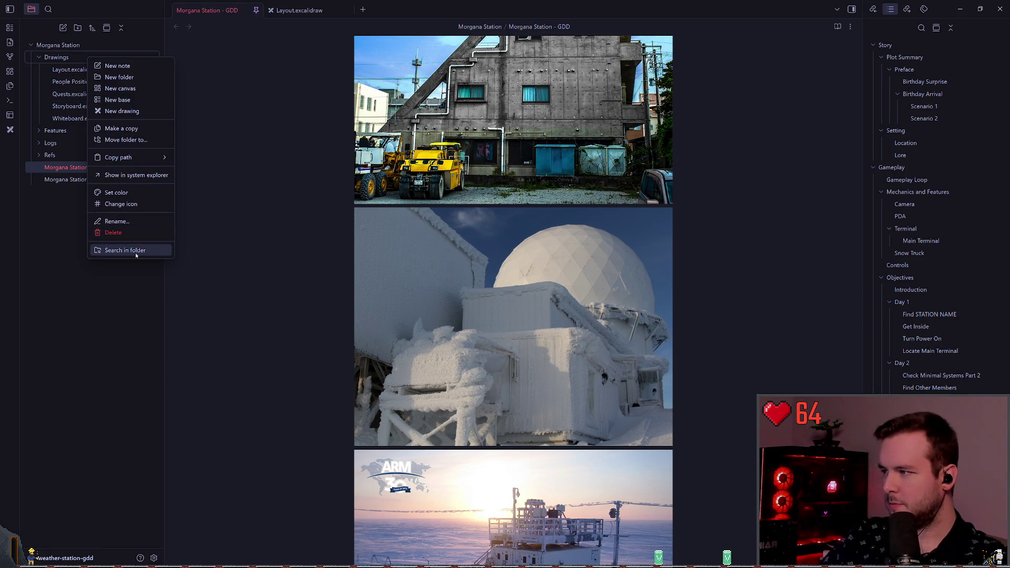
left_click(130, 175)
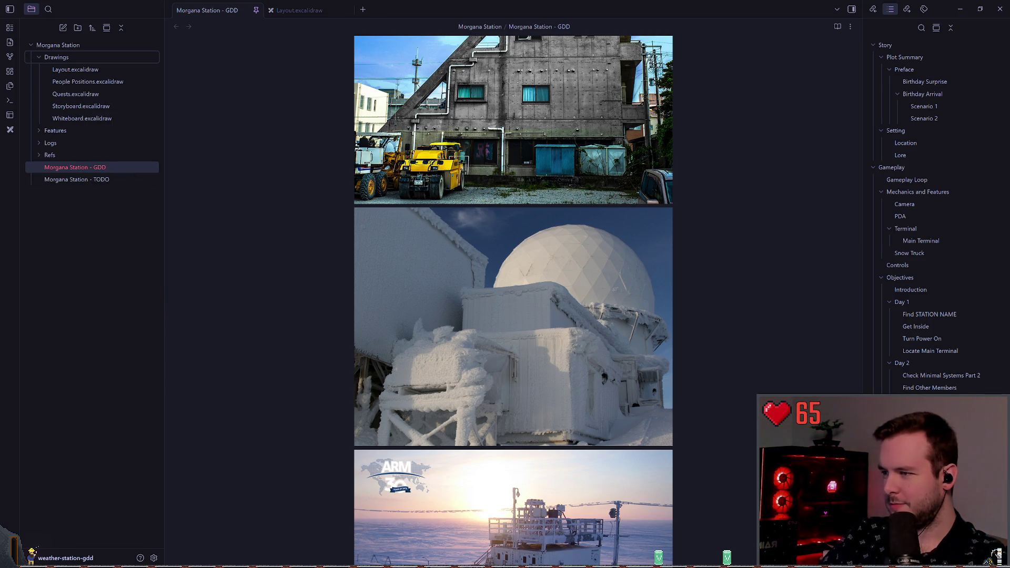
left_click(84, 69)
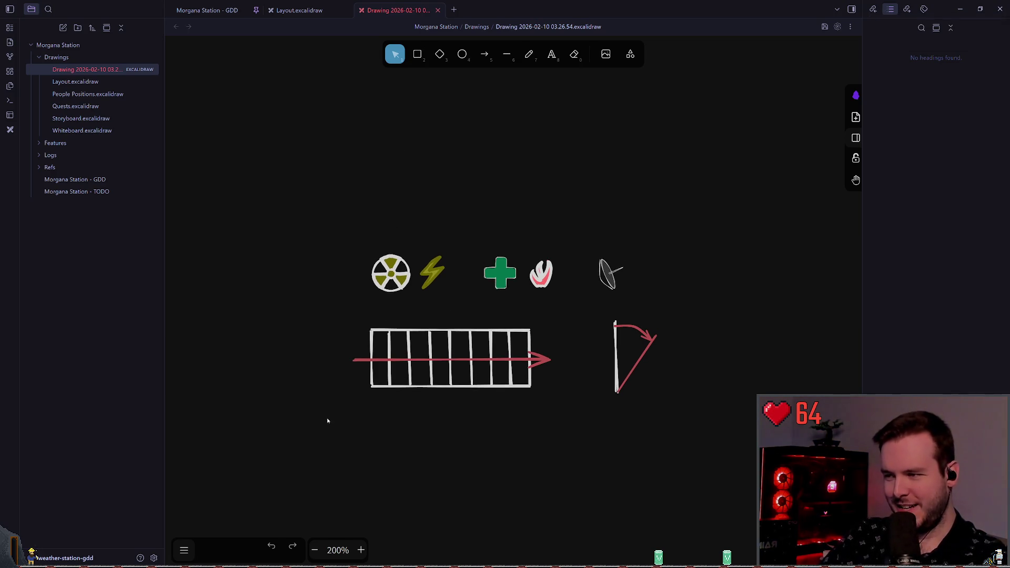
Select the satellite-dish sketch in the new icons drawing
left_click_drag(565, 425, 649, 322)
left_click_drag(544, 447, 654, 321)
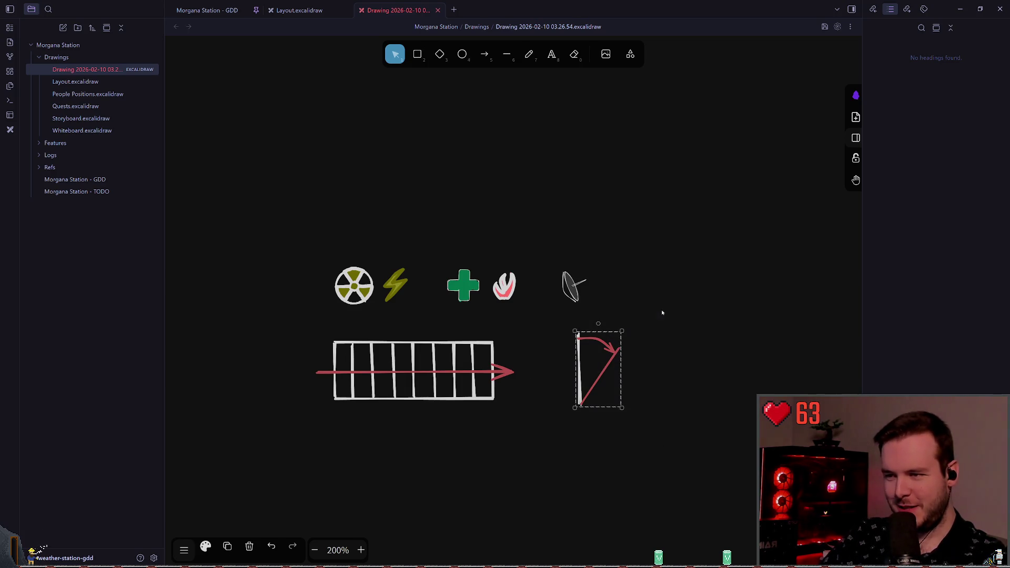
left_click(599, 250)
scroll(600, 241, "left", 1)
left_click_drag(566, 244, 672, 319)
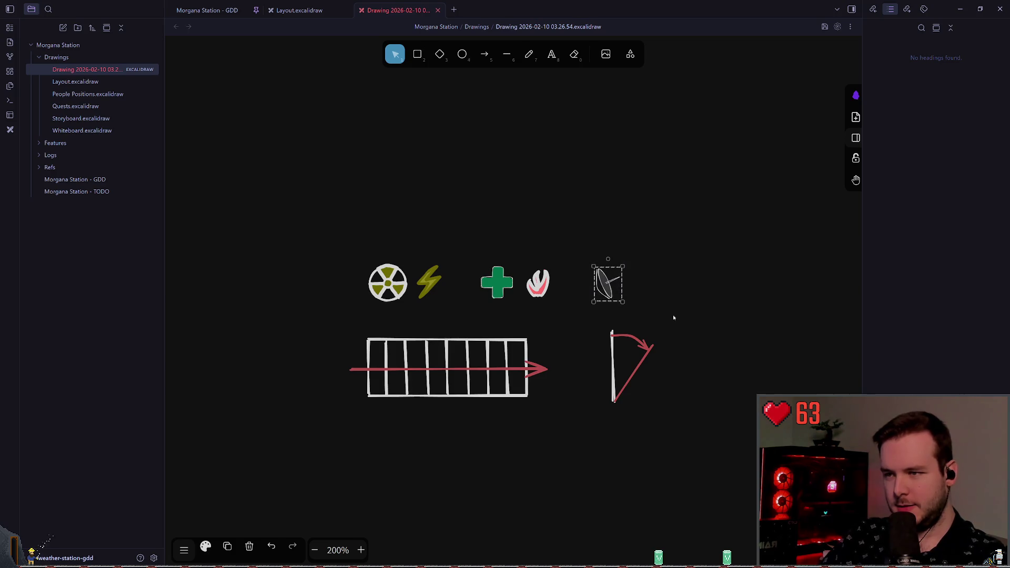
Paste the satellite dish into Layout's Radar Platform box, then return to the icons drawing
left_click(297, 10)
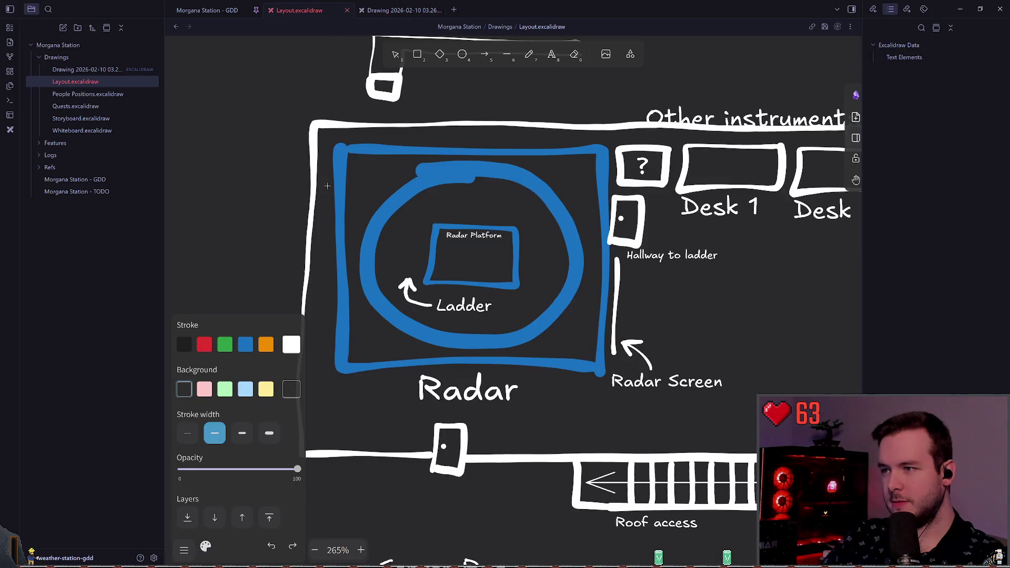
key("p")
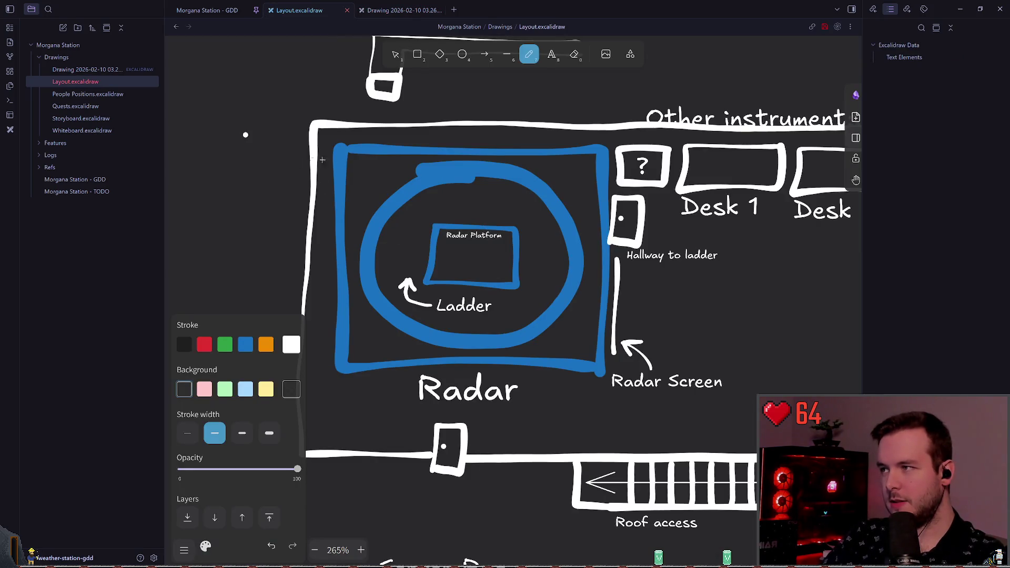
key("Escape")
mouse_move(365, 149)
left_mouse_down()
mouse_move(378, 185)
mouse_move(459, 254)
left_mouse_up()
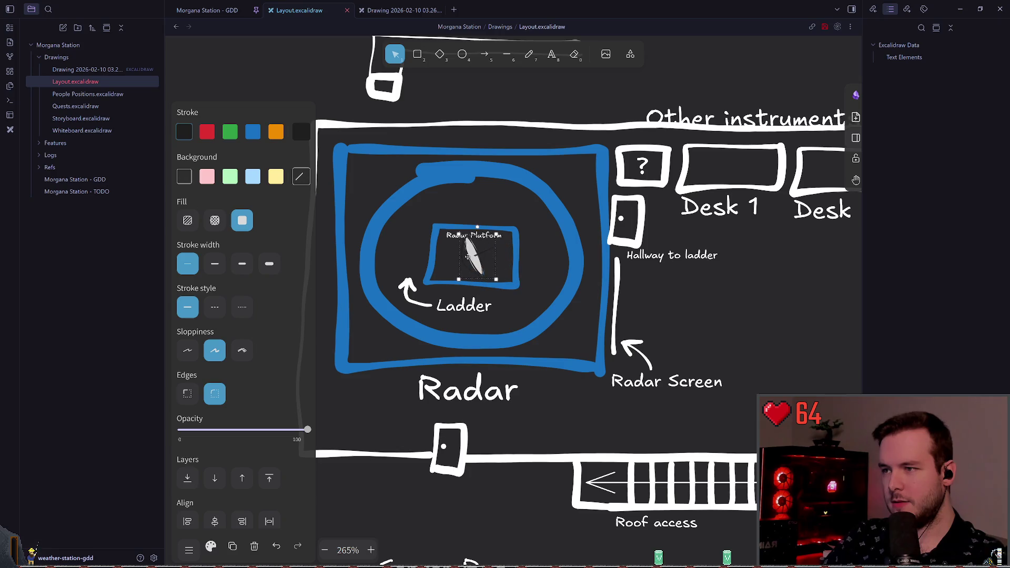
key("Escape")
scroll(477, 258, "down", 5)
left_click(478, 258)
key("Escape")
scroll(488, 198, "right", 3)
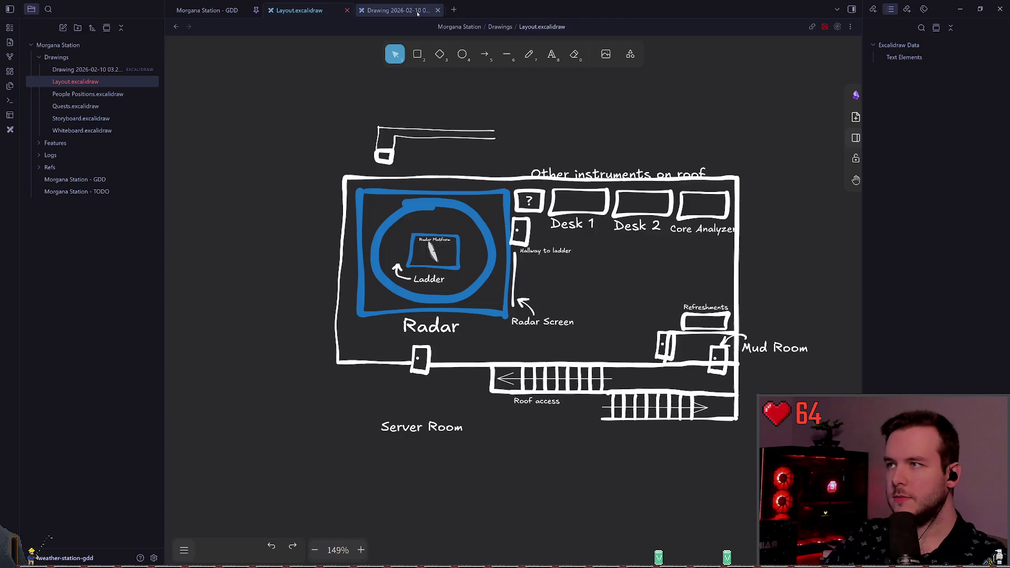
left_click(416, 10)
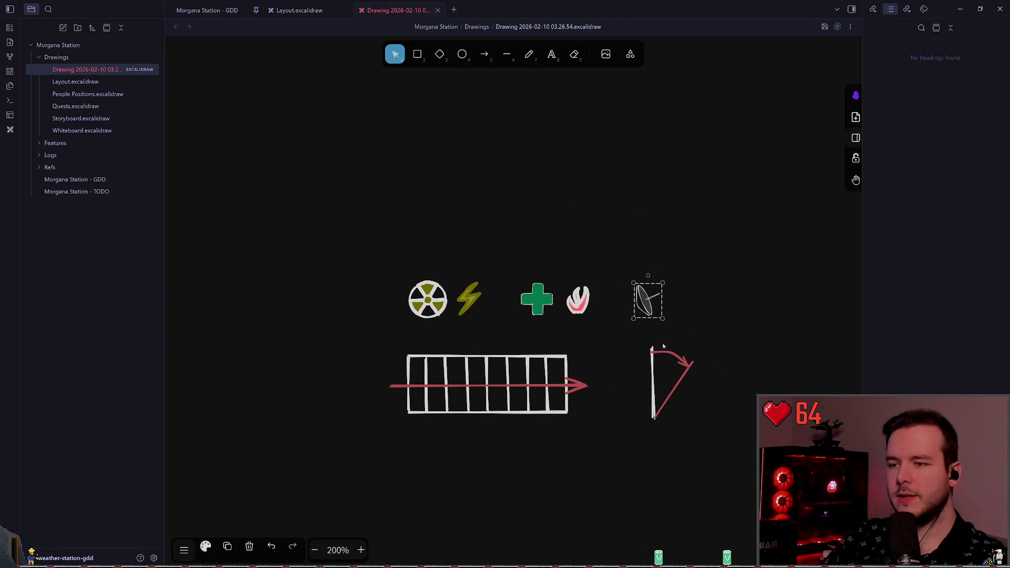
scroll(633, 335, "up", 2)
Copy the bent door arrow from the icons drawing and paste it into Layout
left_click_drag(626, 330, 709, 474)
left_click(207, 10)
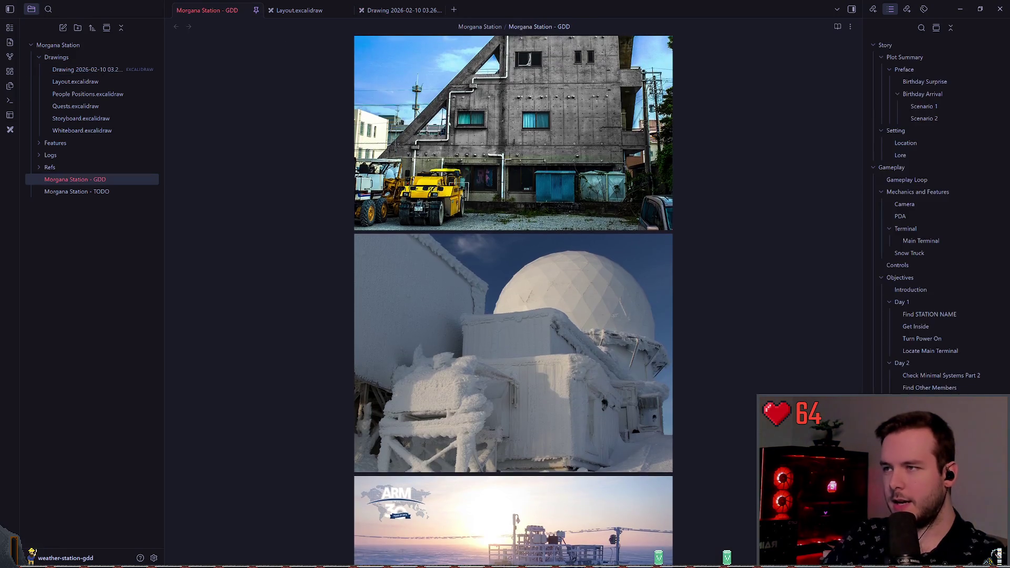
left_click(300, 10)
key("ctrl+v")
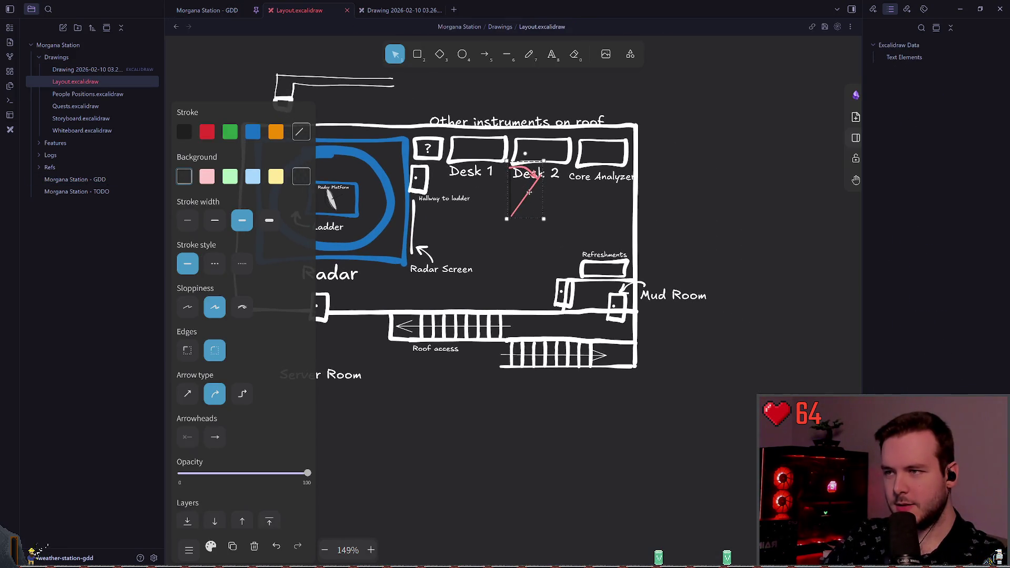
mouse_move(529, 221)
left_mouse_down()
mouse_move(555, 279)
mouse_move(562, 270)
mouse_move(532, 218)
left_mouse_up()
key("ctrl+z")
Shrink the pink arrow and delete the door box left of Refreshments
scroll(566, 280, "up", 2)
scroll(566, 280, "up", 10)
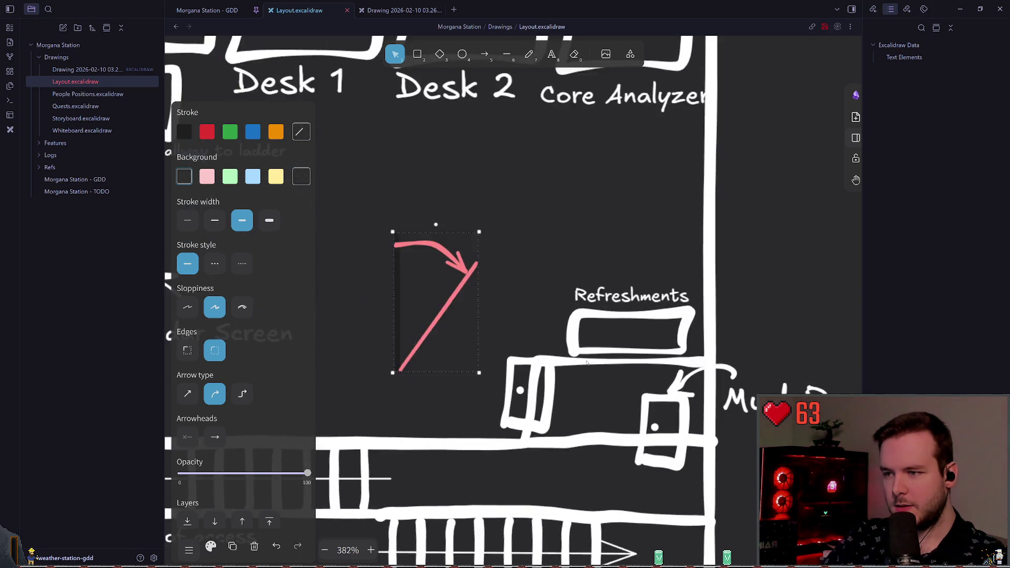
scroll(526, 263, "down", 3)
left_click(519, 243)
left_click(492, 188)
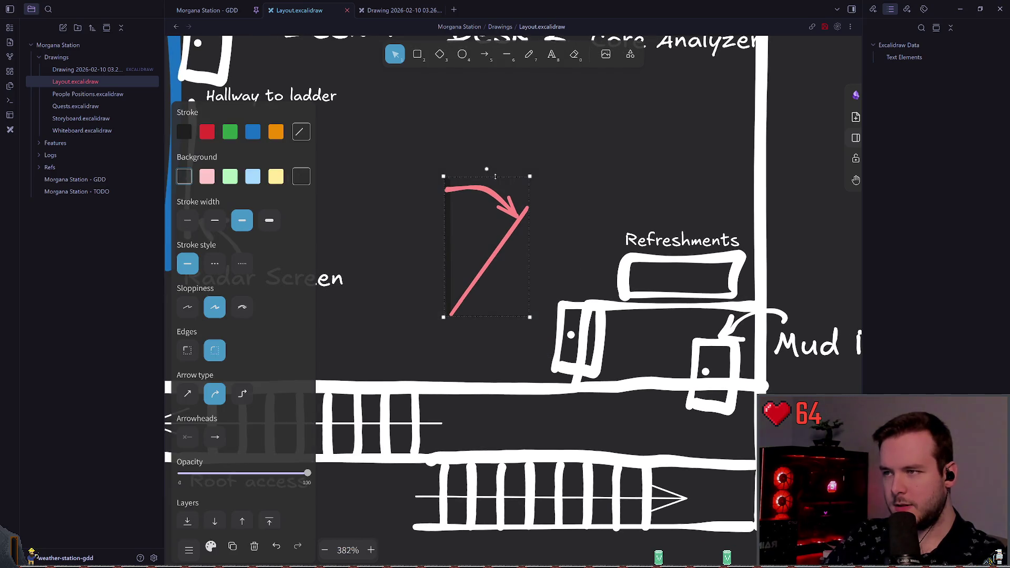
mouse_move(531, 176)
left_mouse_down()
mouse_move(482, 244)
mouse_move(493, 241)
left_mouse_up()
left_click(558, 238)
left_click(561, 304)
key("Delete")
Duplicate the pink arrow, flip the copy vertically and place it next to the counter
left_click(470, 284)
key("ctrl+c")
key("ctrl+v")
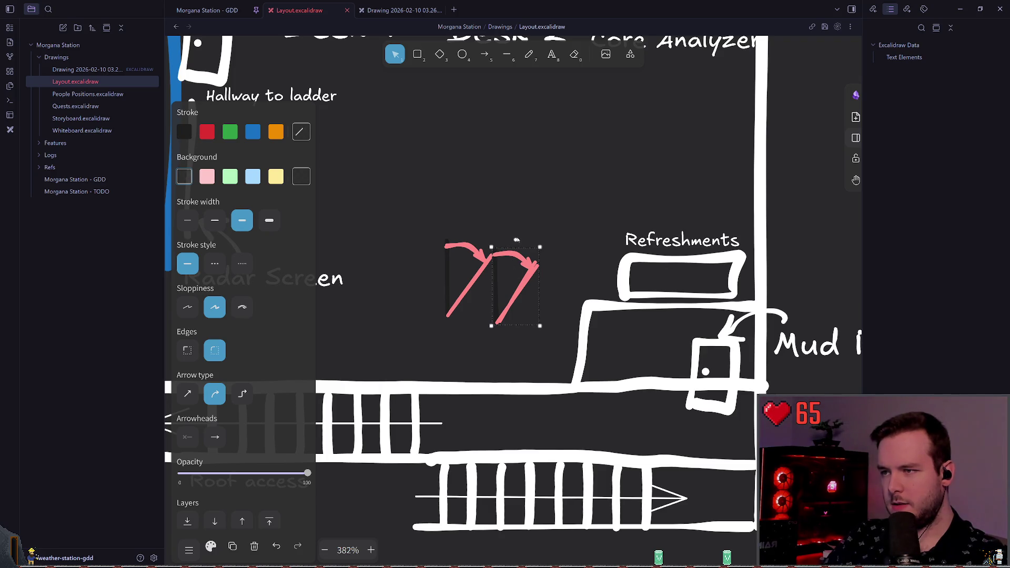
key("shift+v")
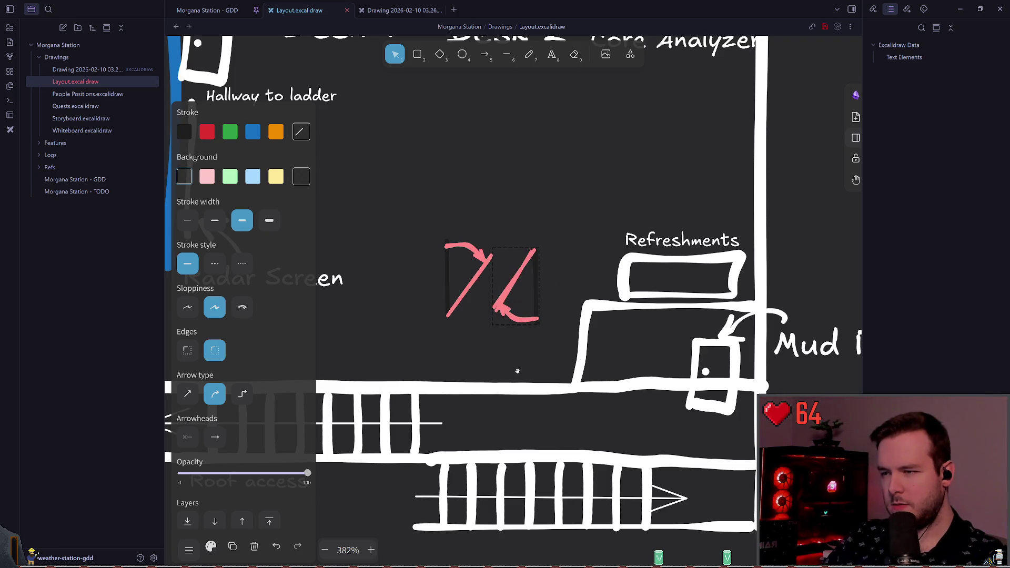
left_click_drag(524, 275, 573, 332)
left_click(514, 253)
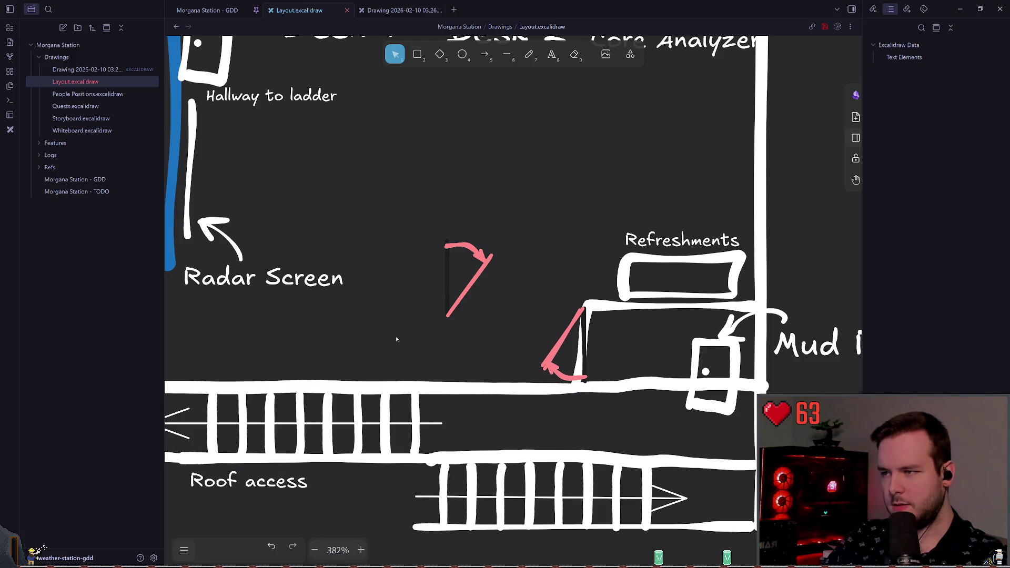
Rotate the pink arrow clockwise and mirror it horizontally
left_click_drag(396, 334, 513, 200)
mouse_move(468, 230)
left_mouse_down()
mouse_move(559, 304)
mouse_move(560, 271)
mouse_move(350, 309)
mouse_move(368, 312)
mouse_move(390, 344)
mouse_move(431, 228)
mouse_move(519, 268)
mouse_move(507, 244)
mouse_move(501, 336)
mouse_move(402, 279)
left_mouse_up()
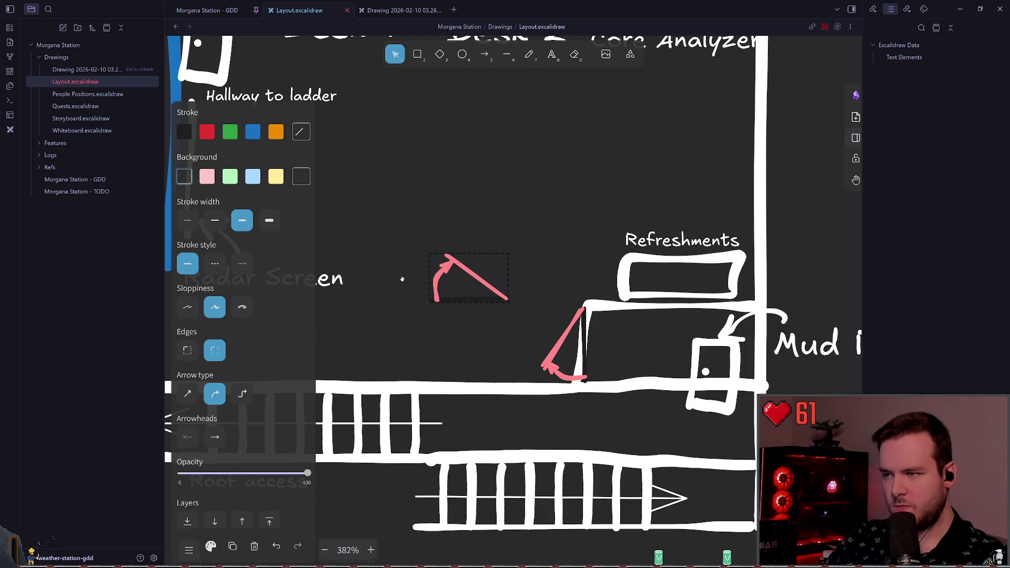
mouse_move(402, 280)
left_mouse_down()
mouse_move(445, 264)
mouse_move(405, 282)
left_mouse_up()
right_click(489, 399)
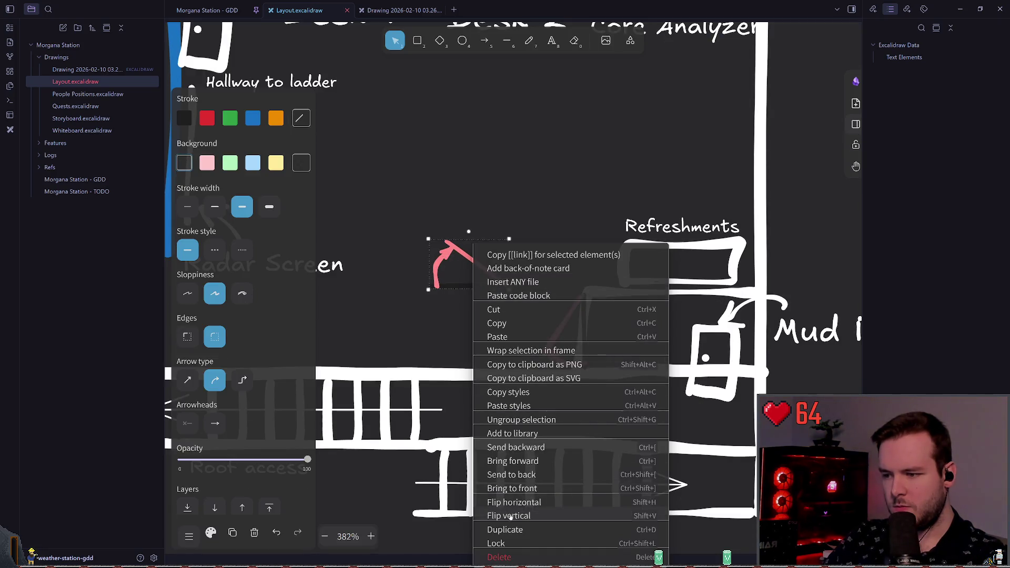
left_click(524, 502)
mouse_move(467, 269)
left_mouse_down()
mouse_move(729, 348)
mouse_move(733, 374)
left_mouse_up()
key("ctrl+z")
Delete the door box beside Mud Room and move the pink arrow into that doorway
left_click(682, 323)
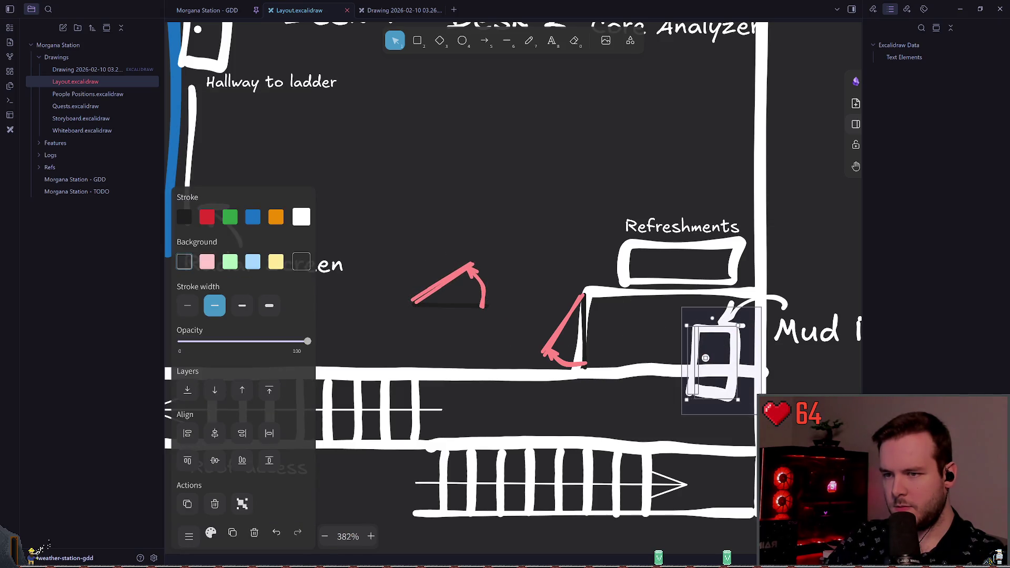
key("Delete")
left_click_drag(394, 317, 556, 226)
mouse_move(447, 288)
left_mouse_down()
mouse_move(670, 287)
mouse_move(705, 354)
left_mouse_up()
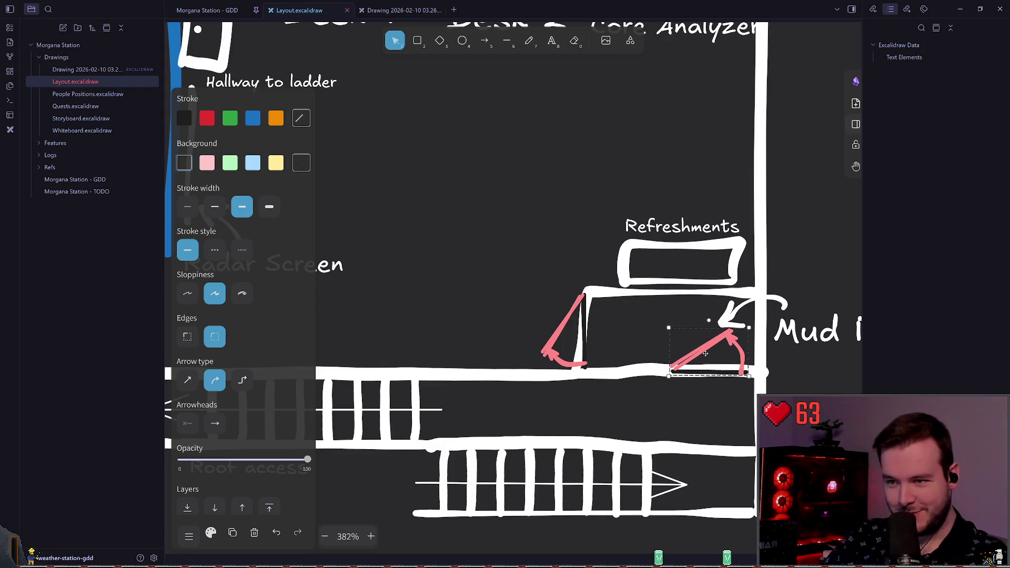
left_click(468, 264)
scroll(405, 228, "up", 1)
scroll(405, 228, "down", 2, "ctrl")
scroll(415, 218, "up", 2)
scroll(434, 206, "right", 2)
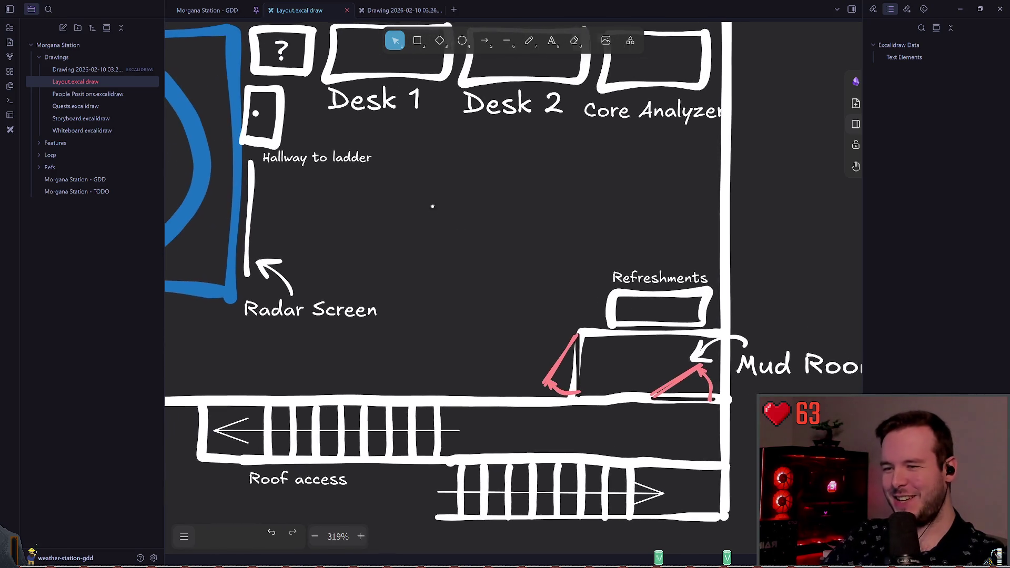
Delete the arrow pointing at Mud Room and keep the label on one line
scroll(485, 300, "up", 5, "ctrl")
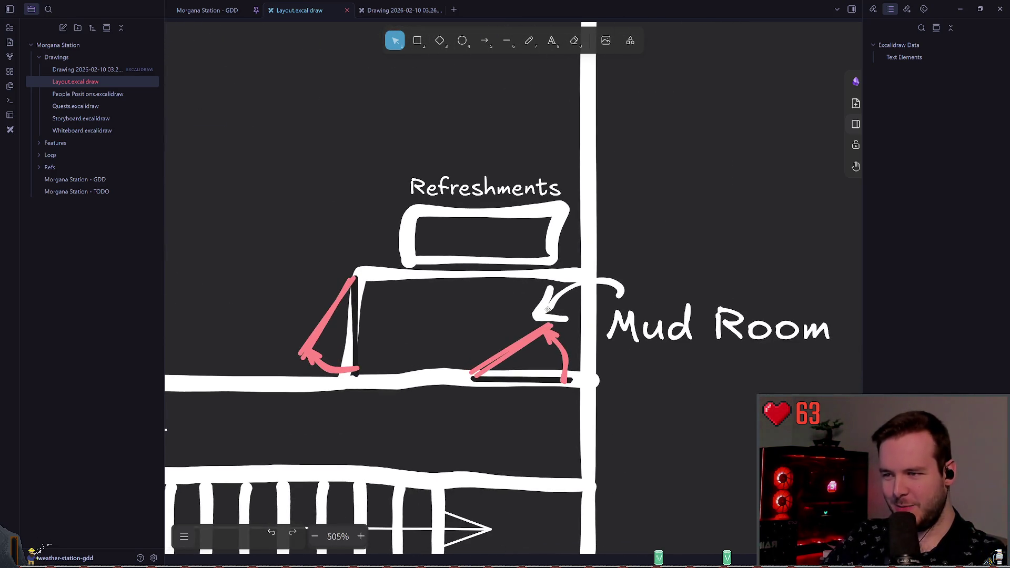
left_click(548, 309)
key("Delete")
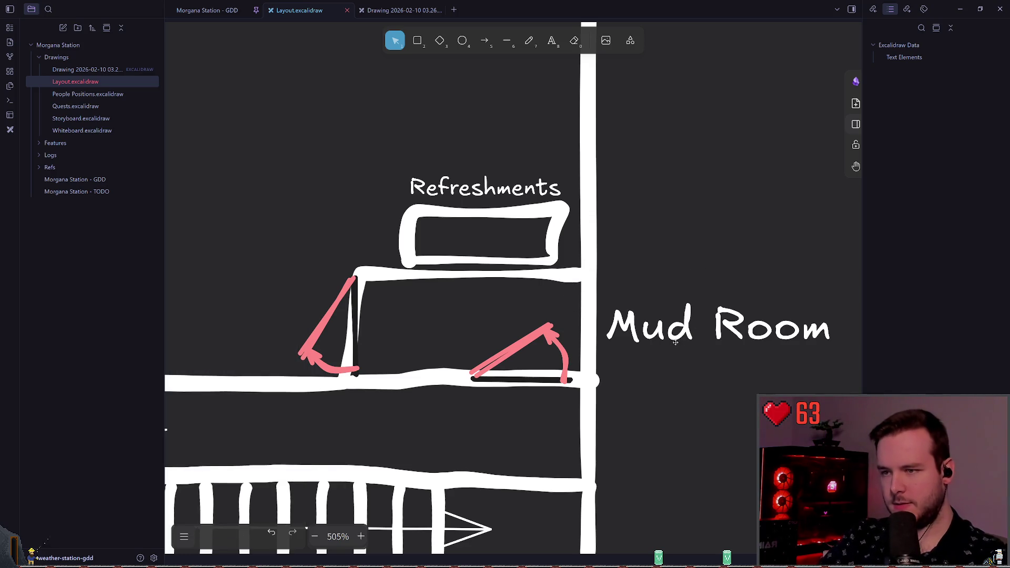
left_click_drag(674, 324, 662, 305)
left_click(660, 244)
left_click(662, 302)
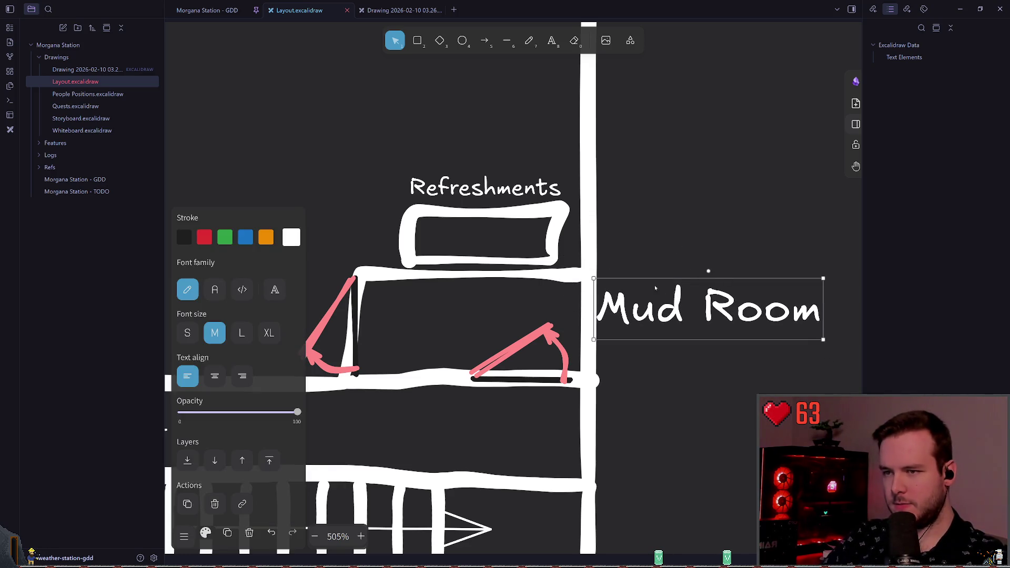
key("ctrl+z")
key("ctrl+shift+z")
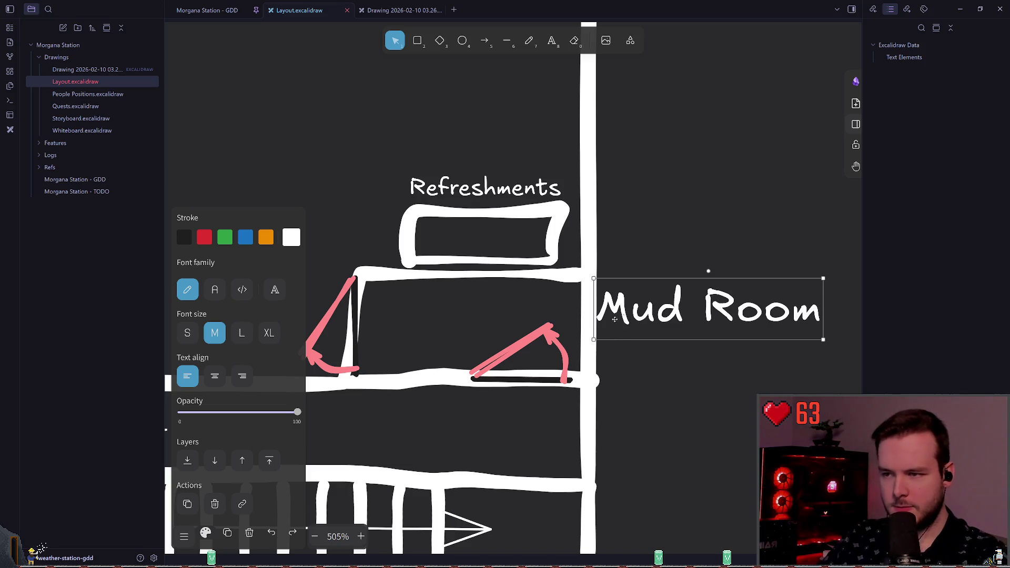
Try repositioning the old Mud Room label, then delete it
left_click_drag(647, 318, 677, 319)
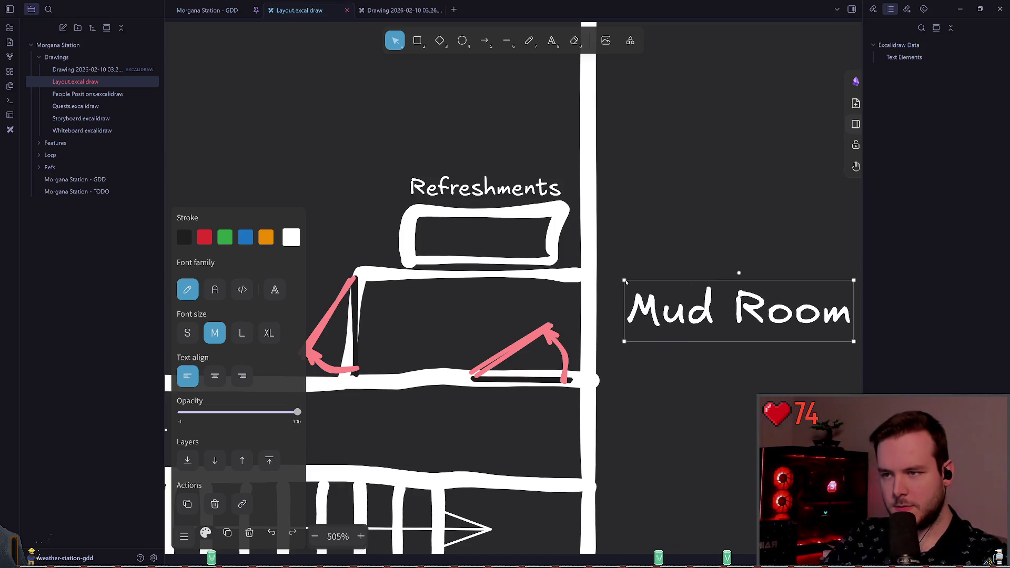
left_click(624, 281)
left_click(625, 283)
left_click(626, 284)
left_click(626, 285)
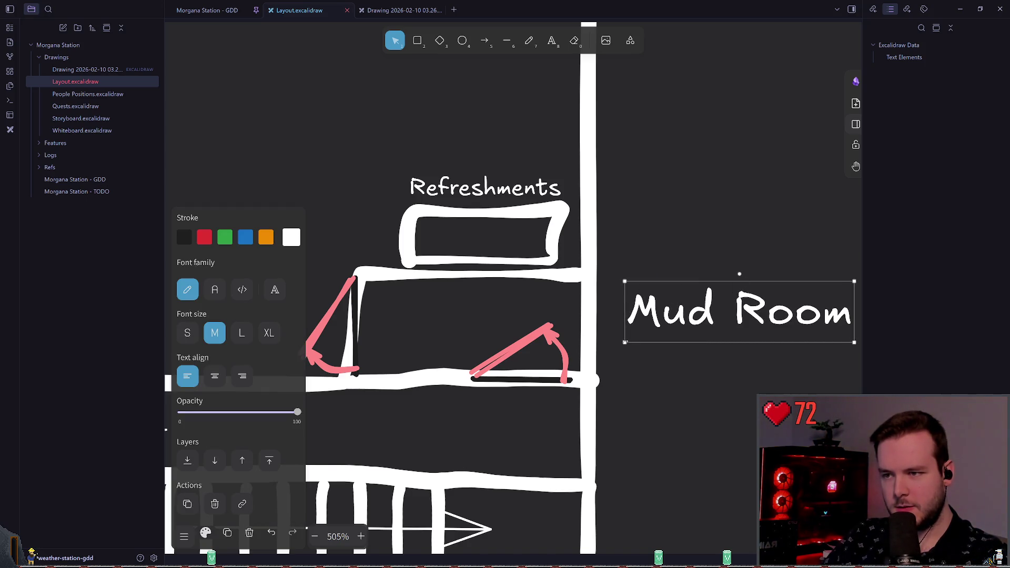
mouse_move(625, 342)
left_mouse_down()
mouse_move(650, 339)
mouse_move(625, 343)
left_mouse_up()
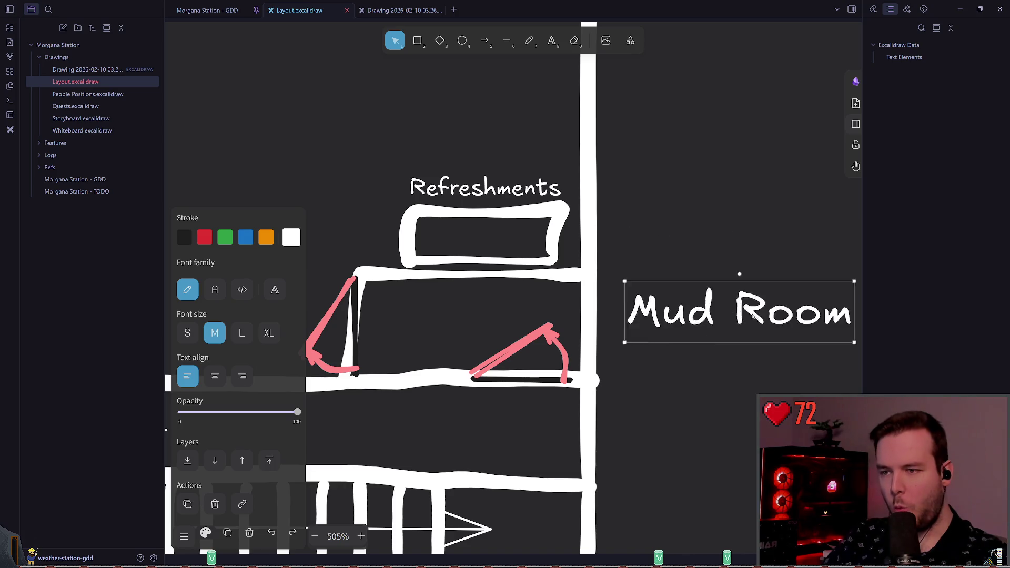
scroll(649, 320, "right", 5)
left_click(575, 257)
left_click_drag(586, 276, 787, 209)
scroll(530, 268, "right", 10)
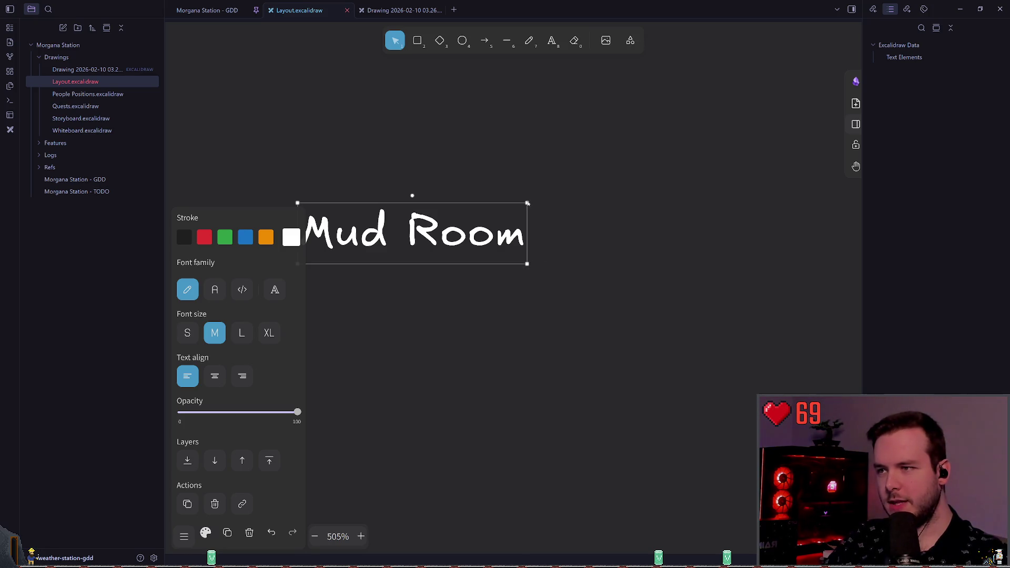
scroll(462, 205, "left", 5)
key("Delete")
Add a new 'Mud Room' text label right of the wall
scroll(545, 250, "left", 5)
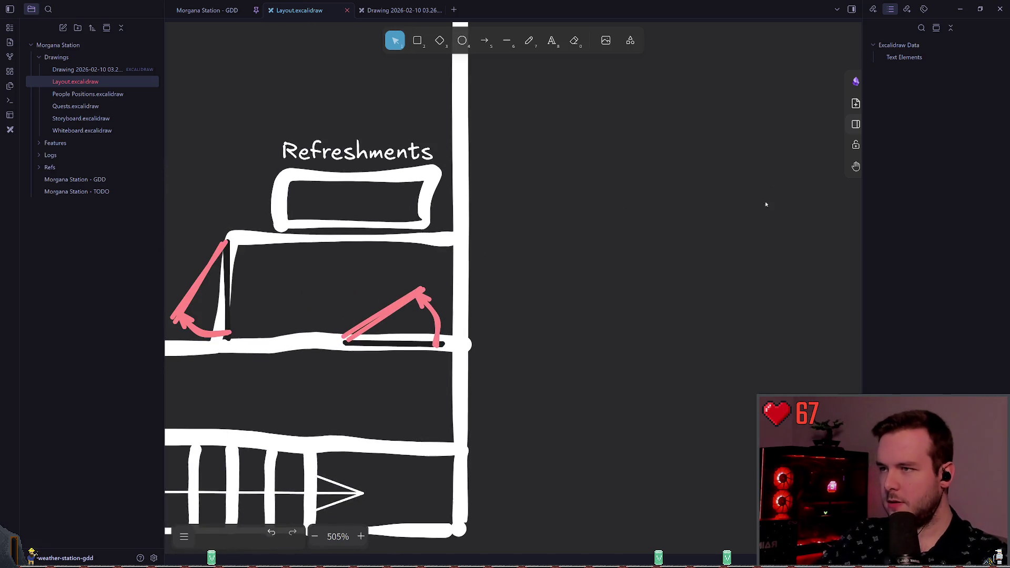
left_click(552, 40)
left_click(526, 258)
type("M")
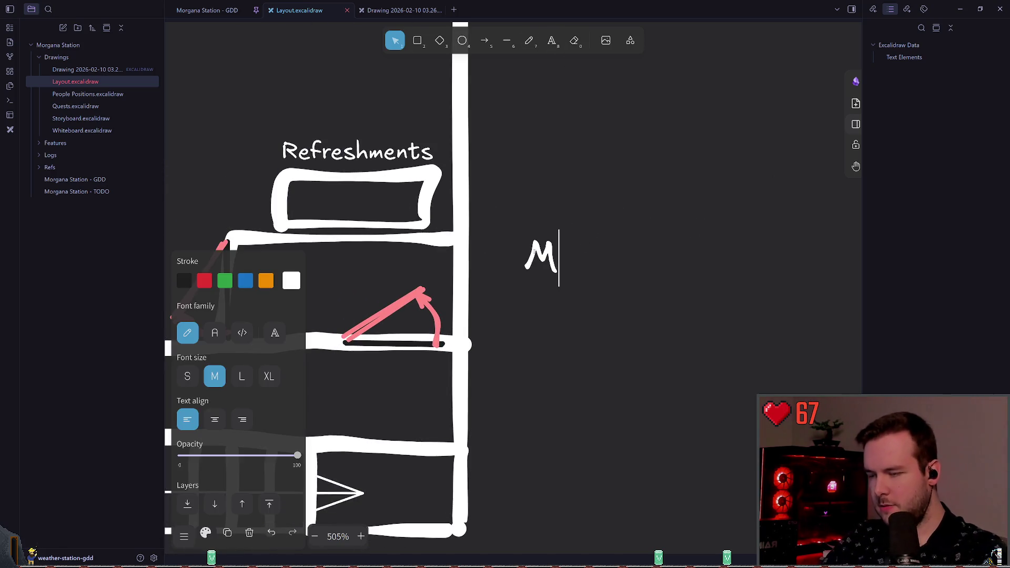
type("ud room")
key("BackSpace")
key("BackSpace")
key("BackSpace")
type("Room")
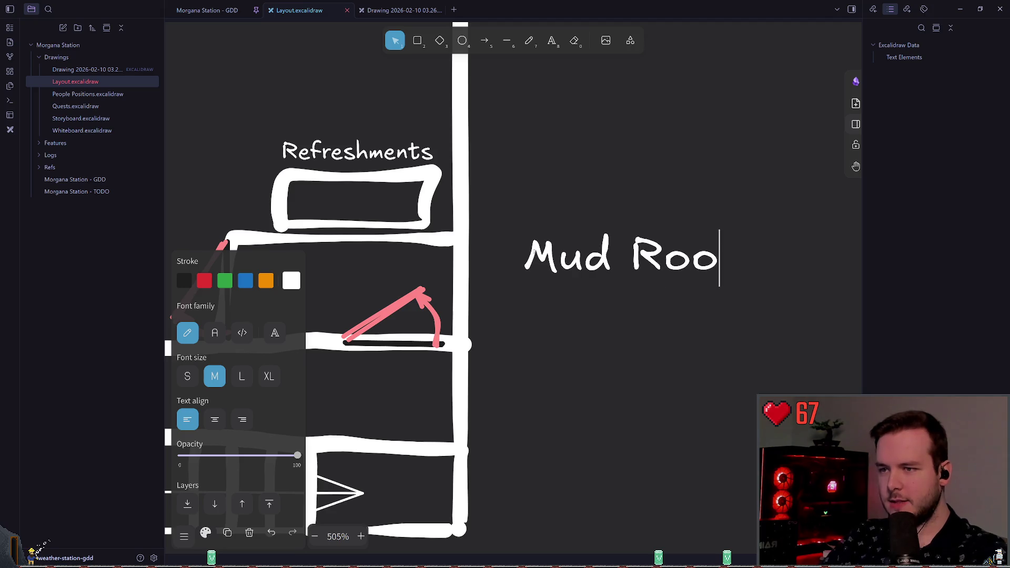
left_click(518, 283)
Widen the new Mud Room label onto one line and nudge it right and down
left_click(560, 279)
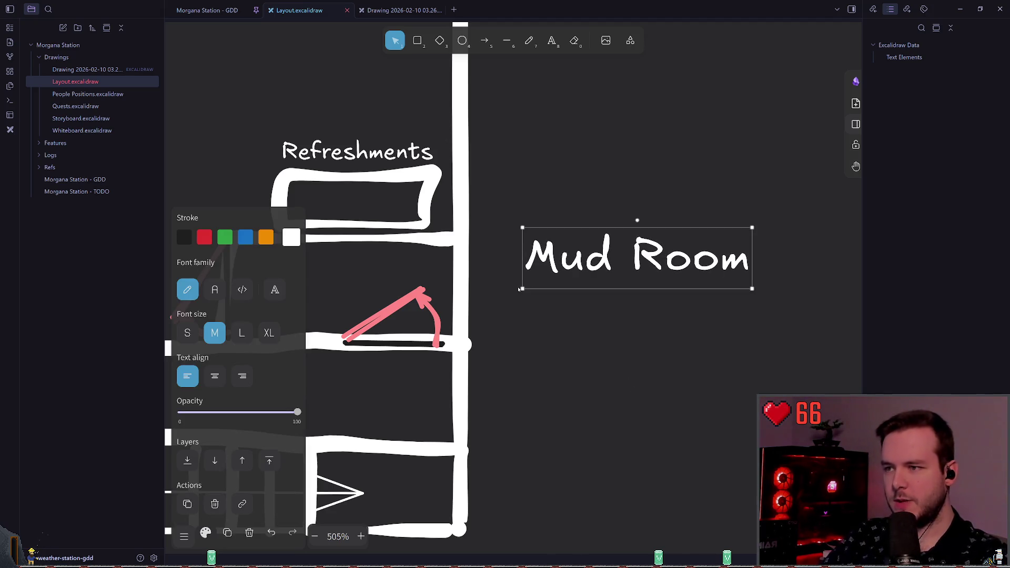
mouse_move(522, 289)
left_mouse_down()
mouse_move(532, 278)
mouse_move(376, 252)
mouse_move(575, 147)
mouse_move(529, 163)
mouse_move(516, 227)
left_mouse_up()
left_click(523, 232)
left_click(528, 234)
left_click_drag(642, 242, 655, 247)
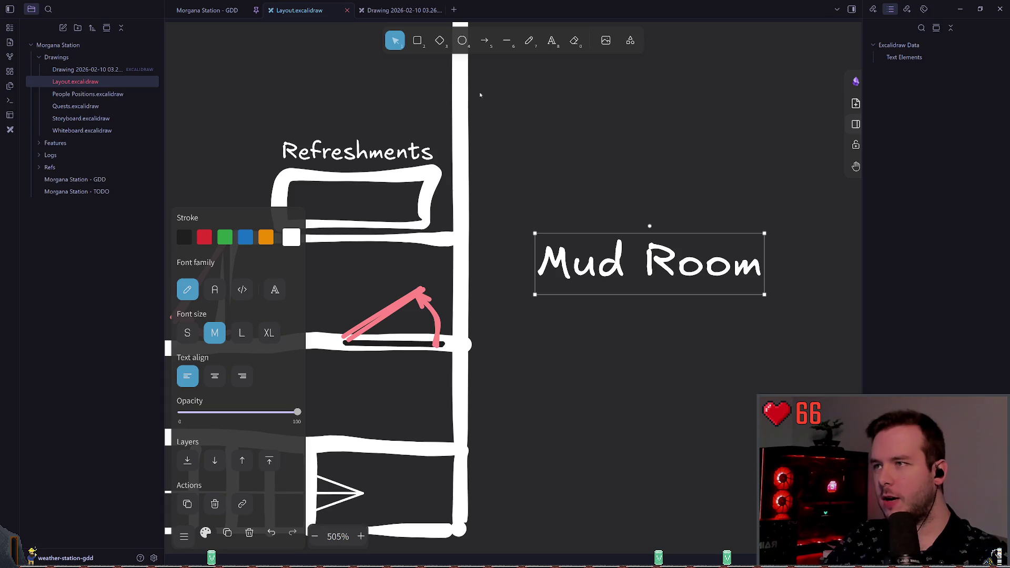
key("alt+Tab")
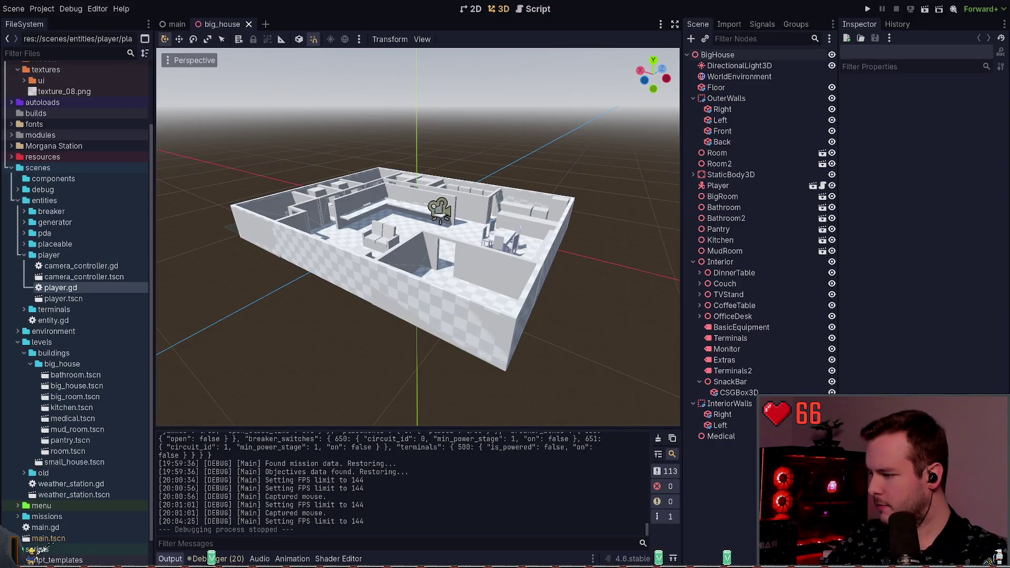
Back from Godot, zoom in and move the Mud Room label up and right
key("alt+Tab")
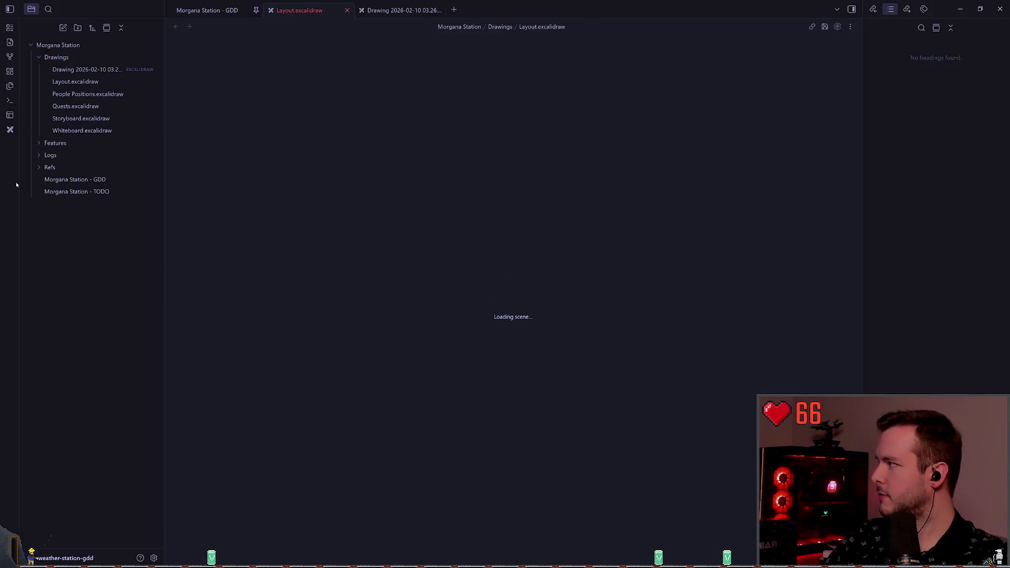
scroll(506, 225, "up", 5)
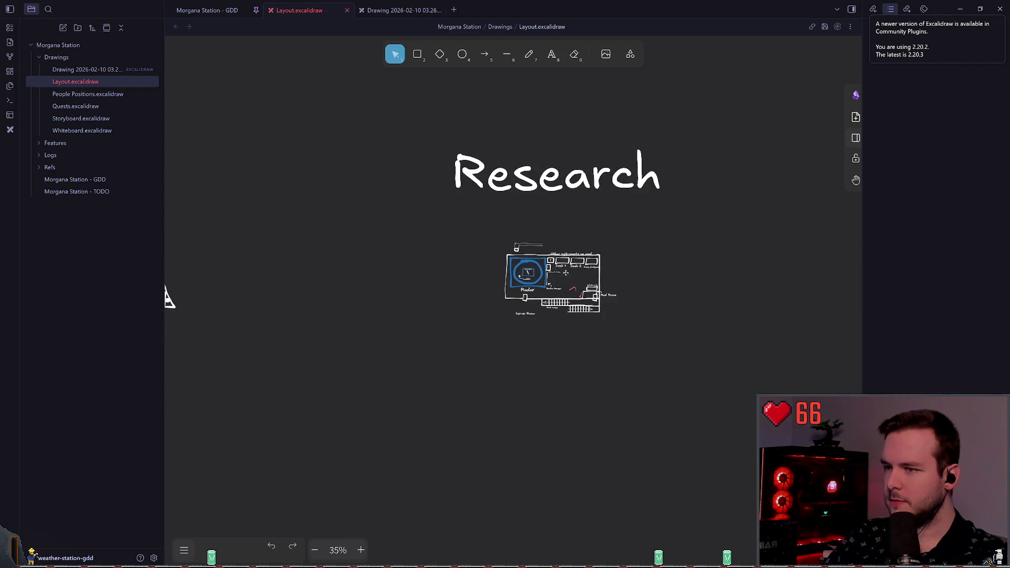
scroll(537, 268, "up", 15)
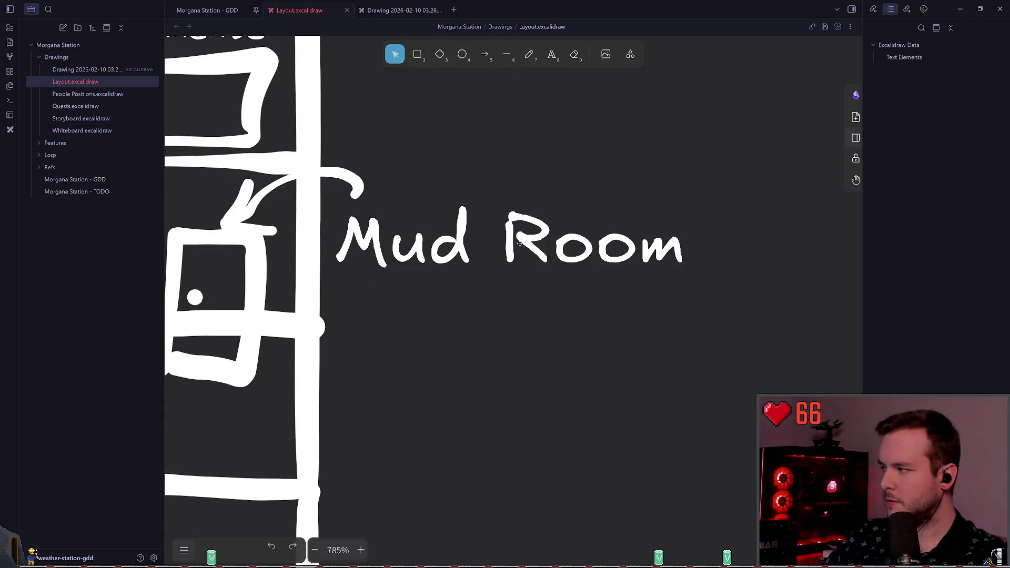
scroll(519, 243, "down", 3)
left_click_drag(519, 243, 612, 217)
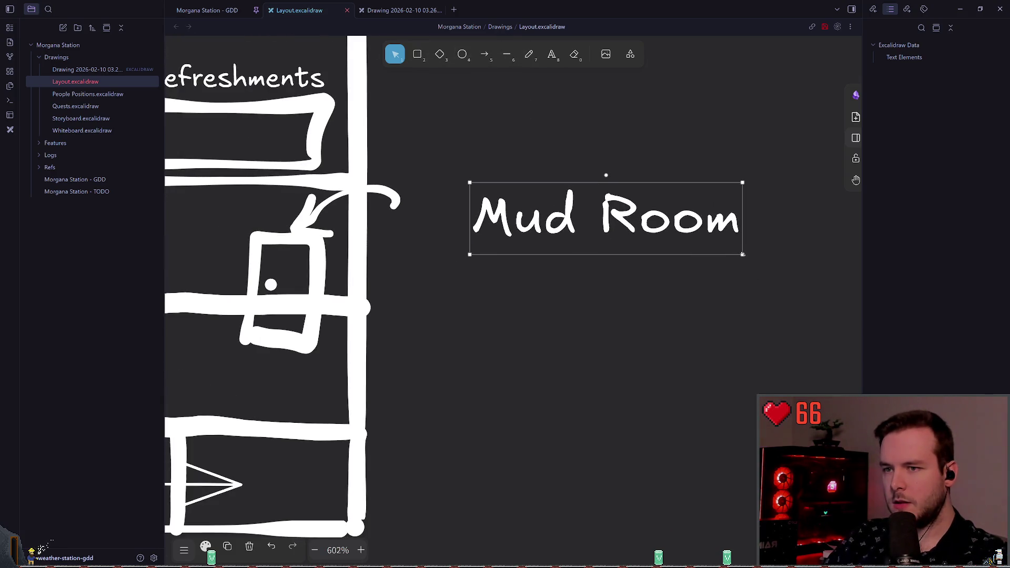
Shrink the Mud Room label and move it up into the room
mouse_move(470, 254)
left_mouse_down()
mouse_move(506, 228)
mouse_move(557, 226)
left_mouse_up()
left_click_drag(677, 210, 246, 223)
scroll(246, 223, "left", 5)
mouse_move(564, 219)
left_mouse_down()
mouse_move(506, 199)
mouse_move(463, 218)
mouse_move(472, 218)
left_mouse_up()
left_click(728, 261)
Delete the old square door and place a copy of the pink door arc on the Mud Room floor
left_click_drag(585, 375, 696, 221)
key("Delete")
scroll(330, 182, "left", 2)
left_click_drag(259, 210, 488, 94)
scroll(489, 93, "right", 1)
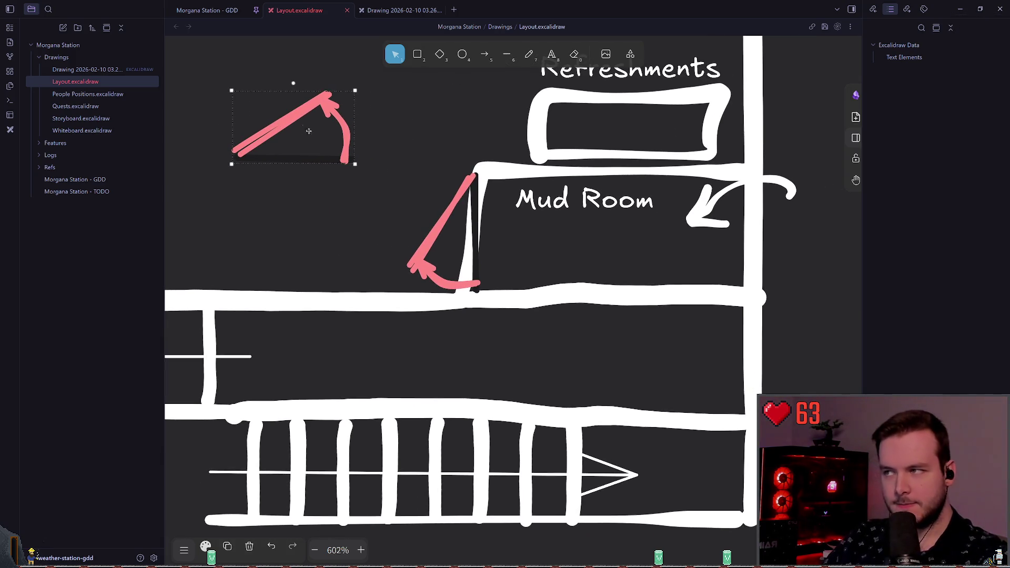
right_click(293, 117)
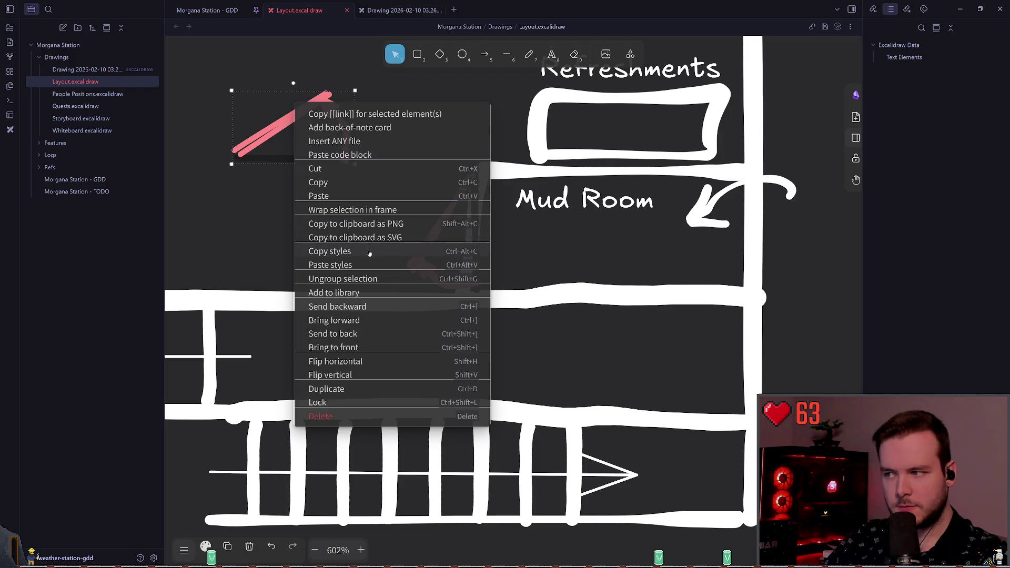
key("Escape")
key("ctrl+v")
mouse_move(379, 172)
left_mouse_down()
mouse_move(711, 241)
mouse_move(699, 248)
left_mouse_up()
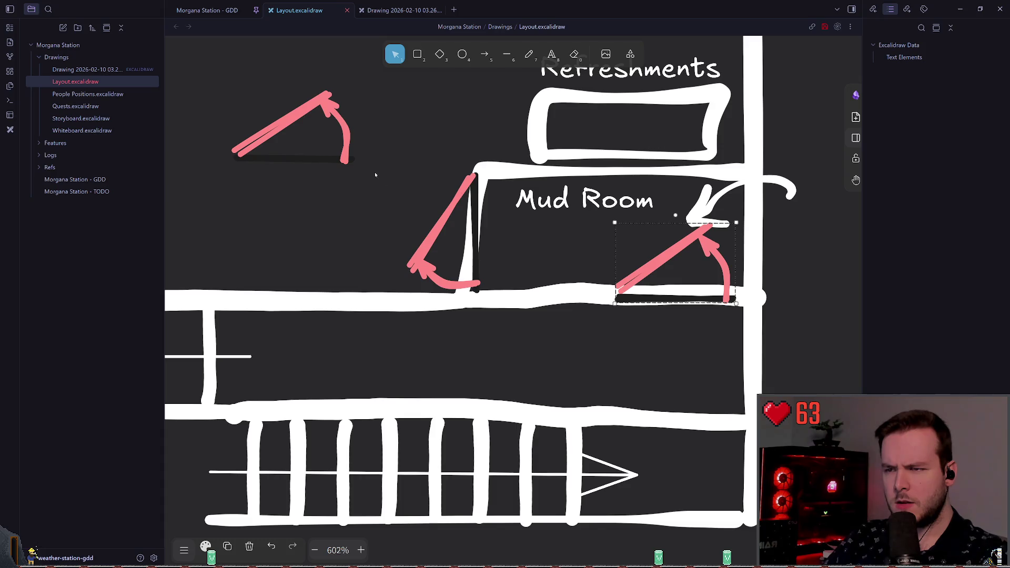
Flip the new Mud Room door arc horizontally so it opens the other way
left_click_drag(198, 205, 407, 77)
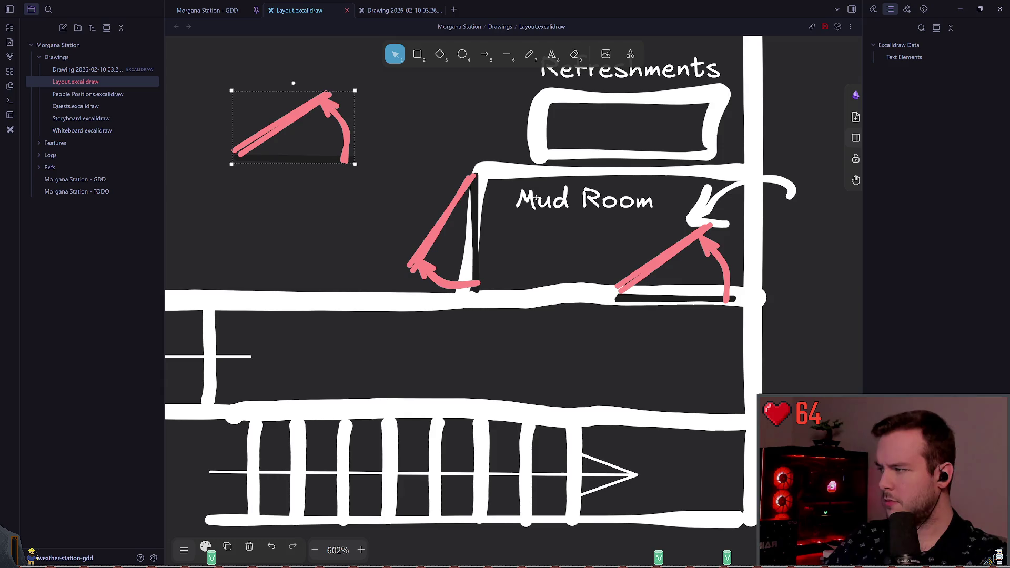
left_click(707, 351)
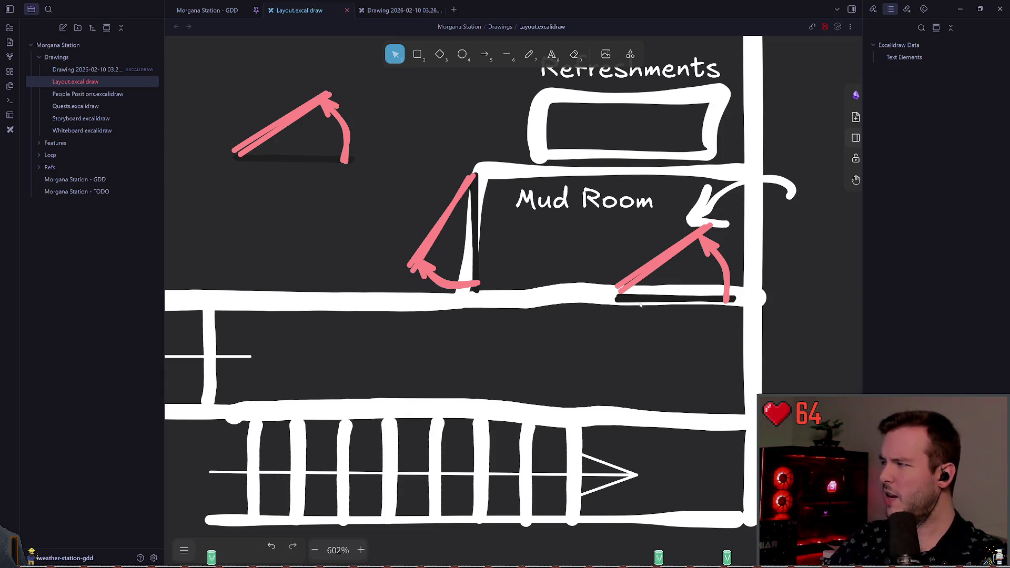
left_click(679, 299)
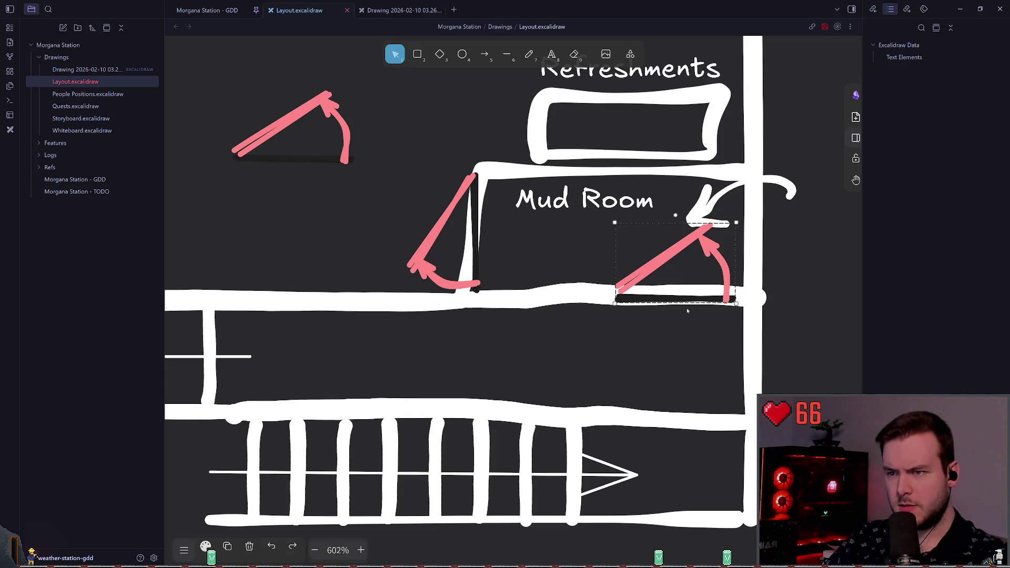
right_click(698, 298)
left_click(732, 504)
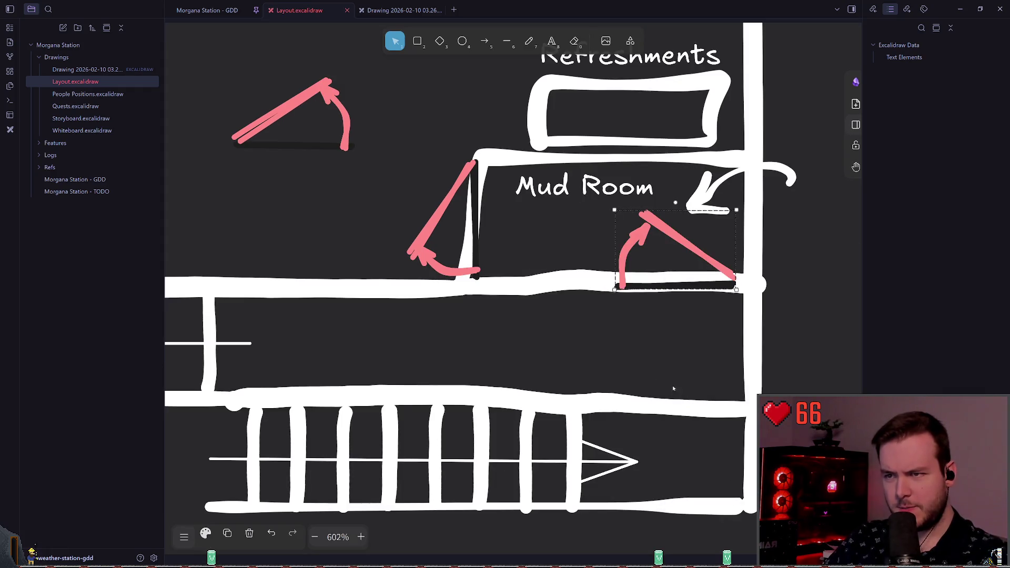
left_click(604, 320)
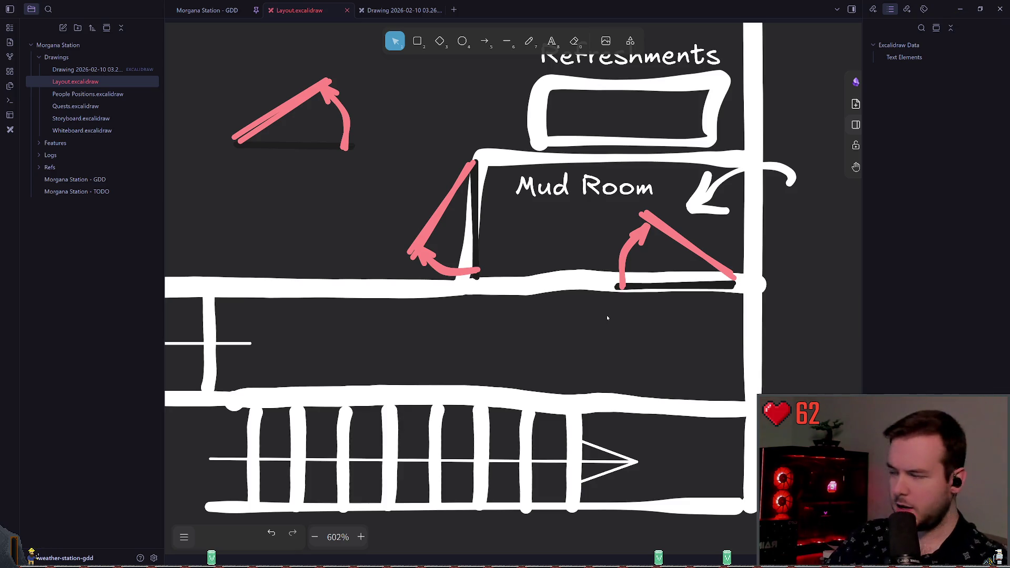
scroll(602, 317, "up", 3)
scroll(601, 316, "left", 2)
Delete the stray small pink arc near the door
left_click_drag(292, 231, 434, 149)
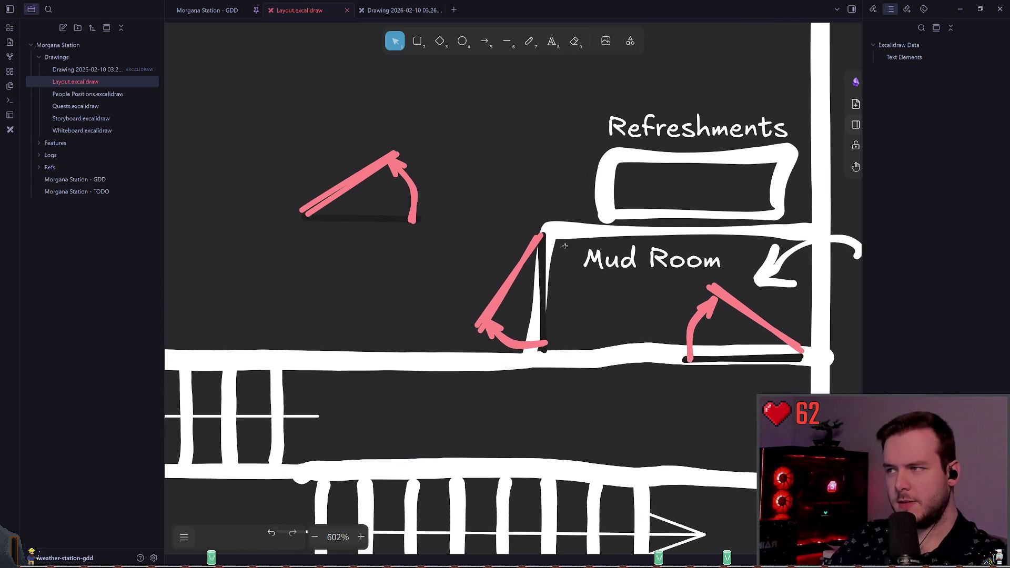
scroll(534, 229, "down", 5)
scroll(534, 229, "down", 5)
left_click_drag(451, 287, 523, 237)
key("Delete")
scroll(523, 236, "down", 5)
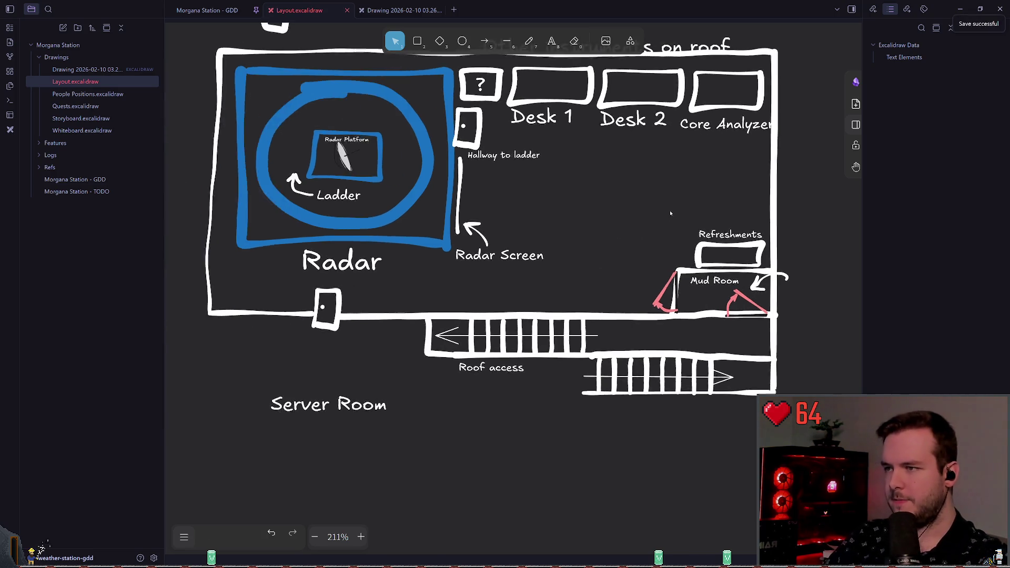
Bring the icons from the other dated drawing into Layout and place them above Station and Power
key("ctrl+Tab")
mouse_move(322, 182)
left_mouse_down()
mouse_move(678, 307)
mouse_move(687, 374)
left_mouse_up()
left_click(297, 10)
scroll(537, 199, "down", 5)
scroll(439, 156, "down", 10)
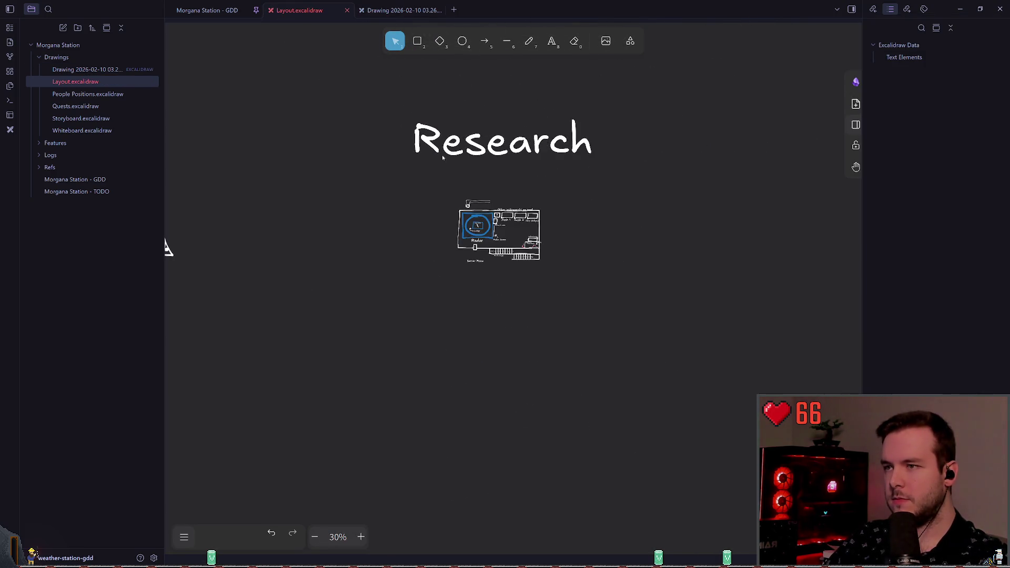
key("ctrl+v")
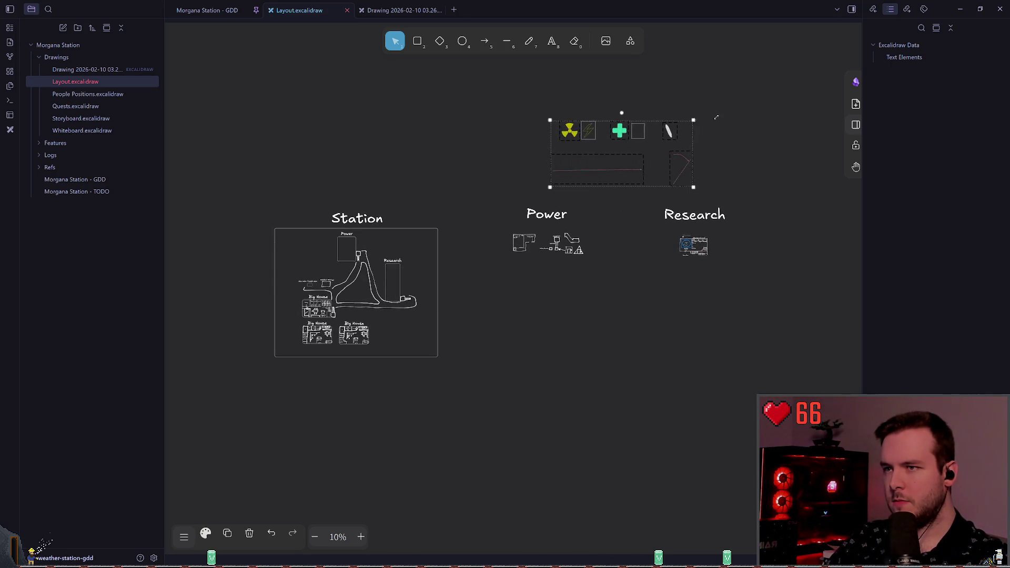
mouse_move(651, 153)
left_mouse_down()
mouse_move(485, 159)
mouse_move(516, 161)
left_mouse_up()
Set the pasted icons' stroke colour to white
left_click(208, 533)
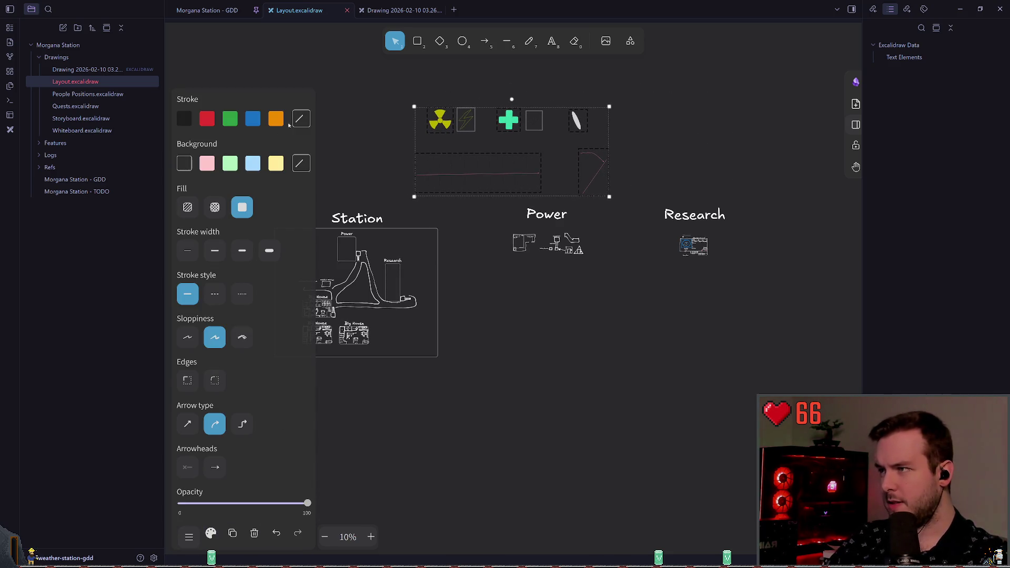
scroll(504, 235, "up", 2)
scroll(503, 235, "up", 5)
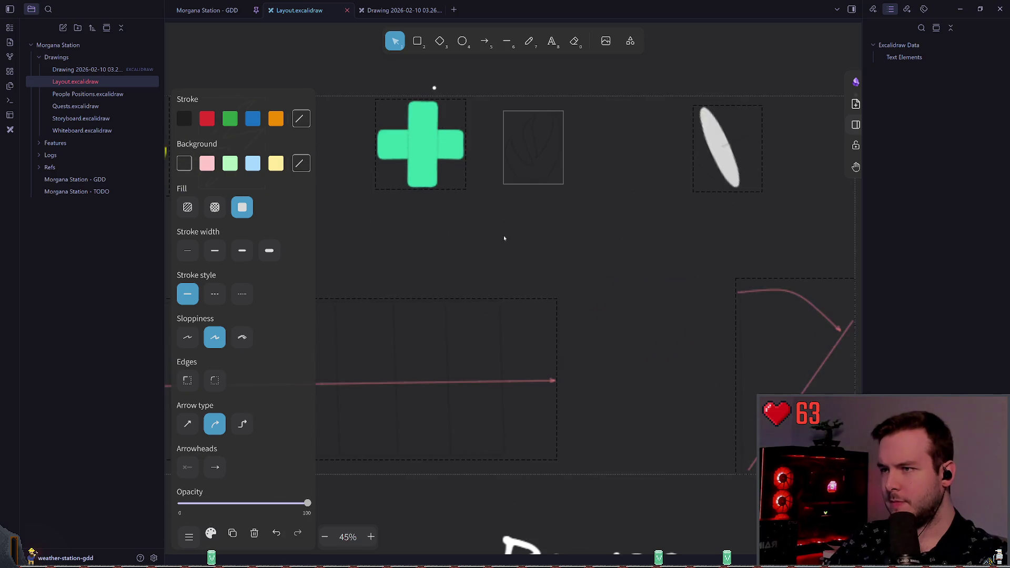
scroll(470, 221, "down", 1)
scroll(470, 211, "left", 2)
left_click(301, 119)
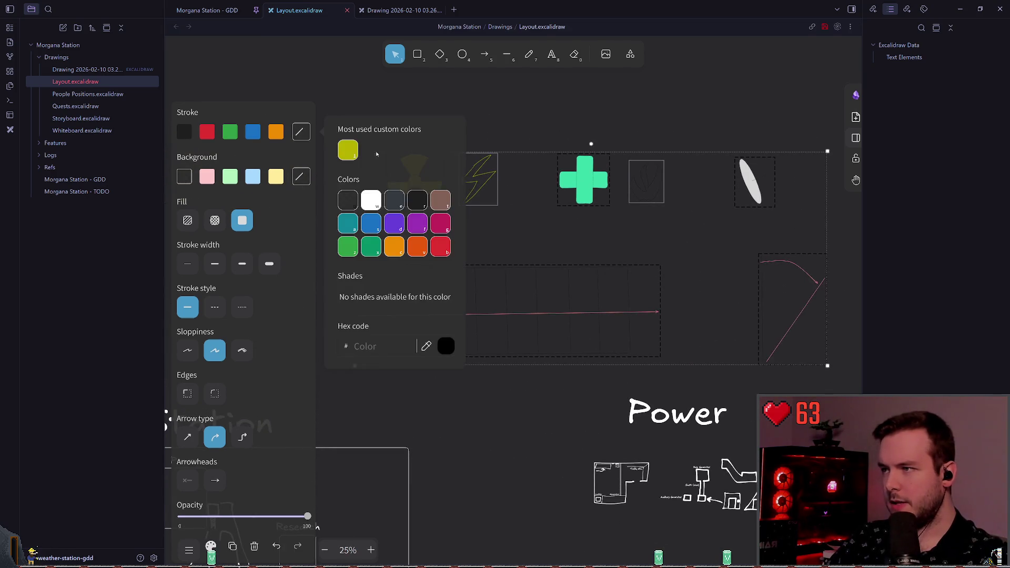
left_click(371, 200)
scroll(726, 140, "down", 1)
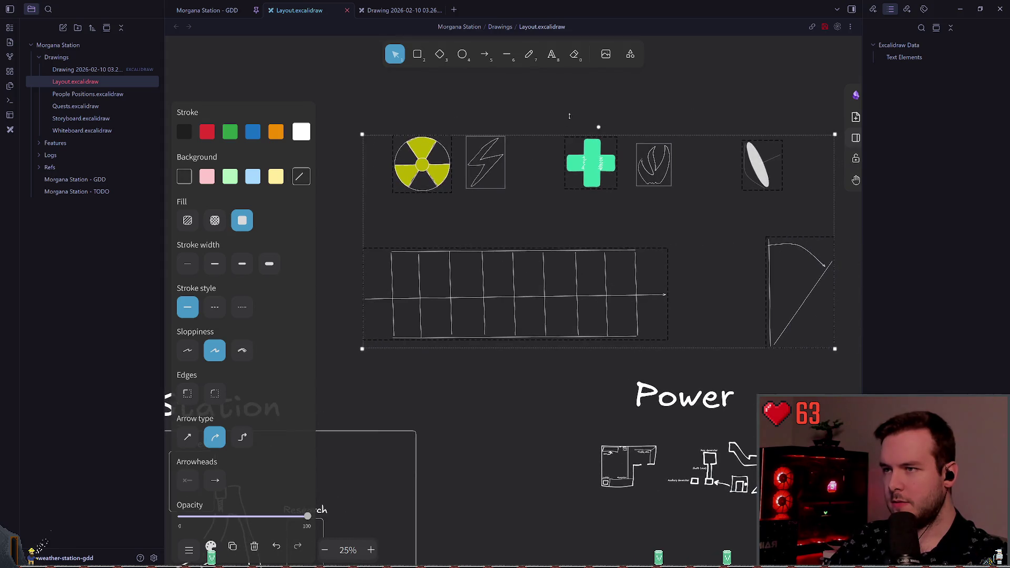
left_click(726, 139)
scroll(521, 138, "right", 3)
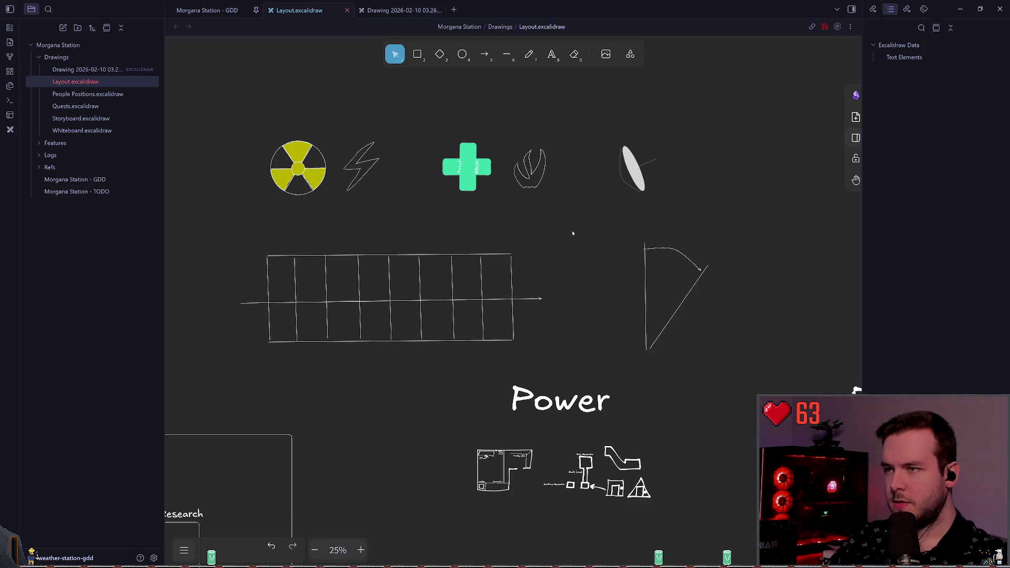
In the other dated drawing, shift the radiation, lightning, plus and grid icons right and delete the selection
left_click(404, 11)
key("ctrl+a")
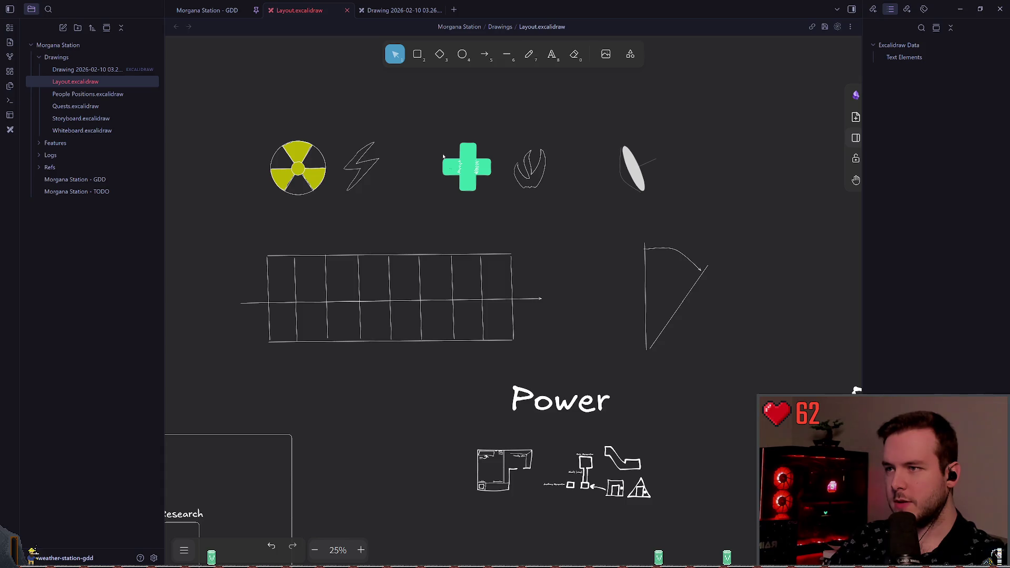
mouse_move(550, 132)
left_mouse_down()
mouse_move(248, 347)
mouse_move(587, 313)
left_mouse_up()
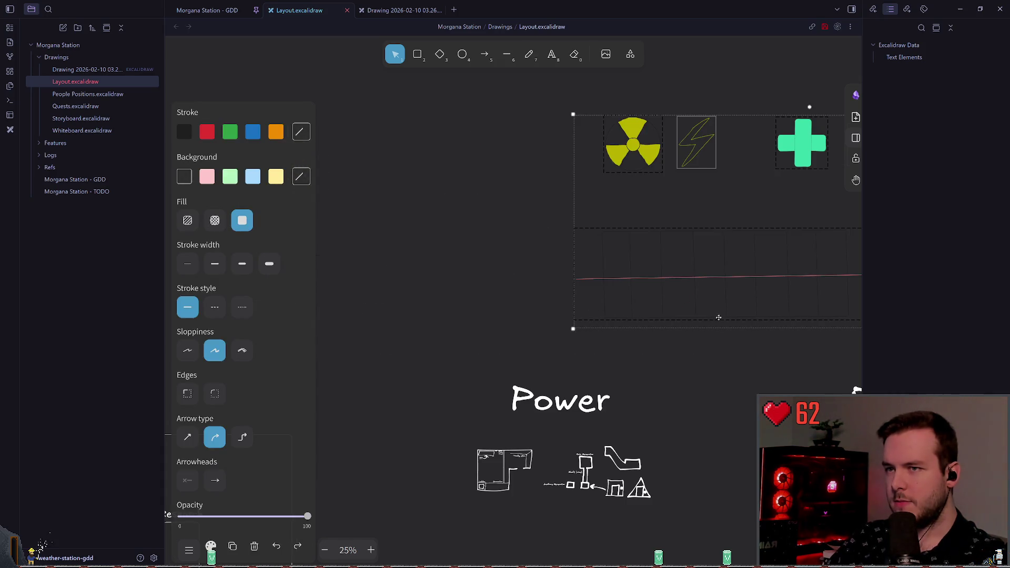
scroll(527, 305, "right", 5)
key("Delete")
left_click(399, 10)
left_click(547, 226)
left_click(300, 10)
scroll(506, 255, "left", 4)
left_click(538, 310)
scroll(488, 307, "up", 8)
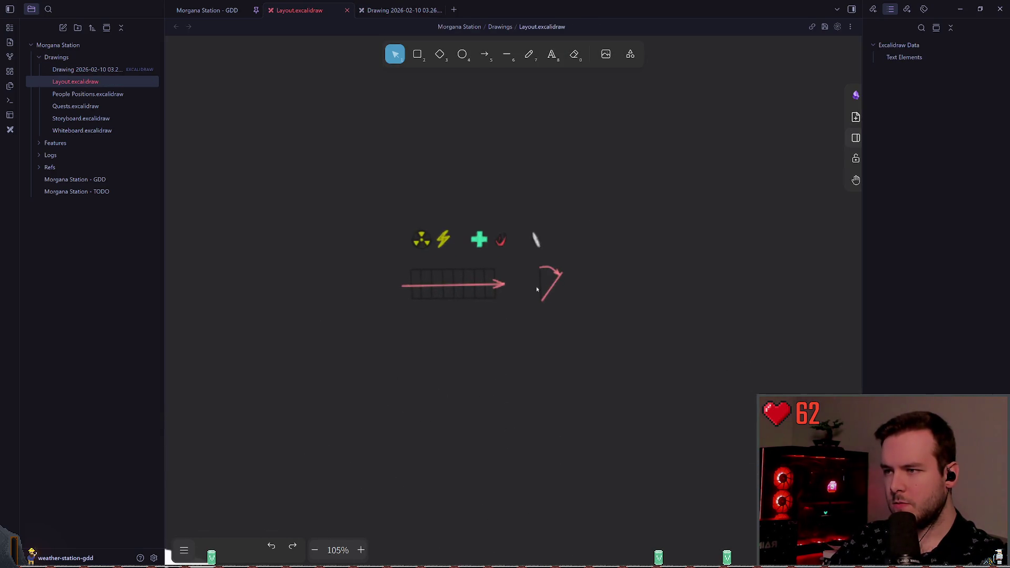
Turn all the icons and arrow sketches white
mouse_move(369, 340)
left_mouse_down()
mouse_move(568, 221)
mouse_move(654, 198)
mouse_move(845, 97)
left_mouse_up()
scroll(499, 240, "right", 3)
scroll(499, 240, "up", 1)
scroll(500, 240, "down", 2)
left_click(301, 131)
left_click(372, 199)
scroll(468, 263, "up", 2)
scroll(468, 321, "down", 2)
left_click(338, 372)
Reselect the drawings and the arrow-and-line sketch to check the white recolouring
left_click_drag(338, 377, 779, 131)
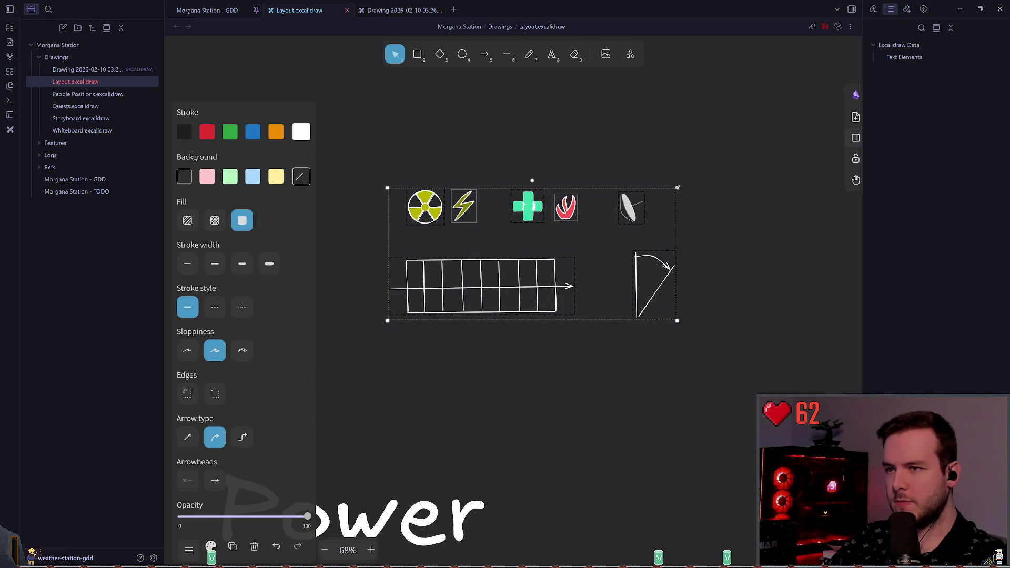
left_click(755, 316)
scroll(631, 311, "right", 4)
mouse_move(503, 302)
left_mouse_down()
mouse_move(408, 188)
mouse_move(507, 230)
left_mouse_up()
left_click(438, 201)
scroll(505, 253, "left", 4)
left_click(569, 298)
key("ctrl+a")
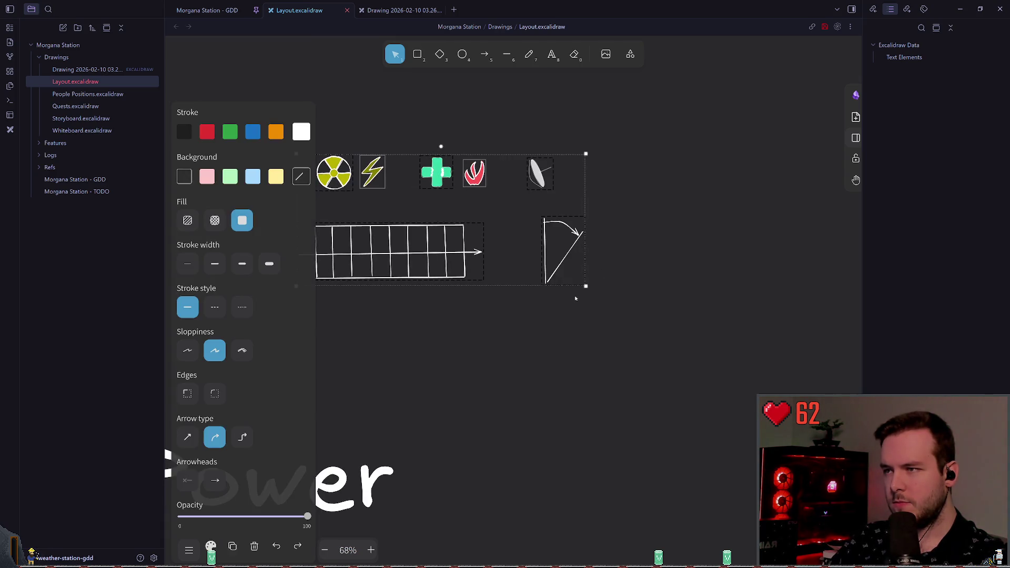
left_click(675, 170)
scroll(675, 169, "left", 2)
Change the outline colour of the icon row and the leaf
mouse_move(316, 127)
left_mouse_down()
mouse_move(537, 216)
mouse_move(641, 216)
left_mouse_up()
left_click(301, 131)
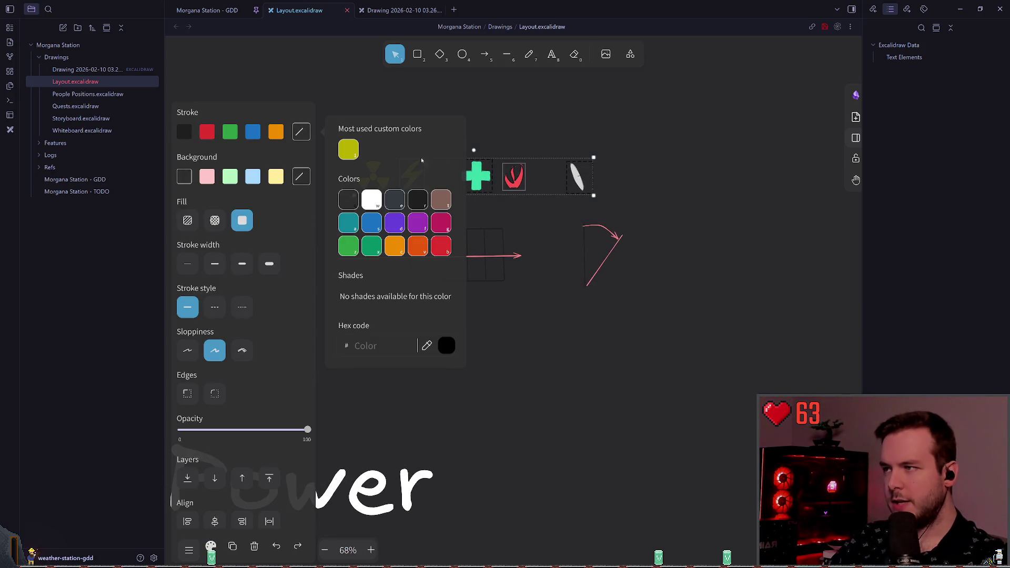
left_click(367, 202)
left_click(686, 203)
scroll(665, 202, "up", 1)
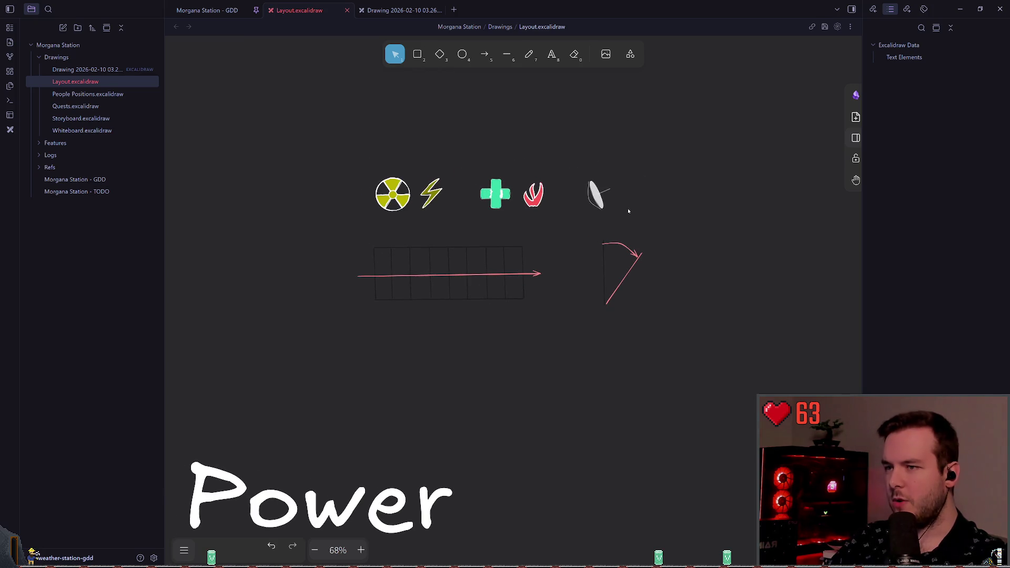
left_click_drag(341, 230, 670, 149)
left_click(664, 204)
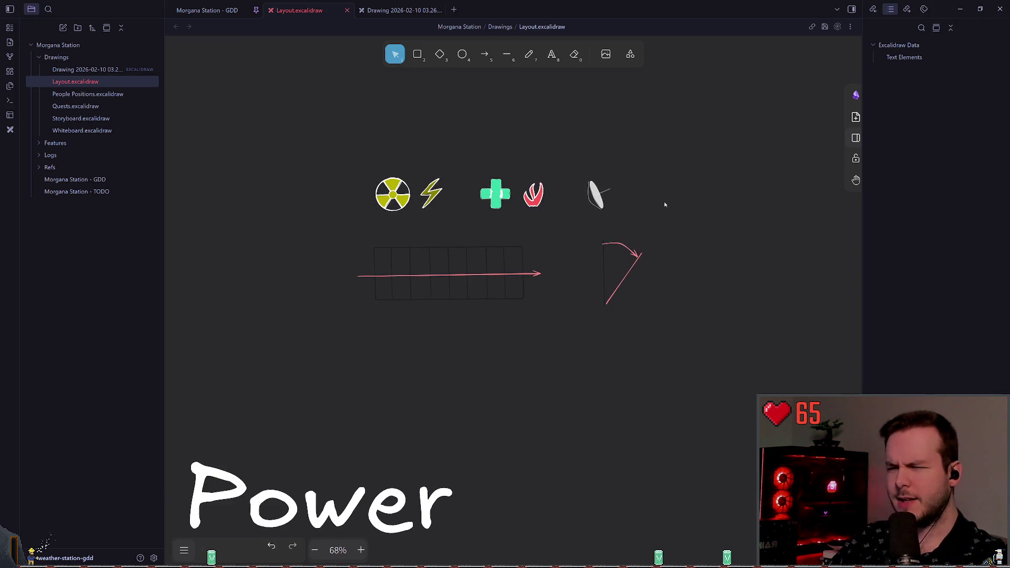
scroll(500, 278, "right", 1)
Zoom to the Radar layout and check the door beside the Radar room
scroll(589, 279, "down", 3)
scroll(473, 236, "down", 5)
scroll(484, 237, "down", 3)
scroll(502, 297, "up", 6)
scroll(502, 297, "up", 5)
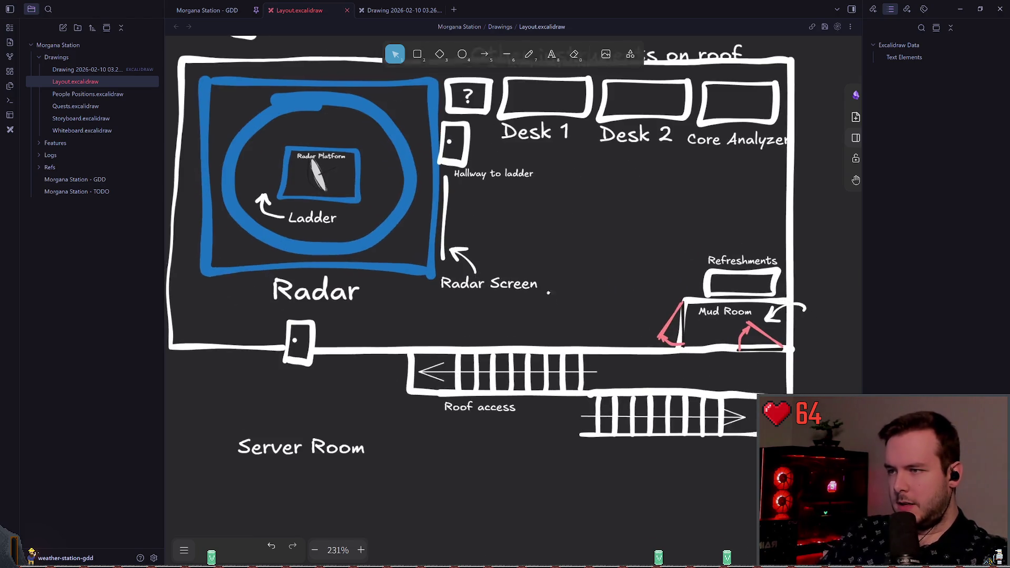
scroll(504, 217, "down", 2)
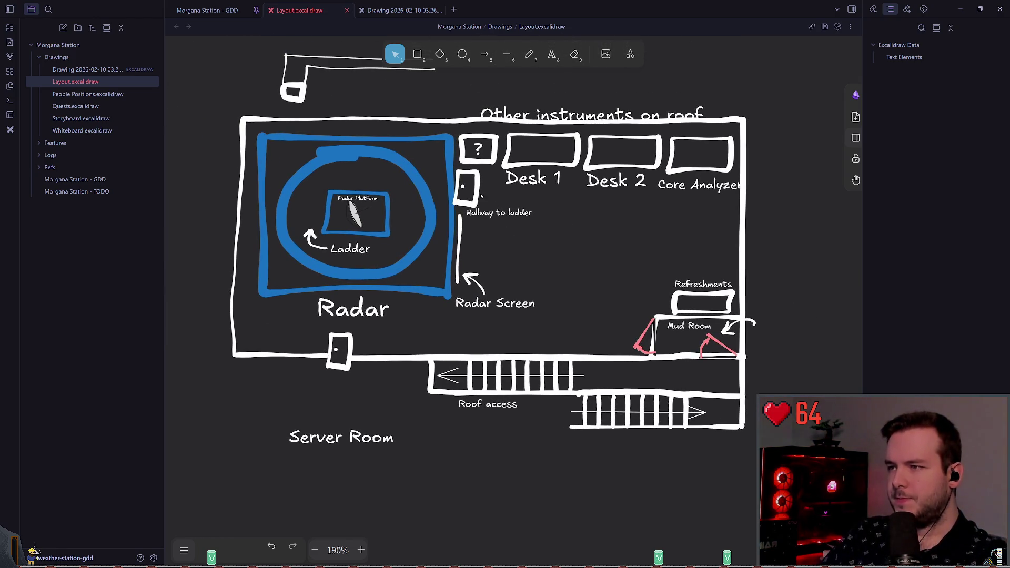
left_click(480, 174)
left_click(510, 230)
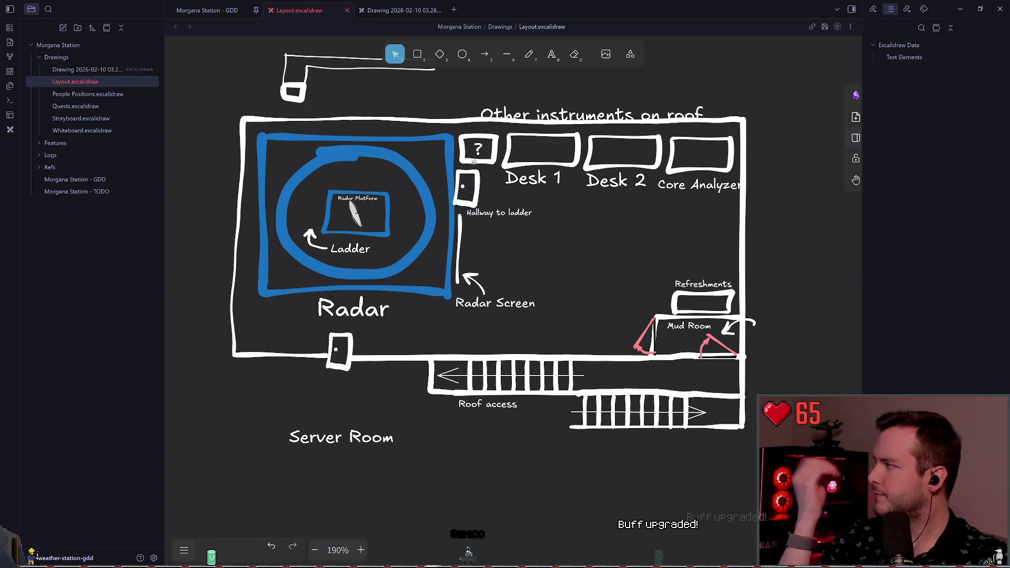
scroll(379, 194, "left", 2)
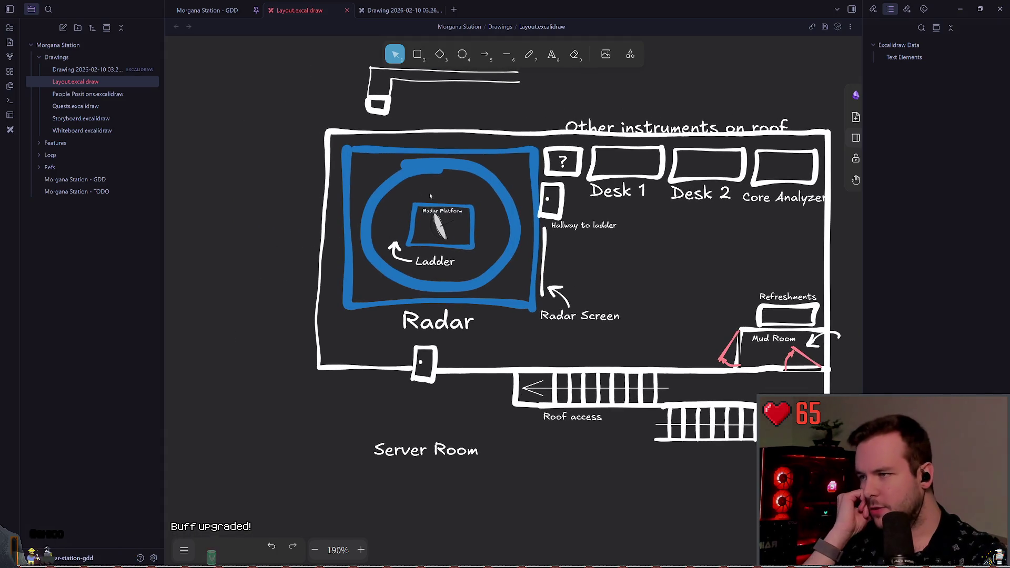
scroll(379, 195, "up", 2)
Duplicate the small door rectangle to the left of Radar Platform and colour it blue
key("p")
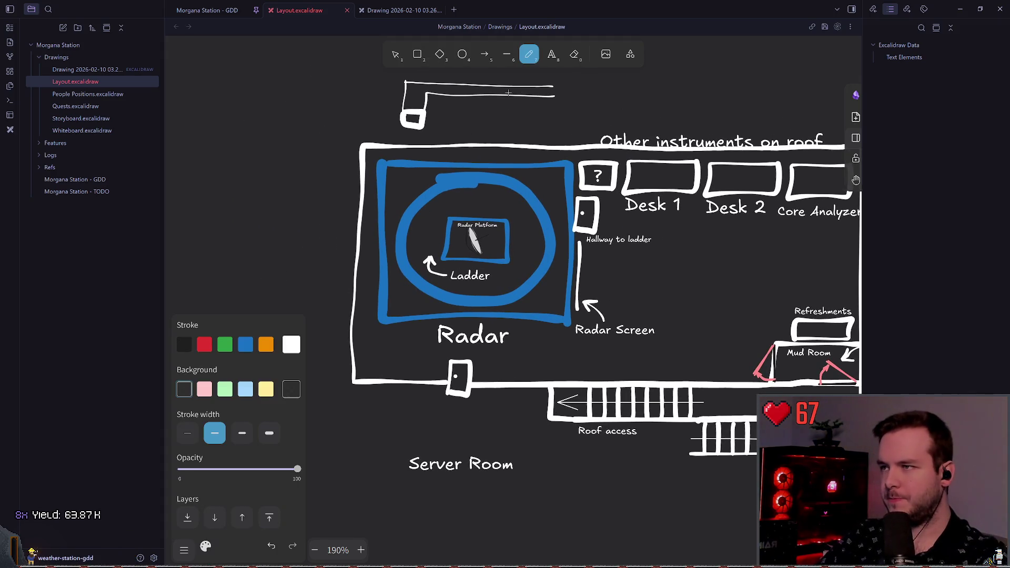
scroll(445, 247, "up", 2)
scroll(446, 247, "up", 3)
key("v")
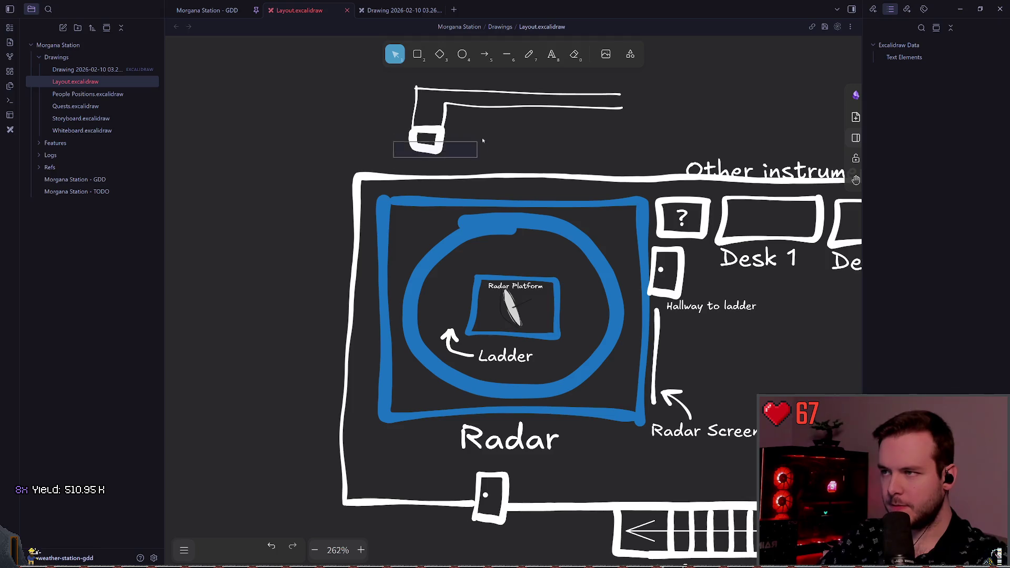
left_click(443, 138)
mouse_move(417, 129)
left_mouse_down()
mouse_move(418, 306)
mouse_move(439, 301)
left_mouse_up()
left_click(249, 300)
left_click(535, 232)
scroll(493, 234, "right", 2)
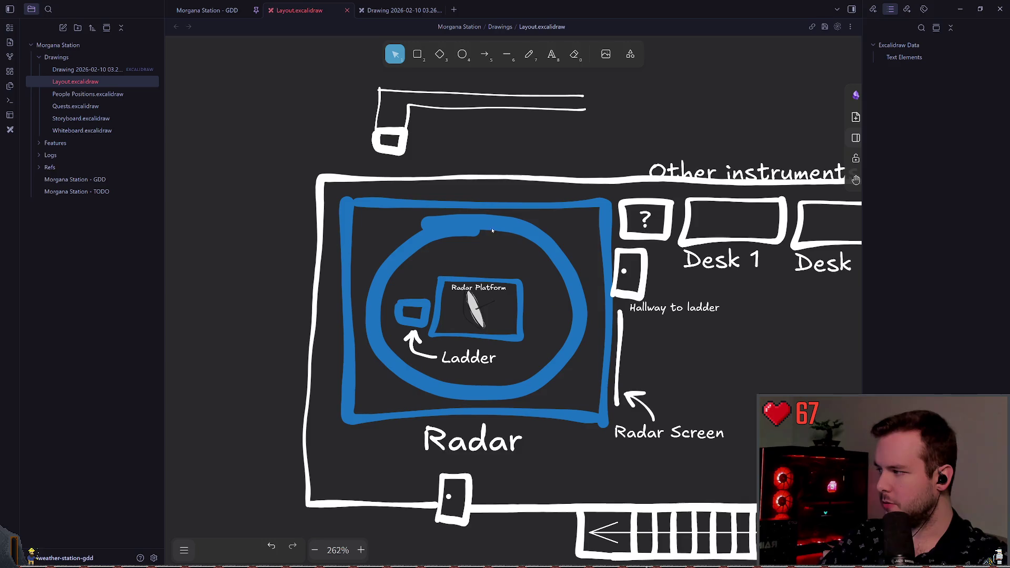
Delete the top door rectangle and move the hallway lines onto the radar room
left_click(390, 138)
key("Delete")
left_click_drag(346, 75, 571, 160)
mouse_move(486, 121)
left_mouse_down()
mouse_move(505, 179)
mouse_move(513, 287)
left_mouse_up()
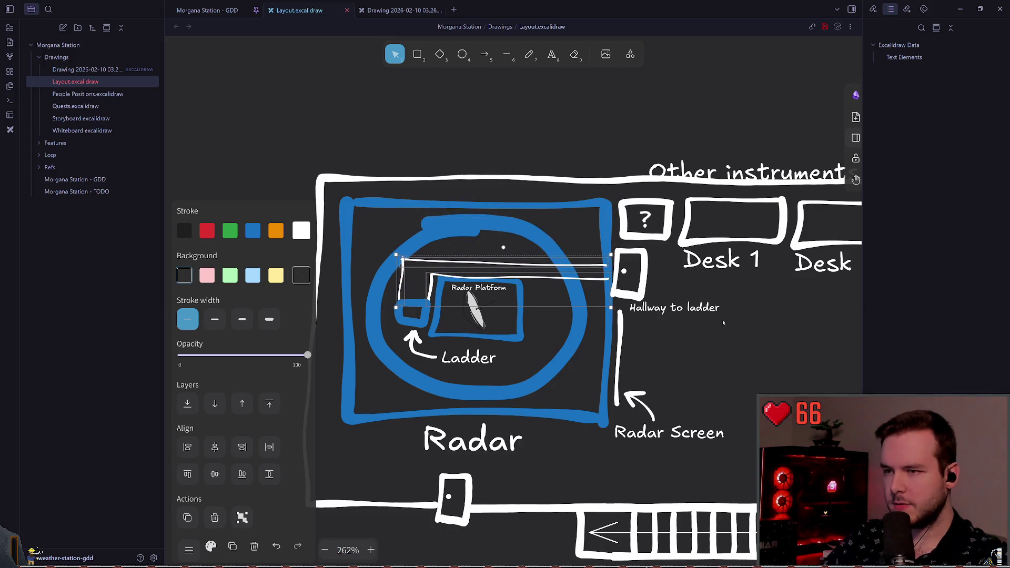
left_click(546, 263)
scroll(548, 242, "right", 4)
Delete the door right of the radar room and the short vertical line beside it
left_click(506, 226)
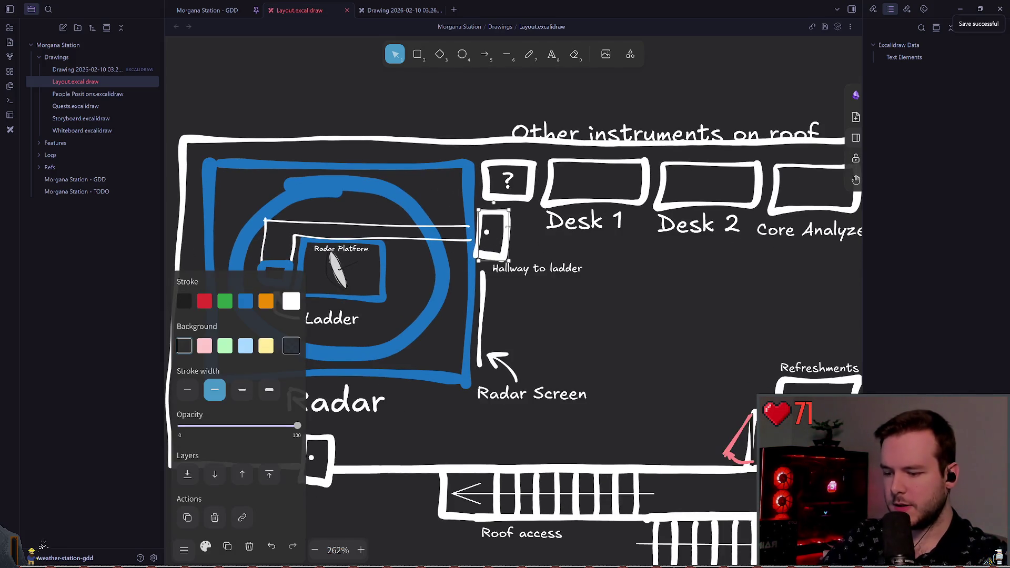
key("Delete")
left_click(487, 233)
key("Delete")
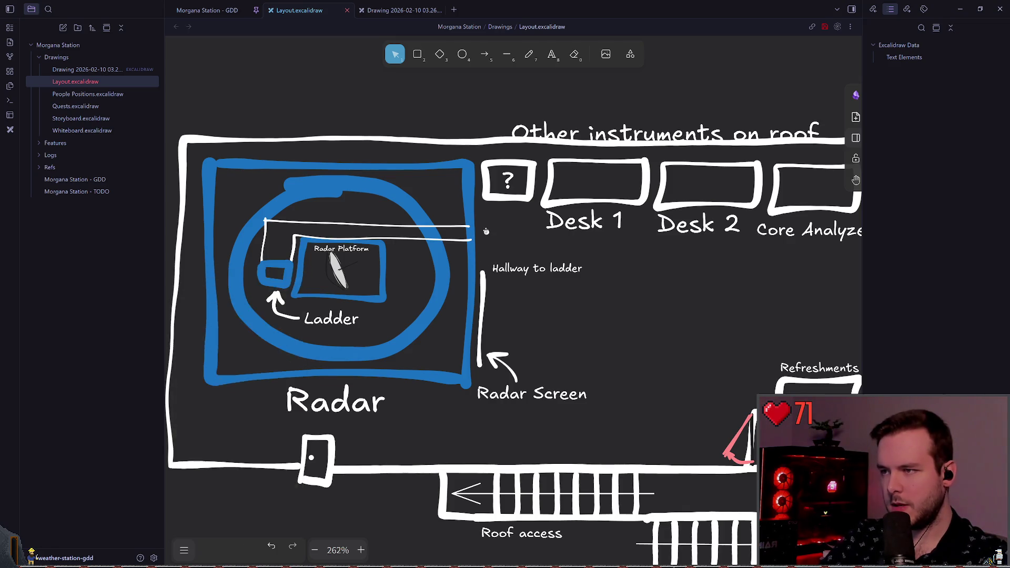
Pan across the layout over to the Core Analyzer area
scroll(558, 220, "left", 1)
scroll(558, 220, "left", 2)
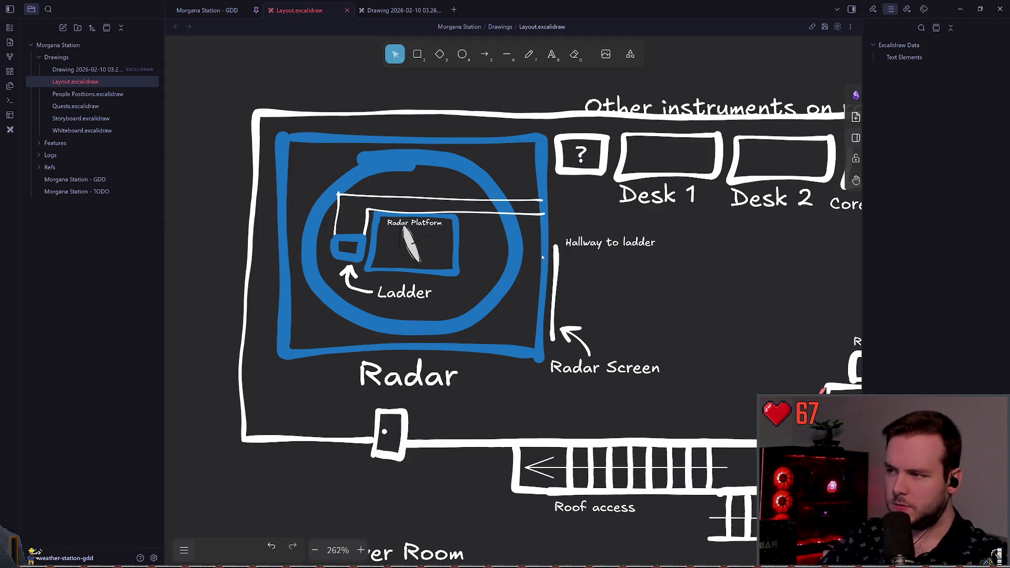
scroll(542, 257, "left", 2)
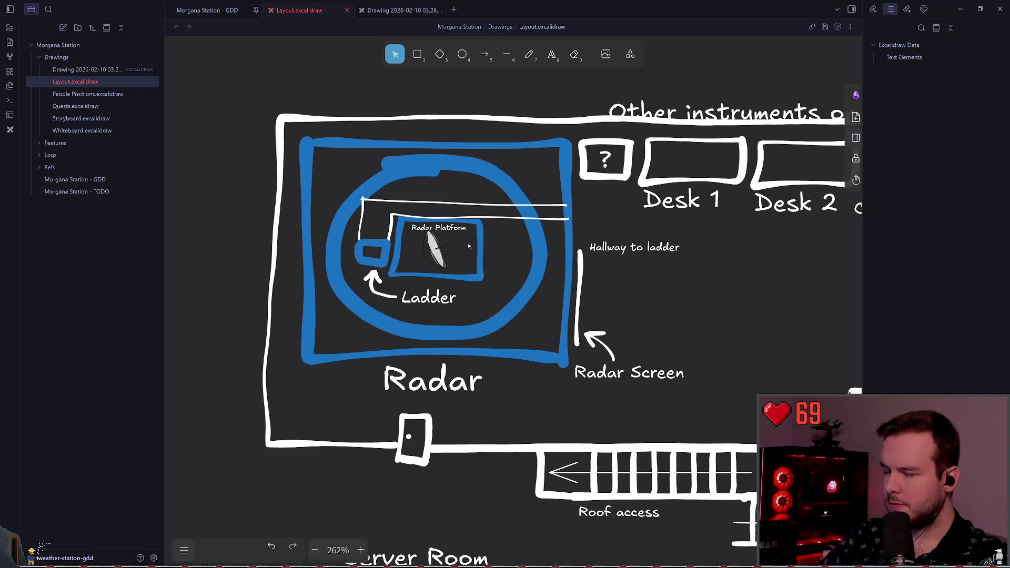
scroll(468, 247, "right", 5)
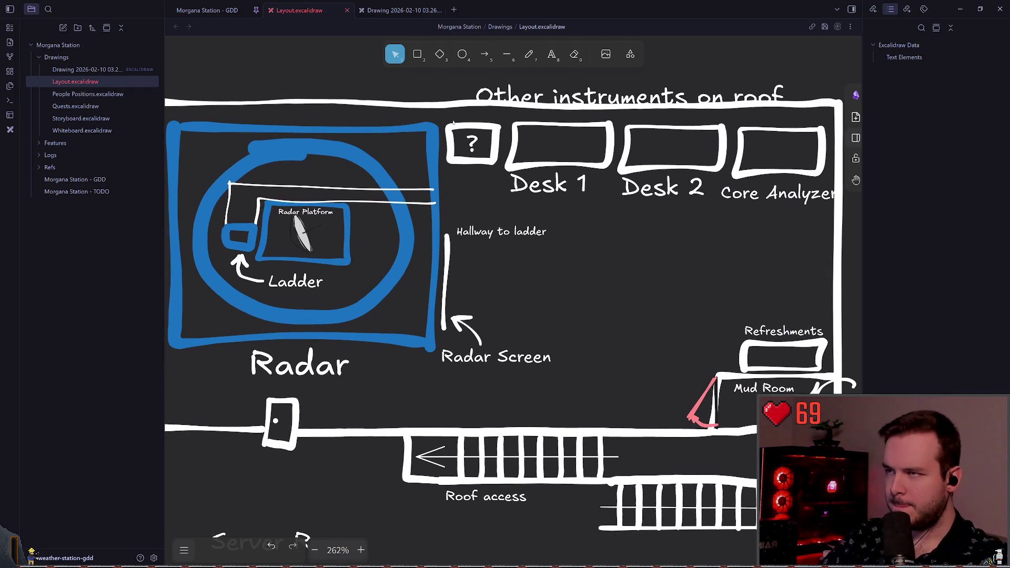
key("p")
scroll(478, 166, "left", 1)
scroll(479, 166, "up", 1)
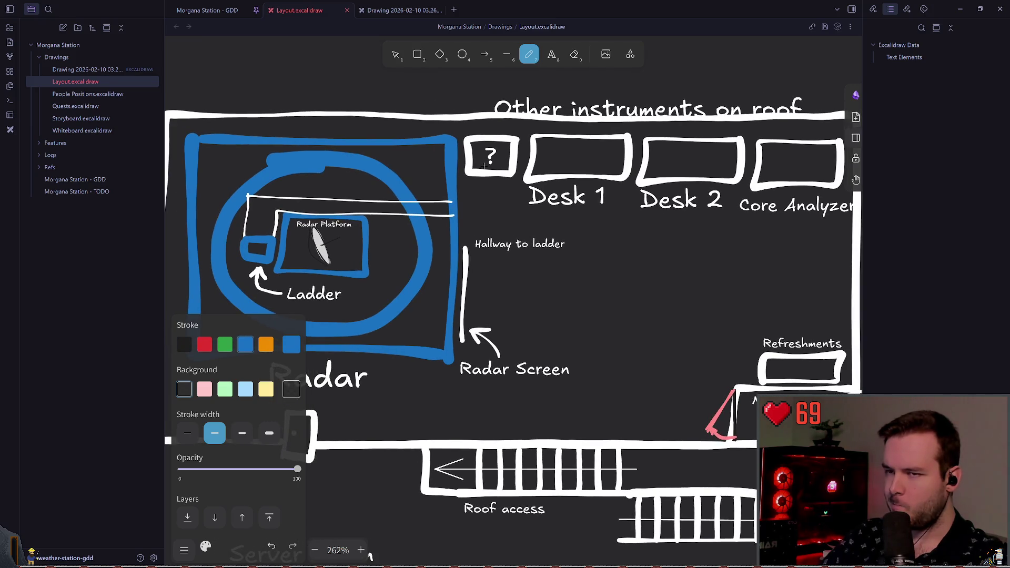
left_click(400, 51)
scroll(526, 210, "right", 7)
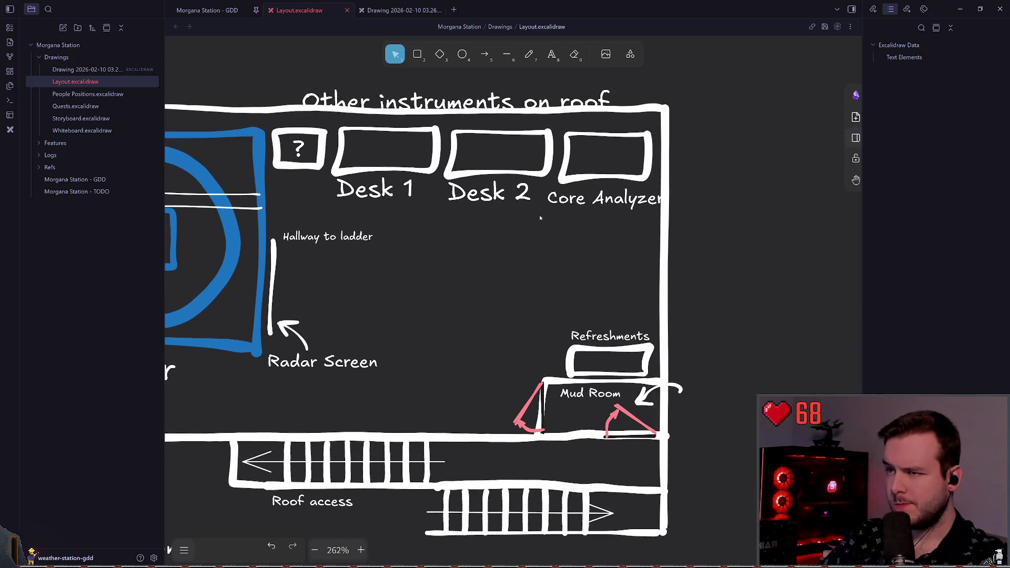
Nudge the Core Analyzer label up into place beneath its box
left_click(610, 169)
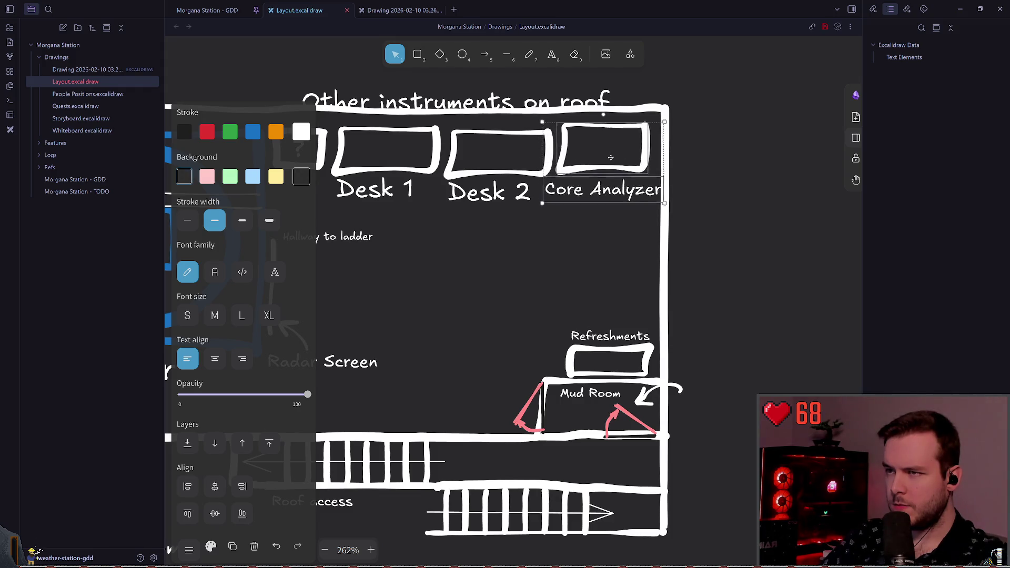
left_click(612, 200)
left_click_drag(612, 199, 613, 193)
left_click(408, 253)
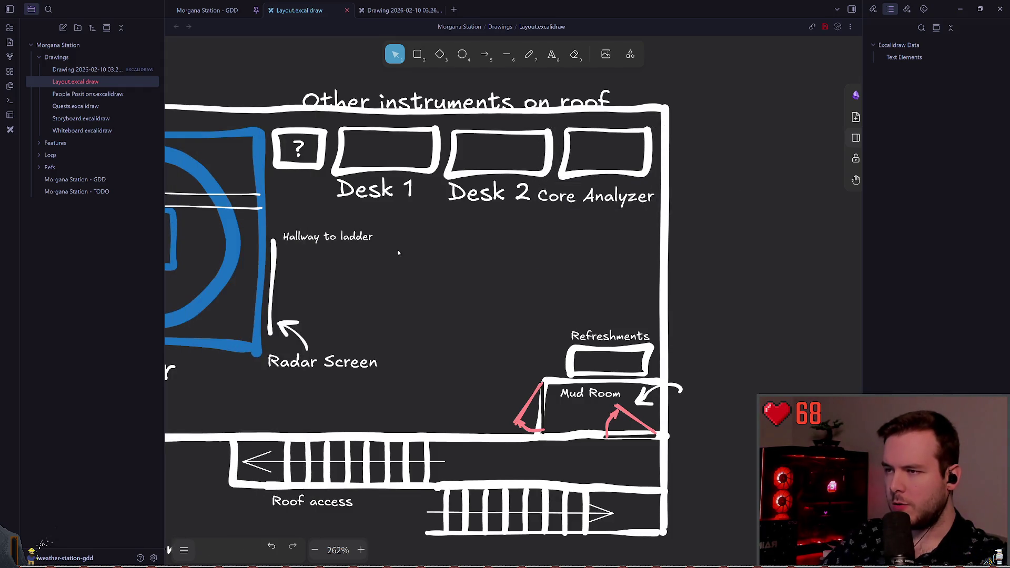
scroll(446, 219, "left", 13)
scroll(446, 219, "up", 3, "ctrl")
key("p")
scroll(544, 240, "up", 2)
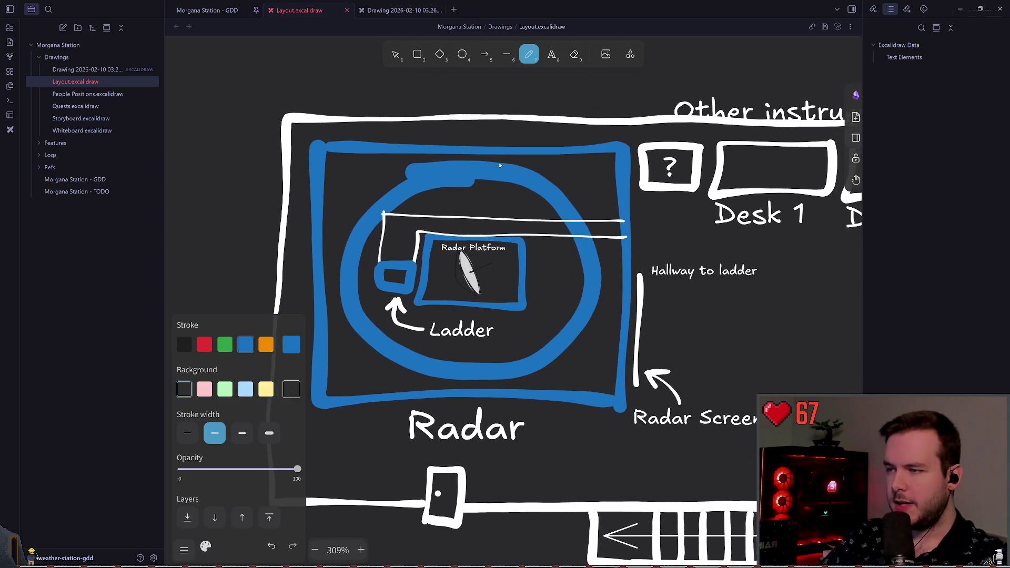
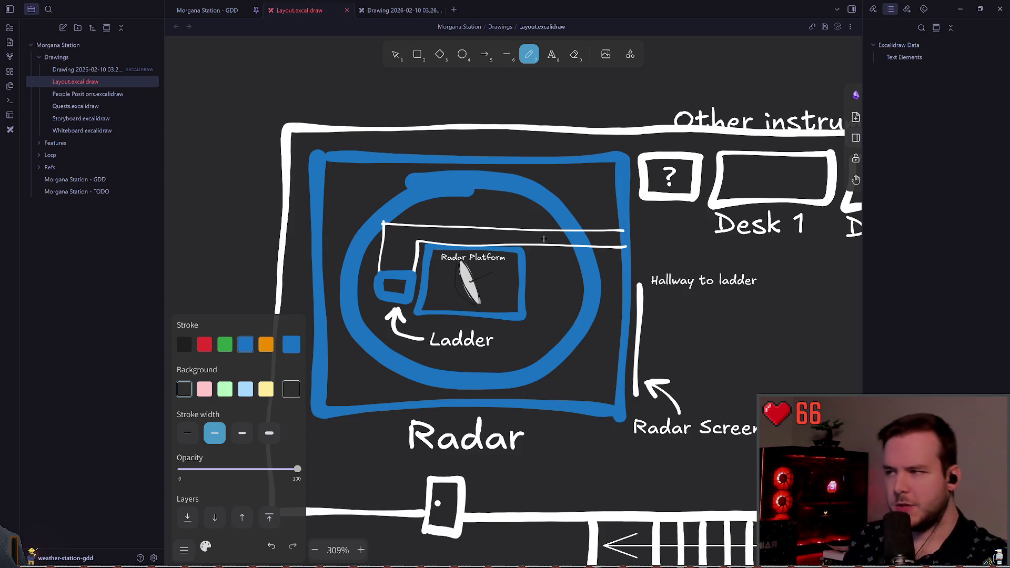
Nudge the long white line upward, then try shifting the hallway-to-ladder line and undo it
left_click(397, 52)
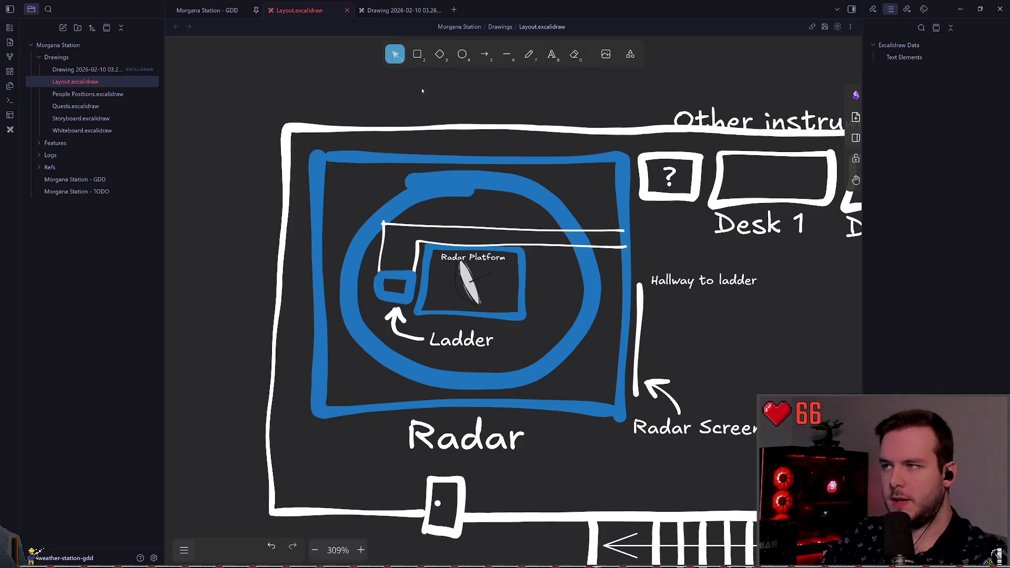
left_click_drag(440, 223, 441, 220)
left_click(381, 256)
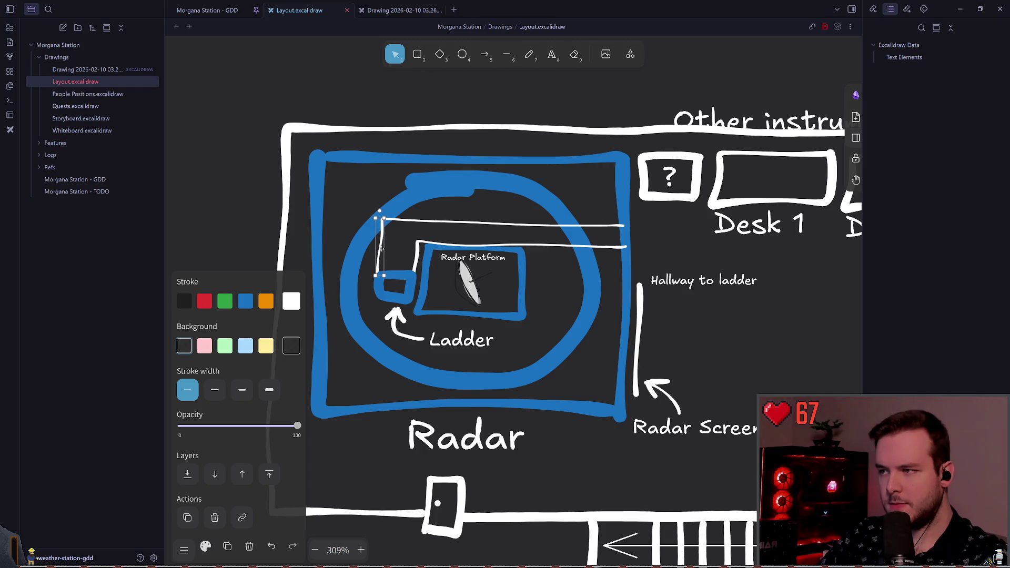
left_click_drag(640, 337, 659, 343)
left_click(719, 319)
key("ctrl+z")
key("ctrl+z")
key("ctrl+z")
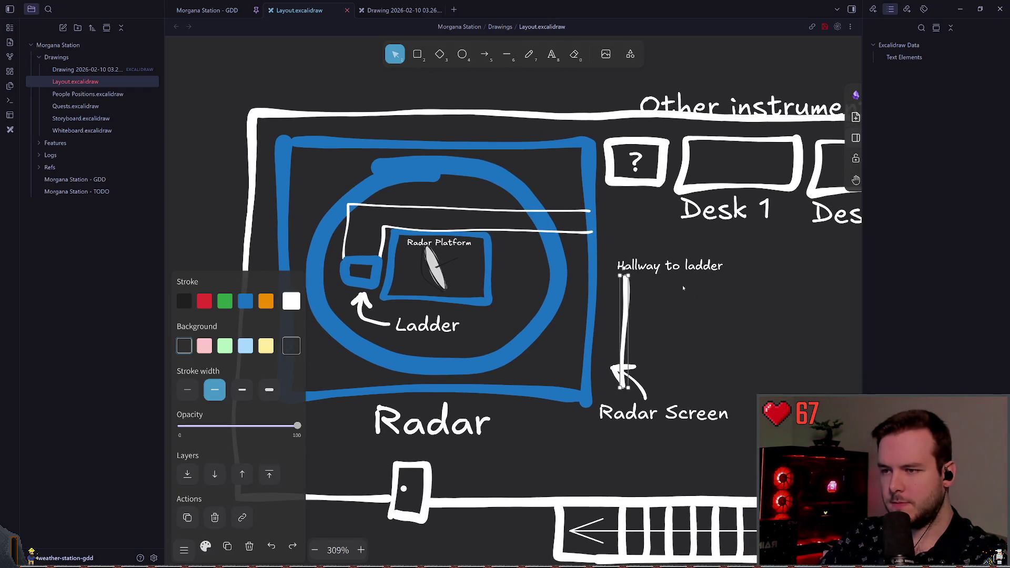
left_click(717, 289)
Pan the radar room back into view and select its upper and lower walkway lines
scroll(716, 289, "right", 3)
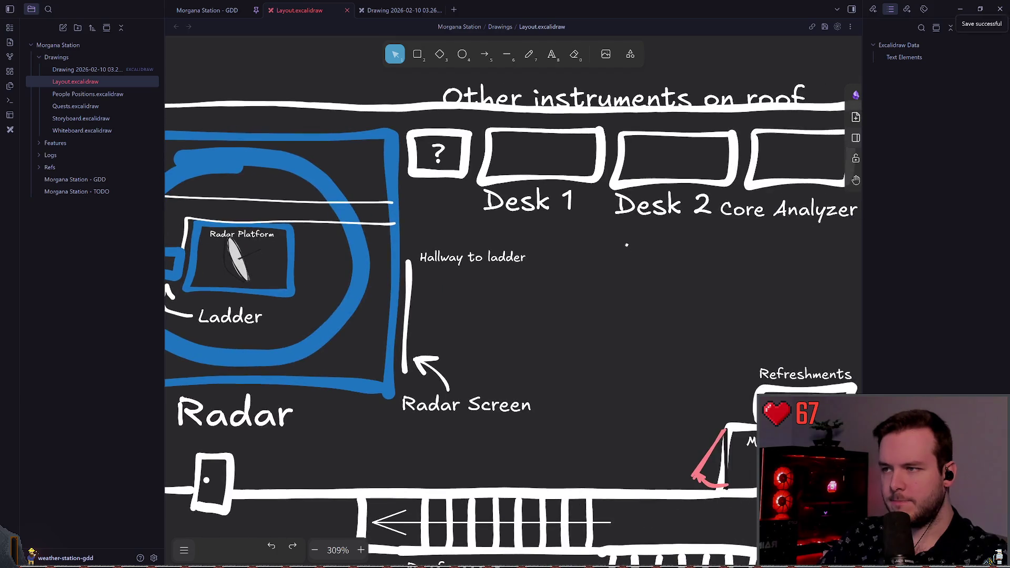
left_click_drag(413, 224, 567, 217)
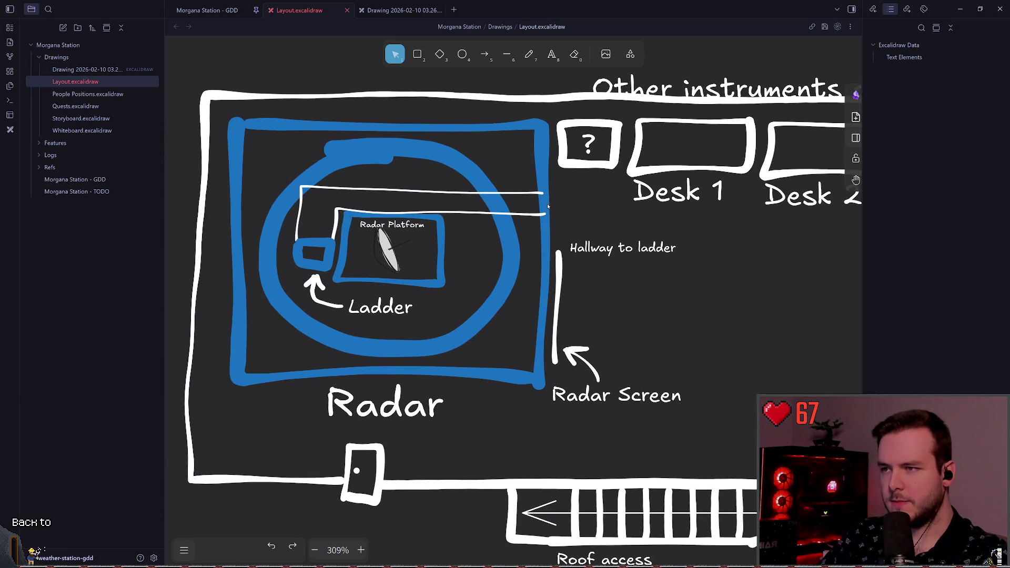
left_click(551, 209)
left_click(540, 216)
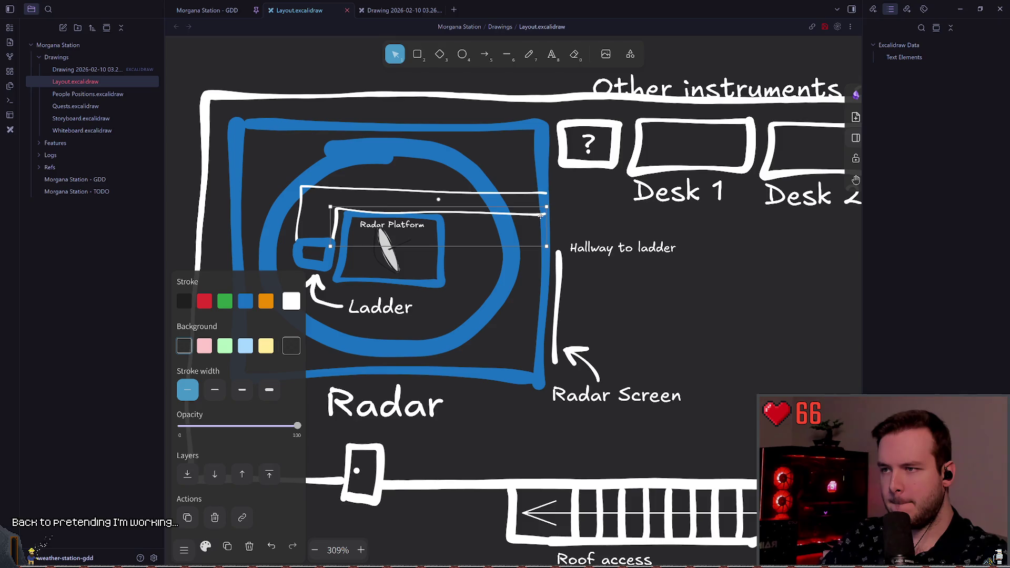
left_click(608, 220)
Copy the pink door swing at the Mud Room and paste a duplicate
scroll(607, 220, "down", 2)
scroll(608, 220, "right", 5)
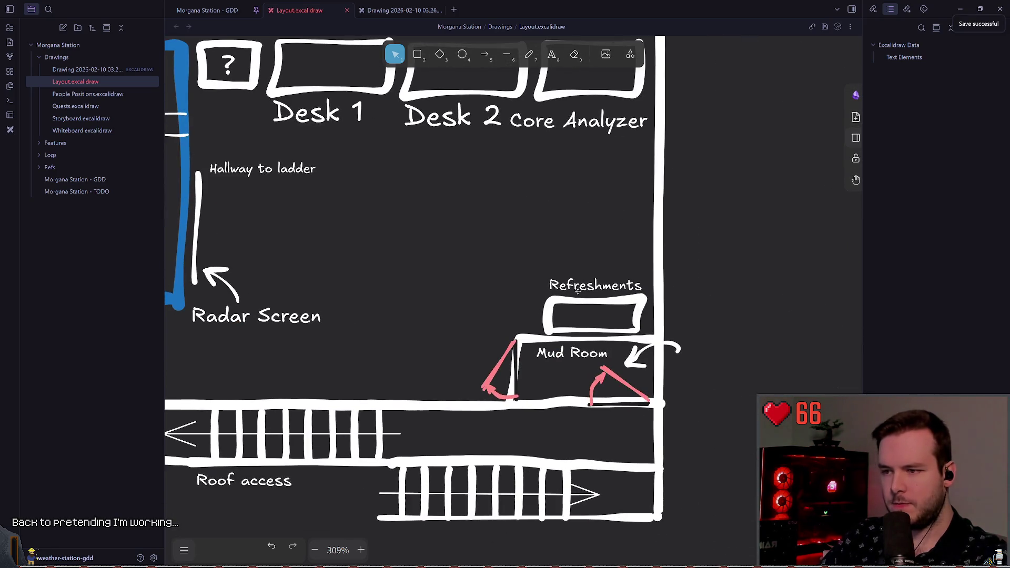
left_click_drag(464, 276, 535, 441)
key("ctrl+c")
scroll(579, 315, "up", 1)
scroll(579, 316, "left", 5)
key("ctrl+v")
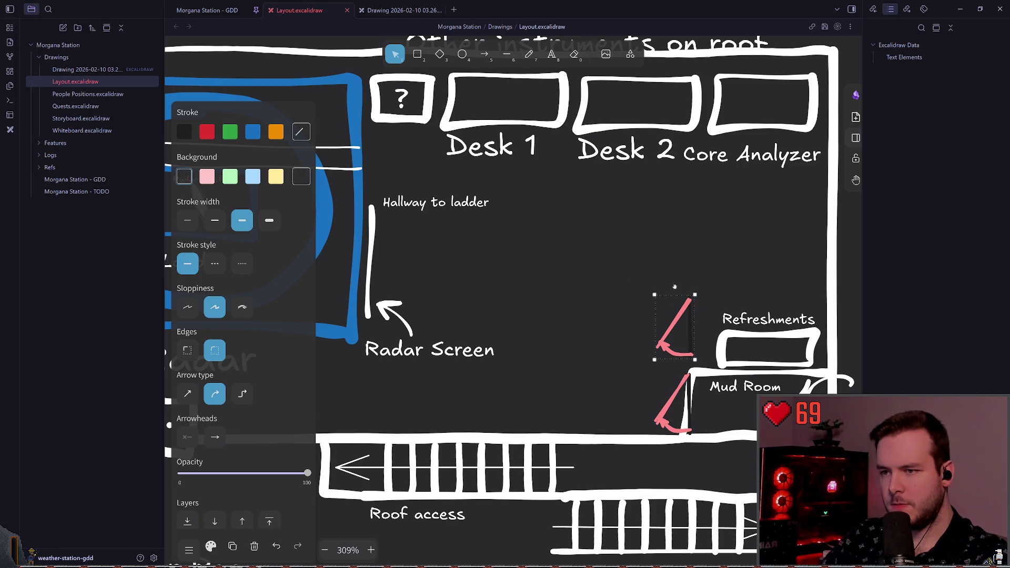
Flip the pasted door swing horizontally and vertically, then move it to the hallway line's top
key("shift+h")
key("shift+v")
scroll(666, 278, "left", 4)
scroll(666, 278, "up", 1)
left_click_drag(666, 279, 446, 165)
scroll(508, 221, "up", 3)
scroll(509, 222, "up", 2)
Shrink the door swing, rotate it 180 degrees, and fit it onto the radar room's blue wall
mouse_move(535, 296)
left_mouse_down()
mouse_move(501, 232)
mouse_move(506, 245)
mouse_move(471, 239)
left_mouse_up()
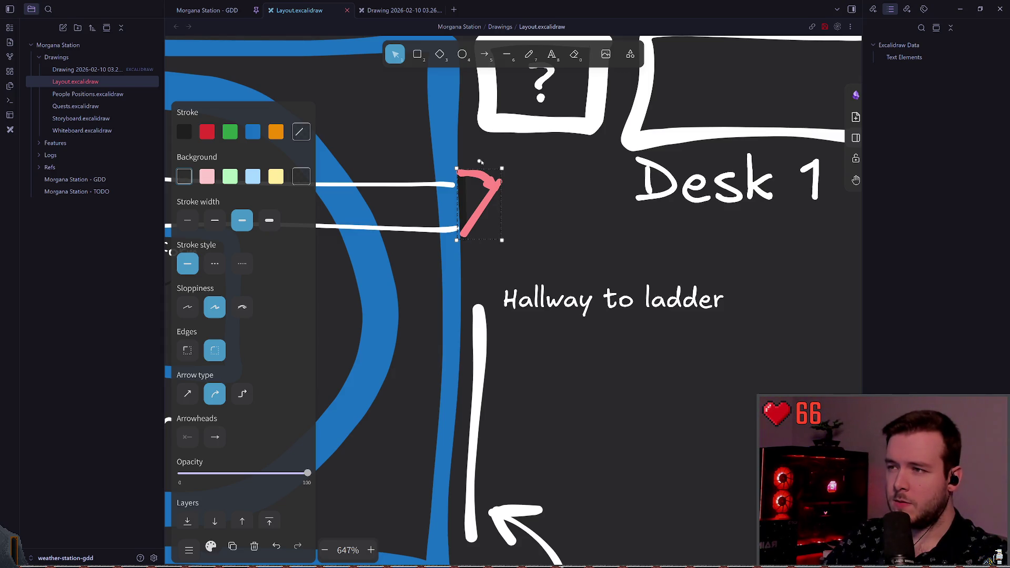
mouse_move(479, 160)
left_mouse_down()
mouse_move(521, 210)
mouse_move(478, 251)
left_mouse_up()
left_click_drag(483, 208, 441, 209)
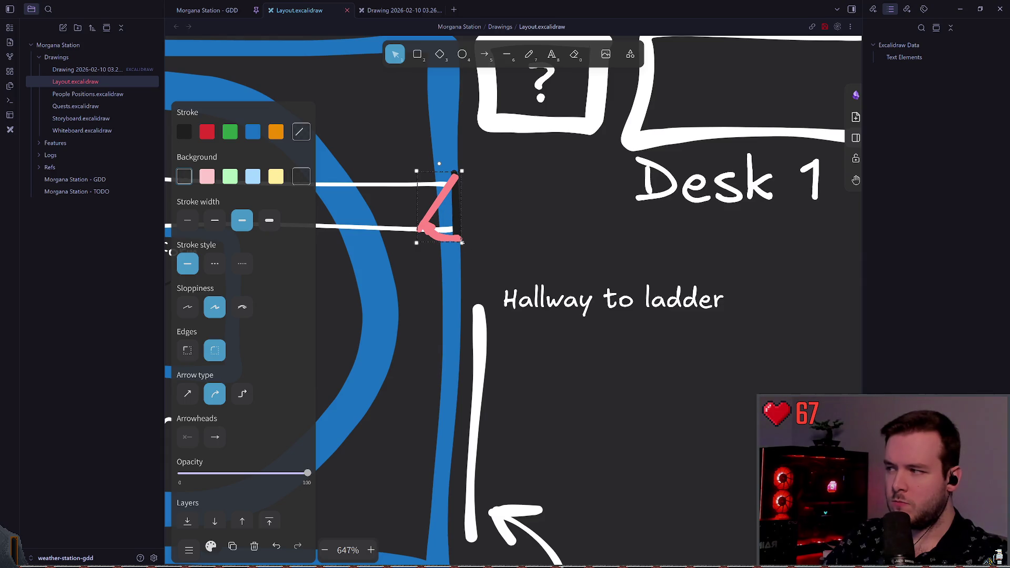
left_click_drag(462, 242, 442, 207)
scroll(529, 235, "down", 8)
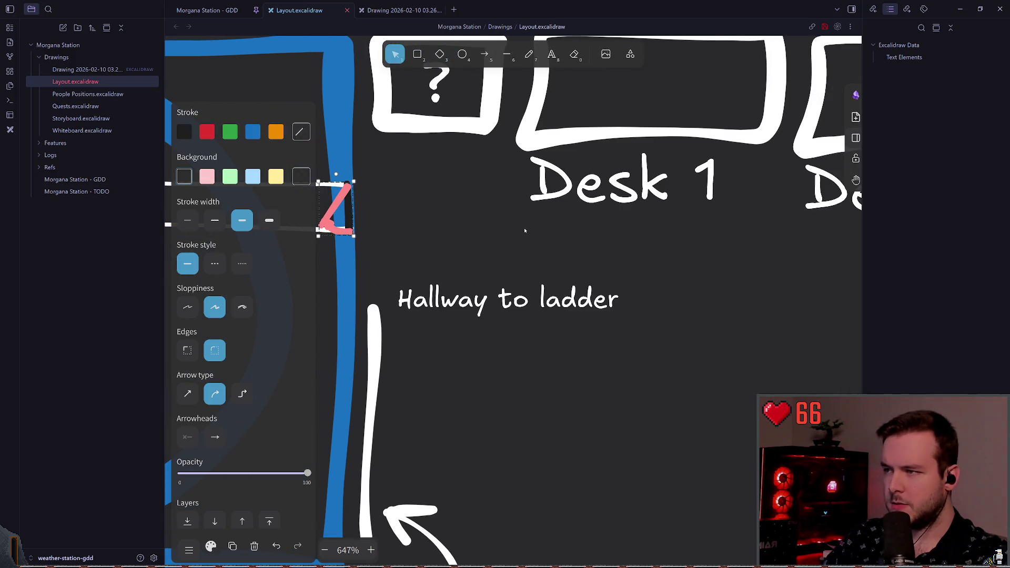
key("Escape")
scroll(618, 232, "down", 2)
scroll(618, 232, "right", 5)
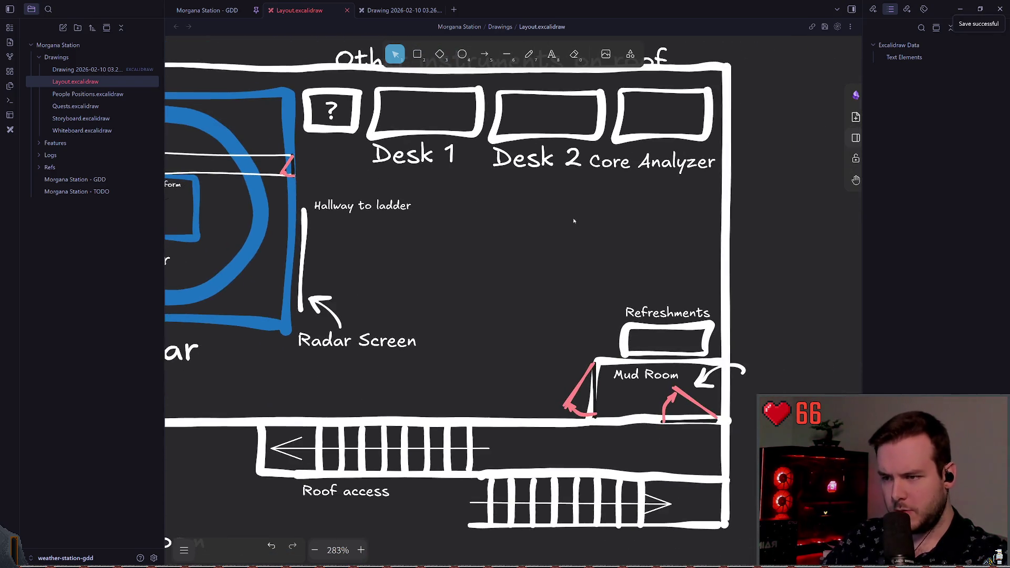
Delete the white door below the Radar label
scroll(455, 203, "right", 3)
scroll(394, 187, "left", 8)
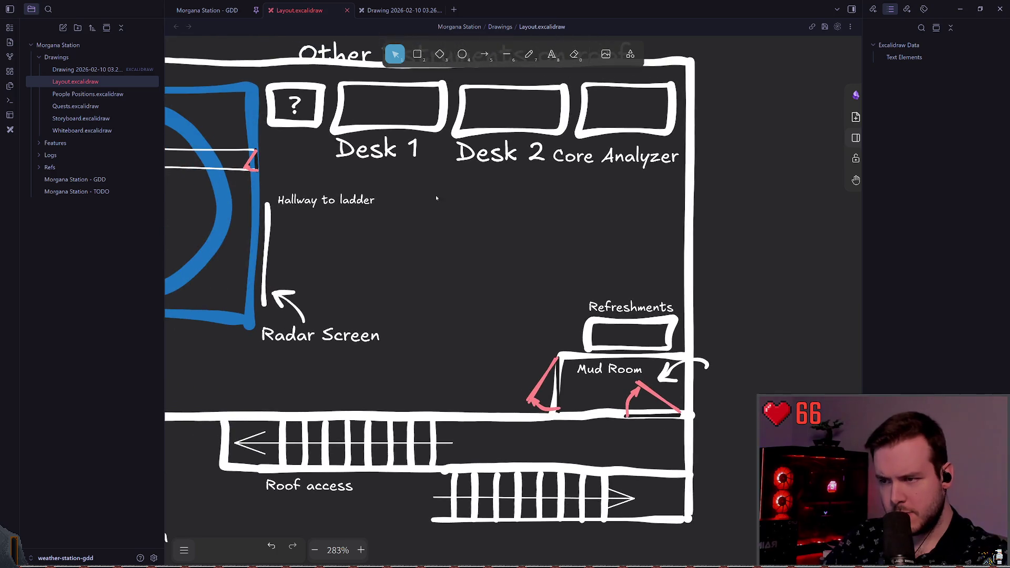
left_click_drag(457, 211, 608, 219)
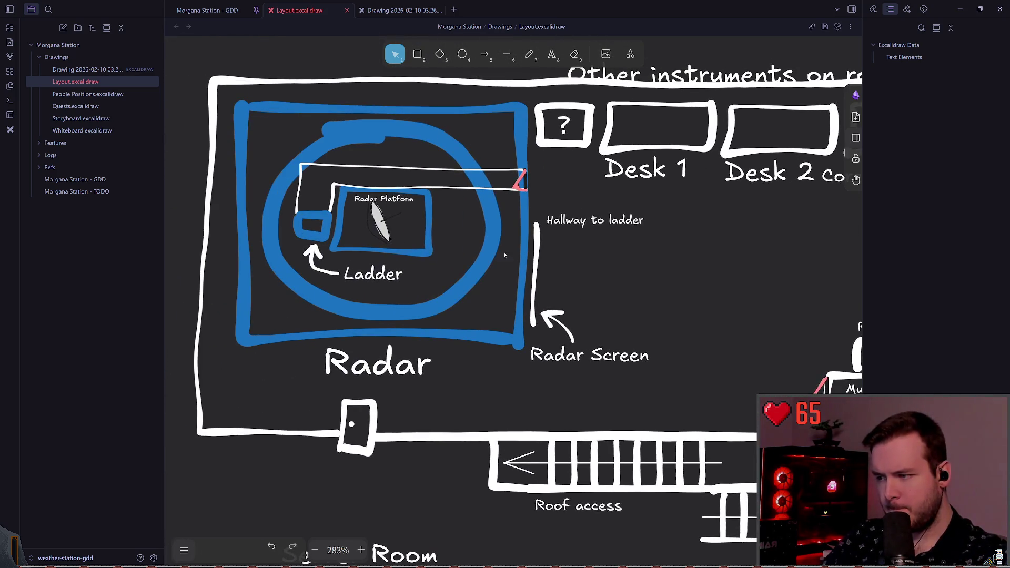
scroll(504, 256, "down", 3)
left_click(378, 336)
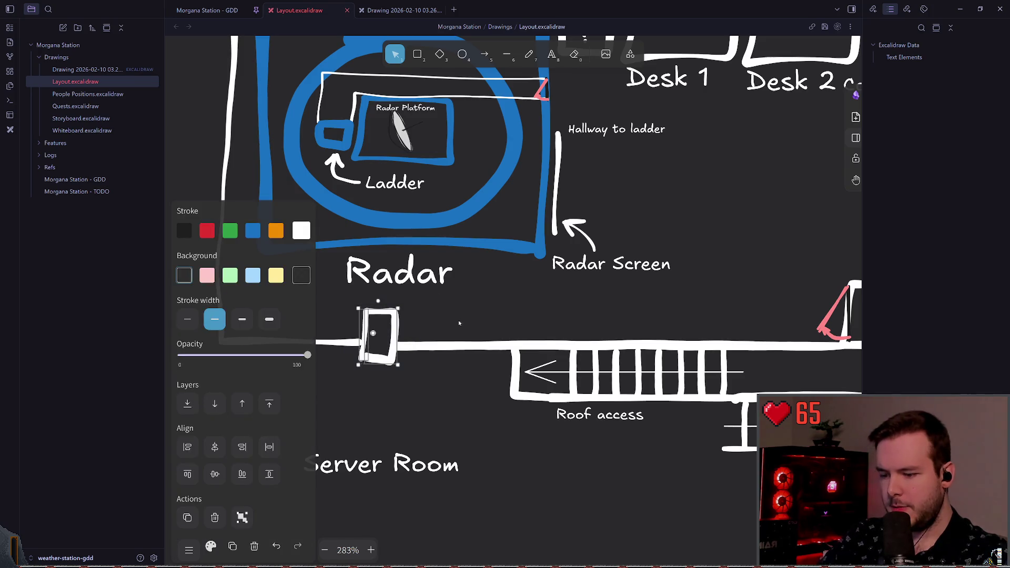
key("Delete")
scroll(445, 321, "left", 1)
scroll(446, 321, "down", 1)
Delete the short wall piece and extend the long bottom wall left to close the gap
left_click(422, 327)
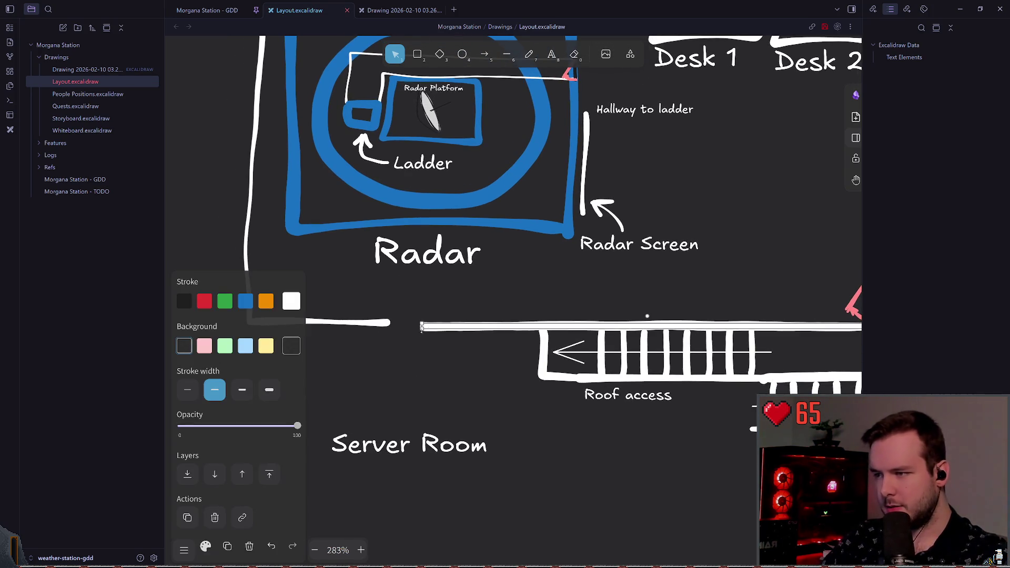
scroll(437, 316, "left", 3)
scroll(437, 316, "down", 1)
left_click(452, 299)
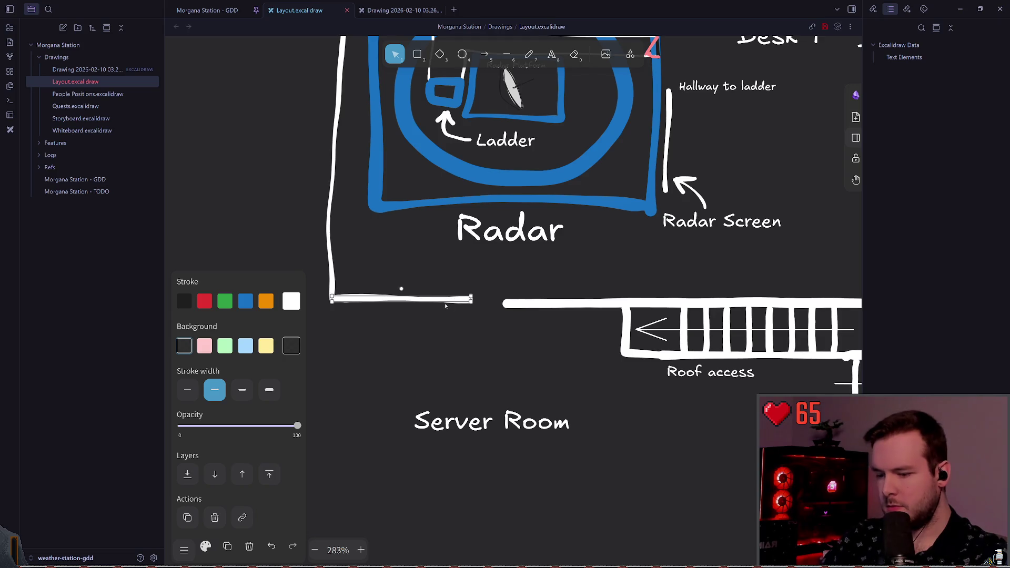
key("Delete")
left_click(506, 304)
left_click_drag(504, 304, 332, 304)
left_click(451, 279)
scroll(415, 268, "right", 5)
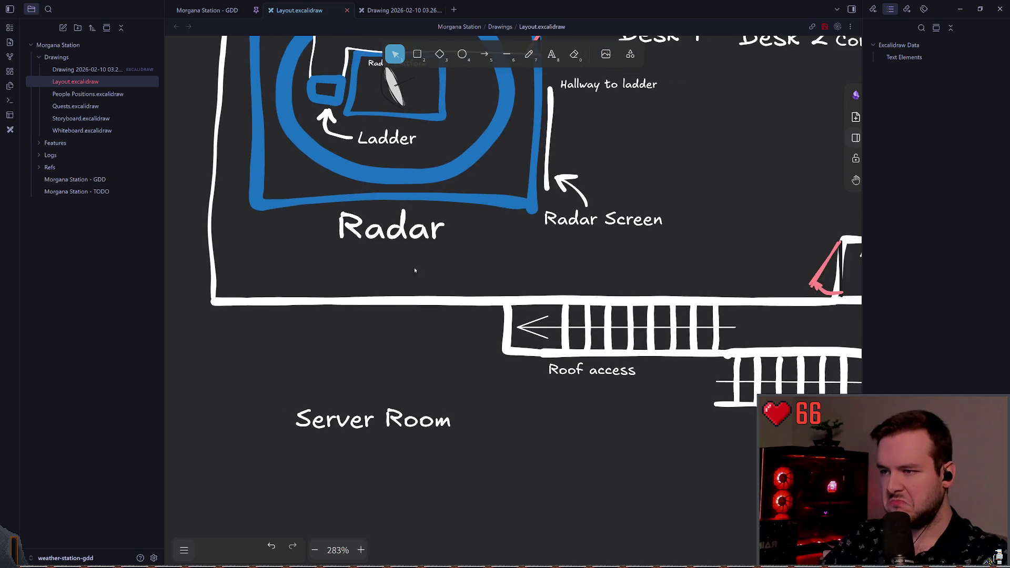
scroll(542, 269, "down", 6, "ctrl")
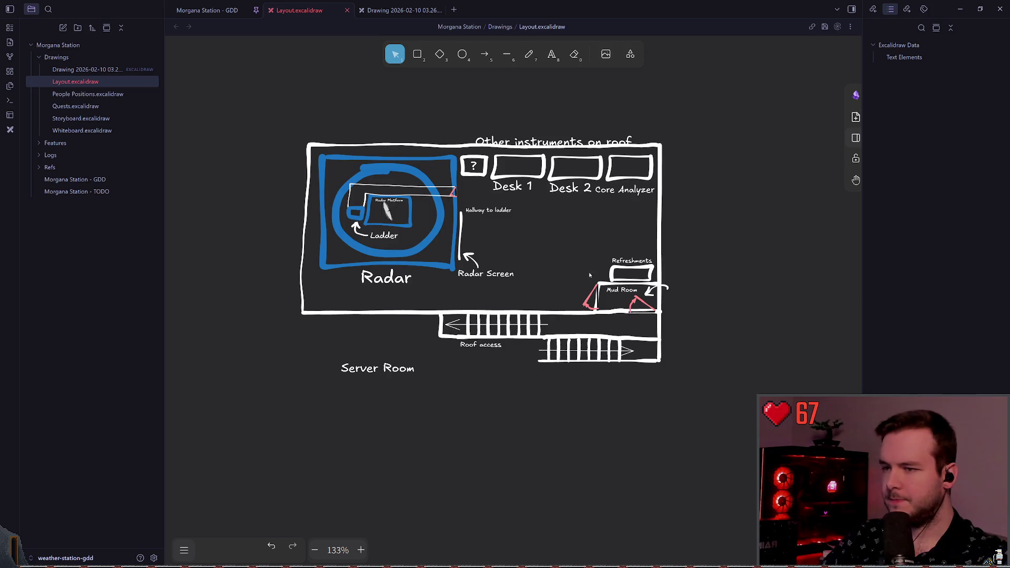
scroll(531, 276, "right", 2)
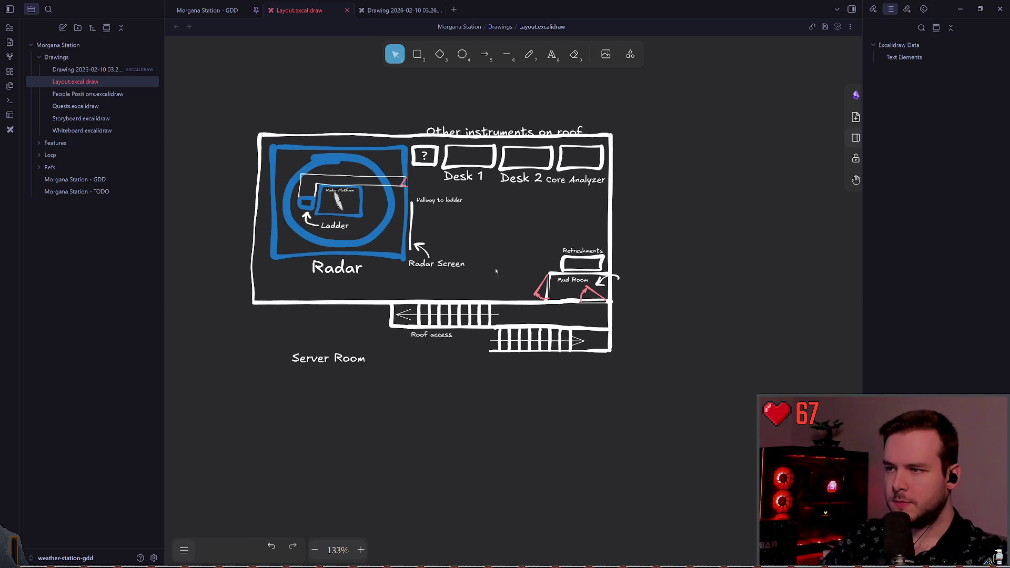
Circle the Roof access stairs in blue freehand, then undo the circle
left_click(527, 55)
mouse_move(458, 293)
left_mouse_down()
mouse_move(471, 351)
mouse_move(416, 279)
left_mouse_up()
scroll(589, 291, "right", 3)
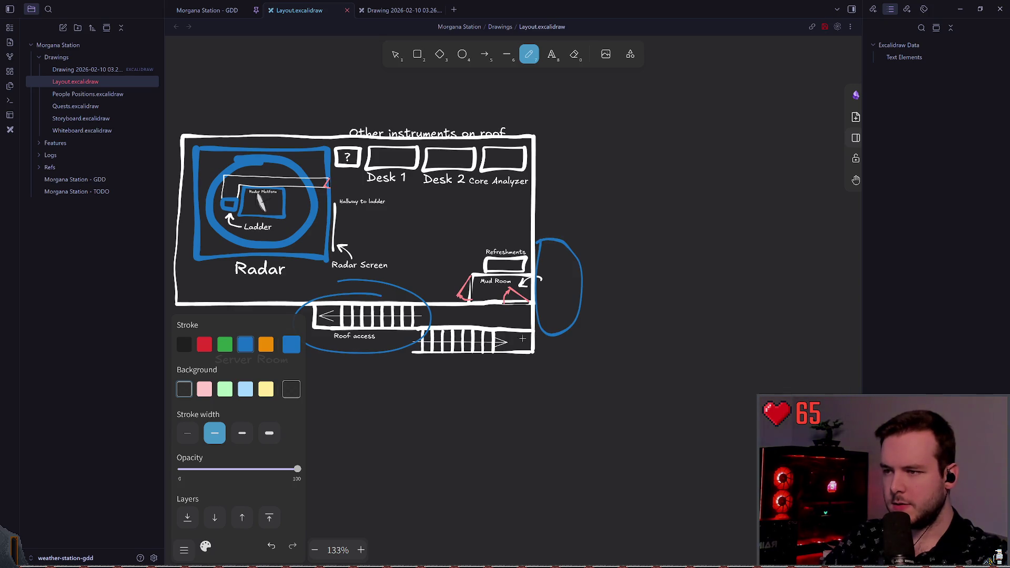
scroll(535, 343, "left", 2)
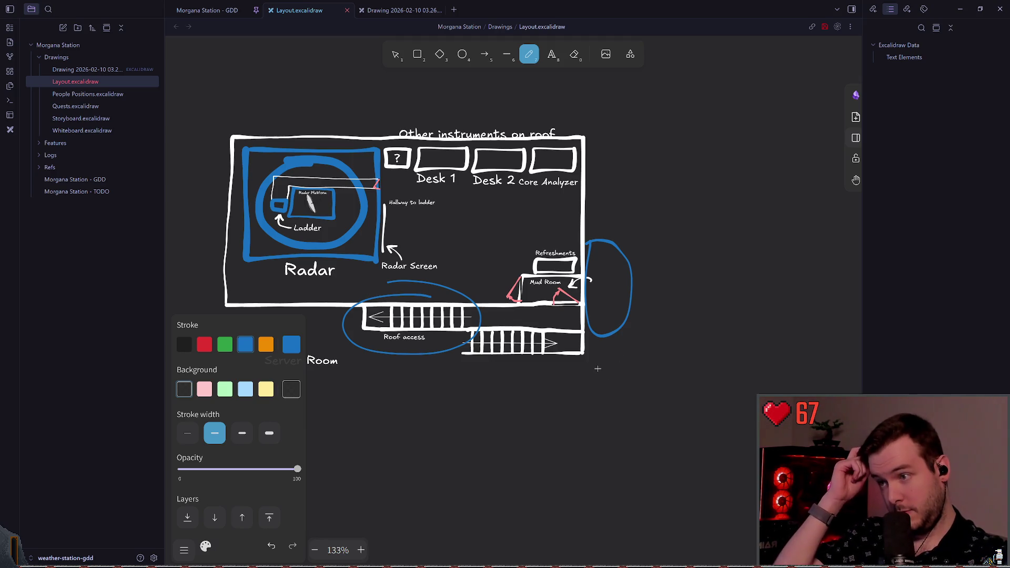
scroll(594, 369, "left", 3)
key("ctrl+z")
key("ctrl+z")
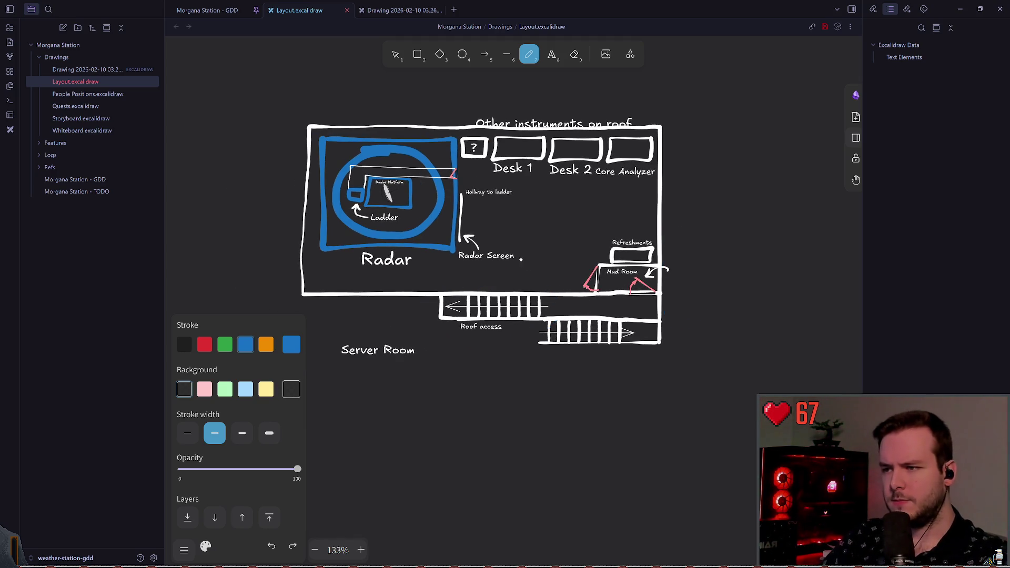
scroll(519, 257, "up", 5, "ctrl")
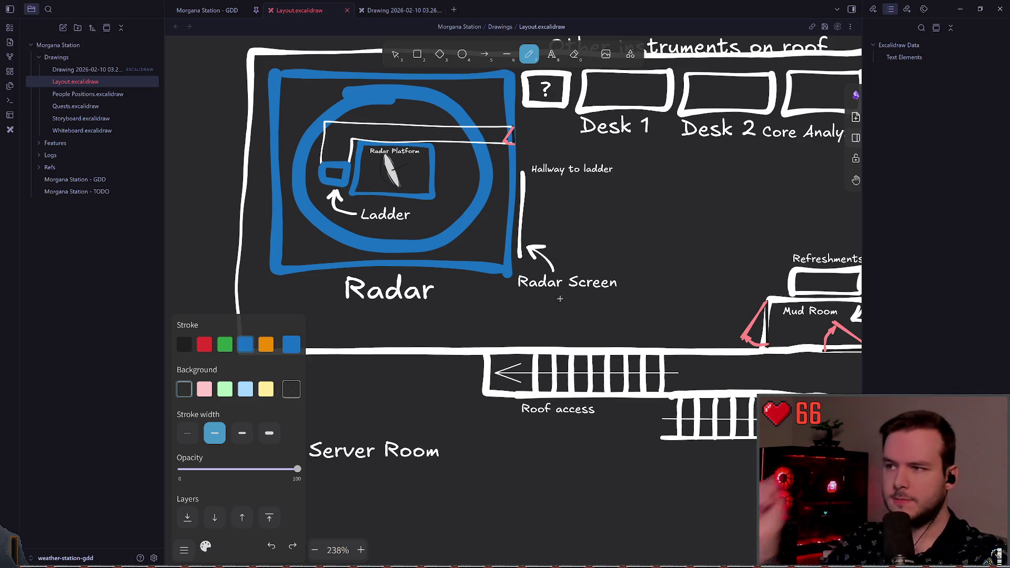
scroll(572, 310, "up", 2)
scroll(577, 196, "left", 2)
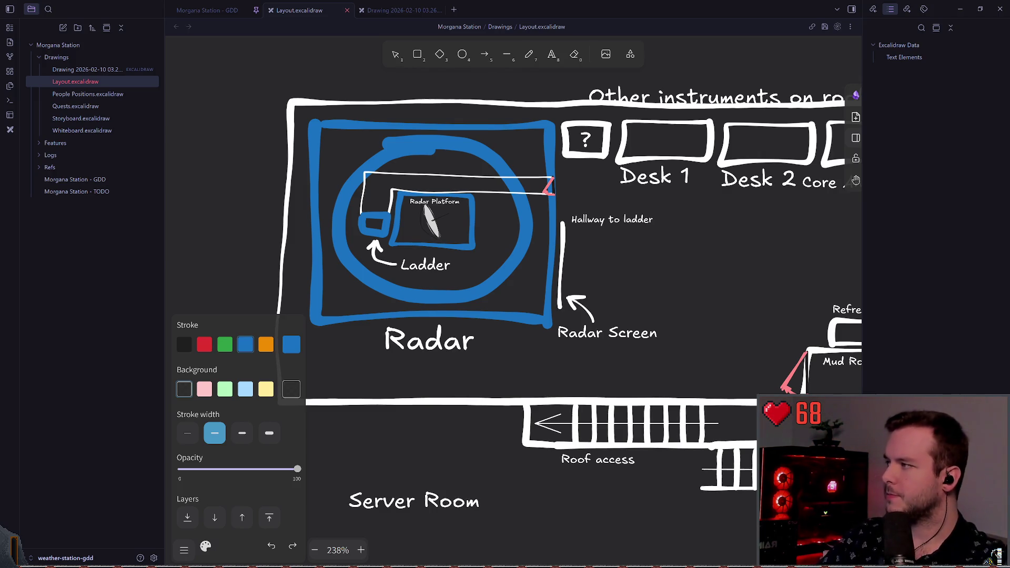
scroll(621, 210, "right", 1)
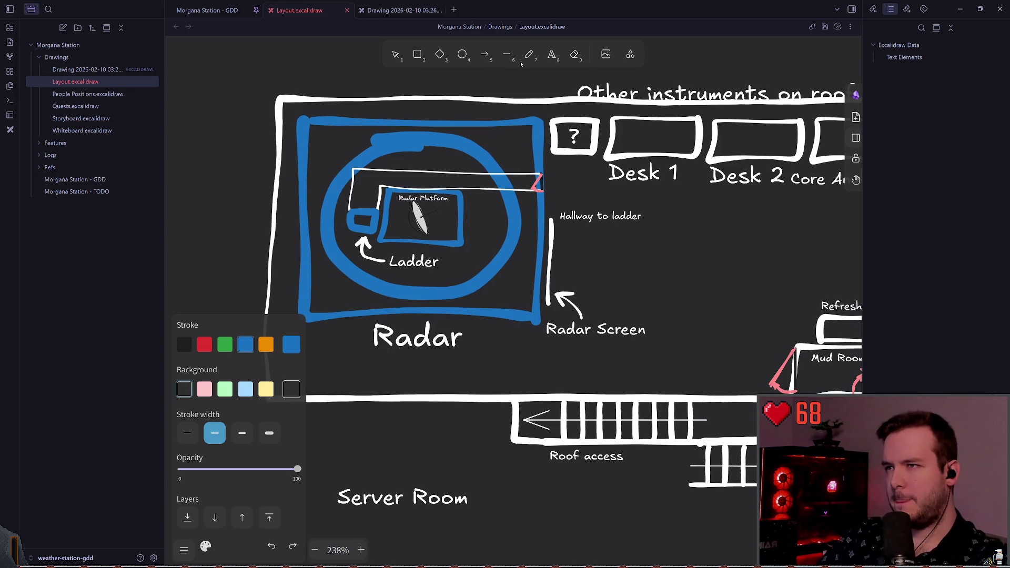
Pan across the floor plan with the freehand tool active
left_click(529, 54)
scroll(643, 203, "down", 1)
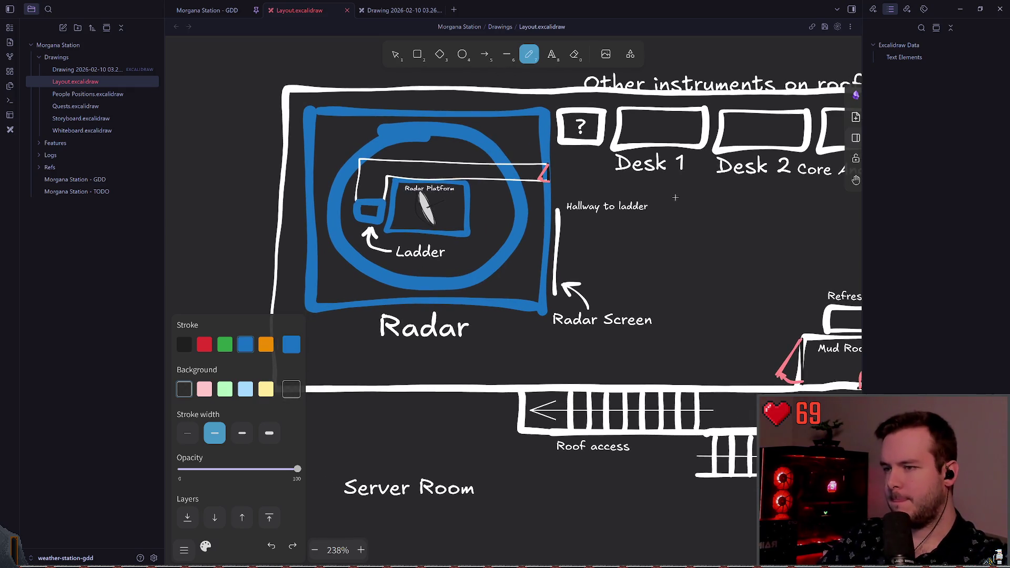
scroll(705, 200, "right", 5)
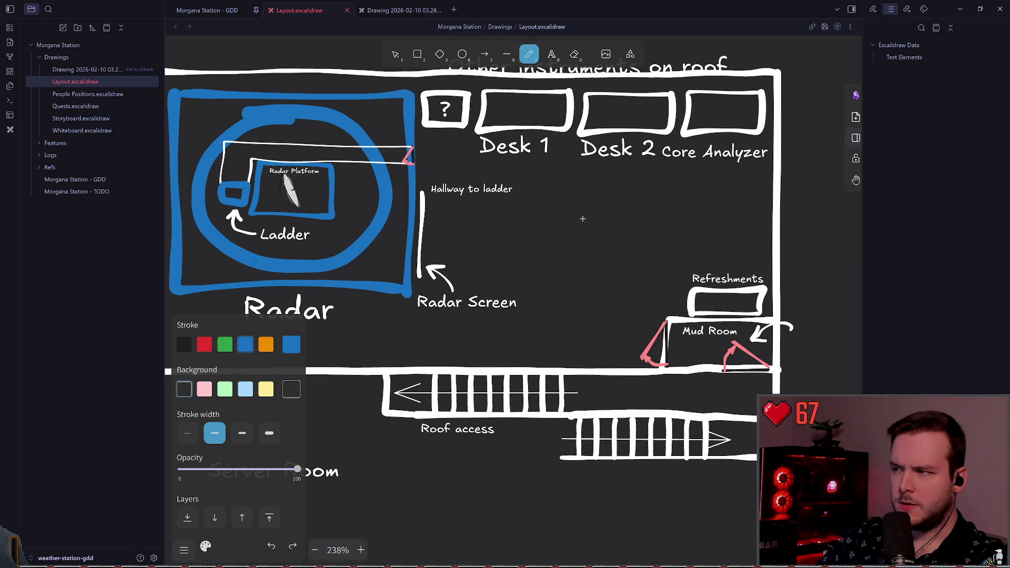
scroll(568, 221, "left", 2)
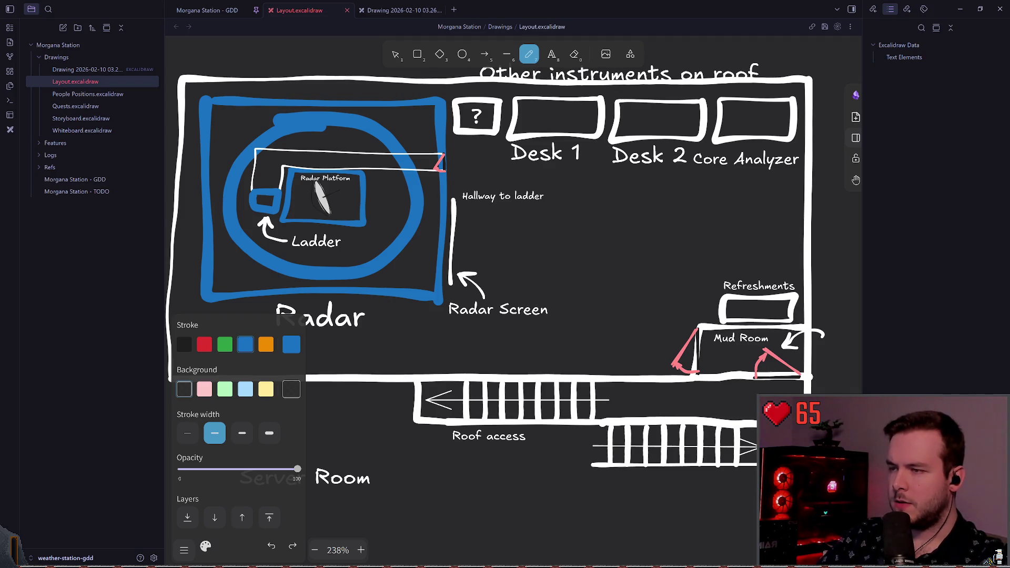
scroll(575, 185, "left", 2)
scroll(461, 180, "left", 2)
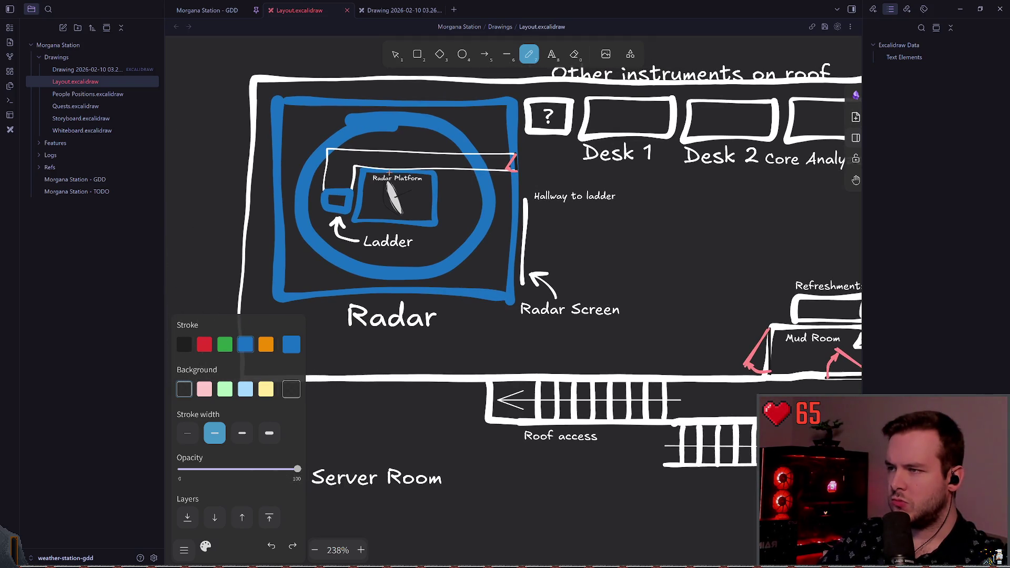
scroll(468, 178, "left", 5)
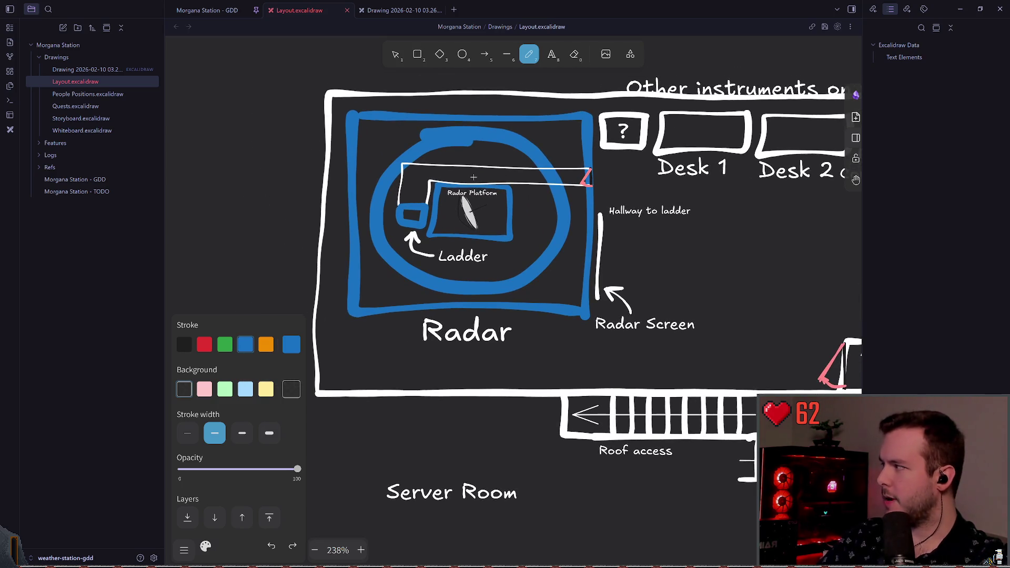
scroll(473, 177, "up", 2)
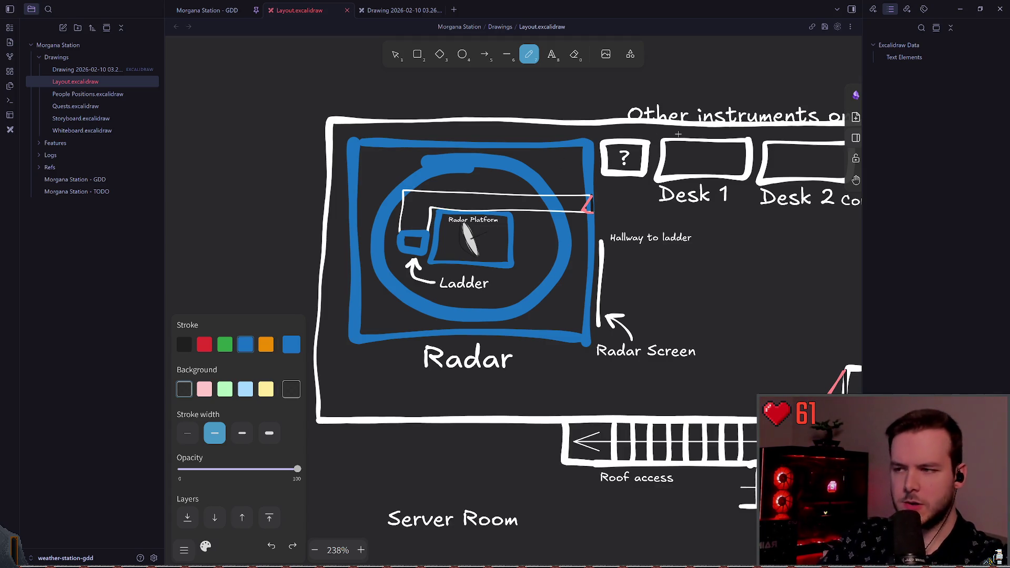
scroll(497, 157, "right", 2)
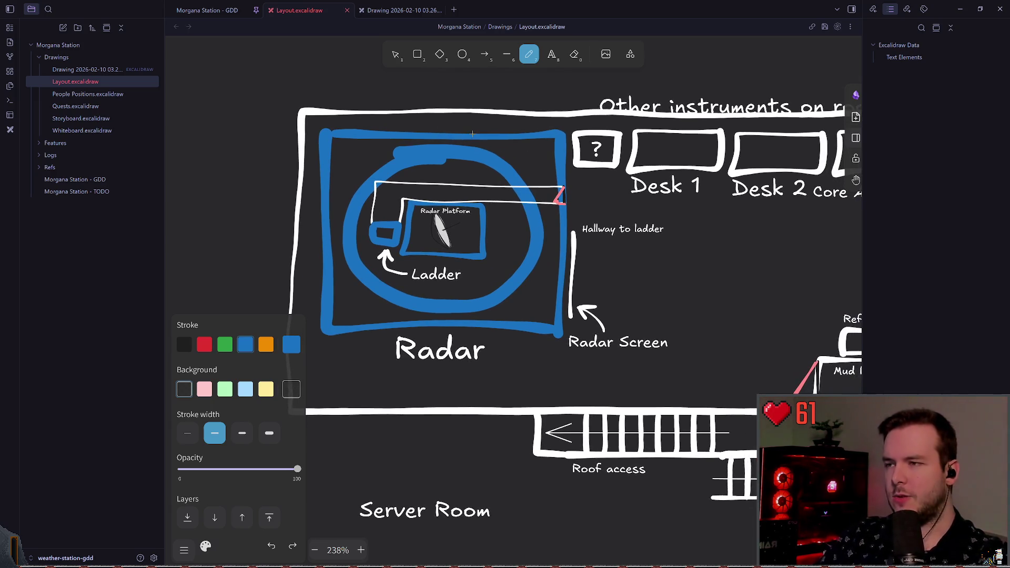
scroll(409, 129, "up", 2)
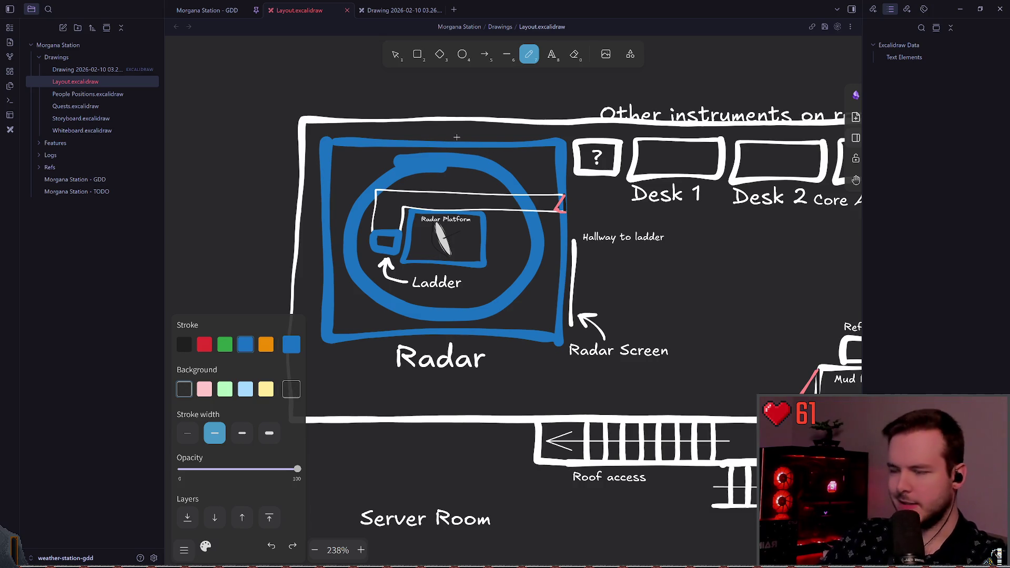
scroll(668, 137, "right", 5)
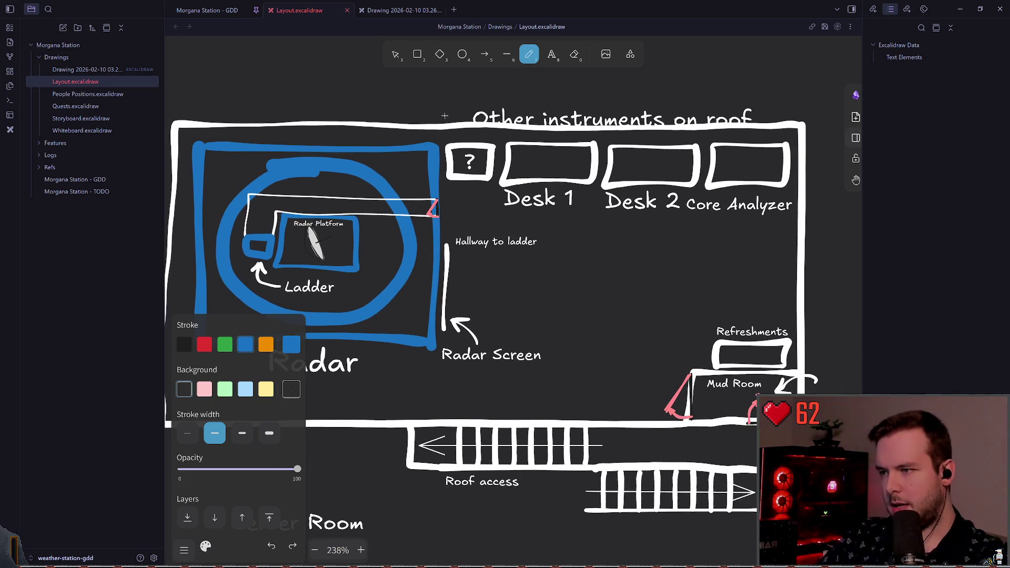
scroll(445, 115, "left", 2)
Undo the blue square just drawn with the freehand tool
key("1")
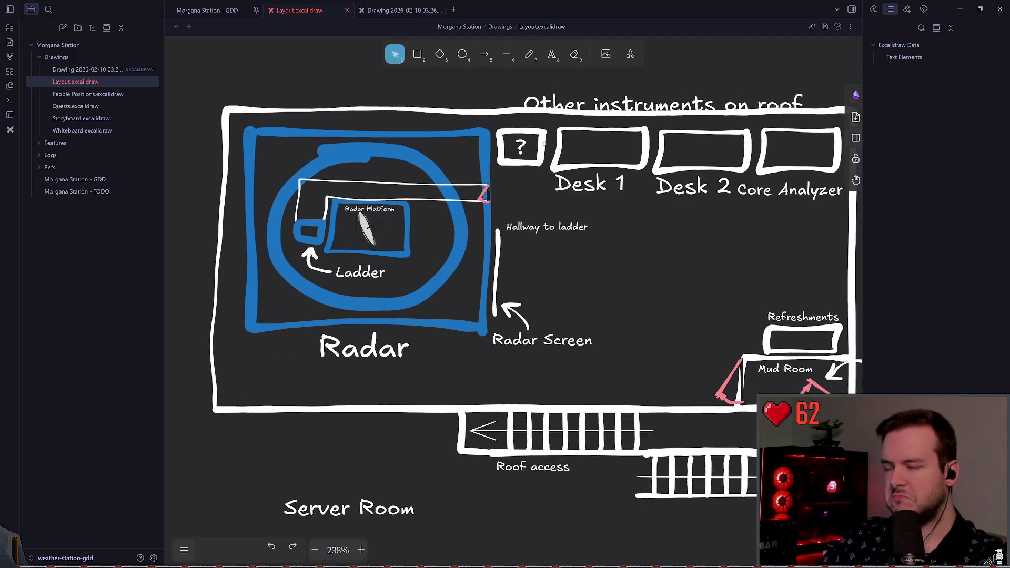
scroll(526, 226, "up", 5)
scroll(525, 225, "down", 4)
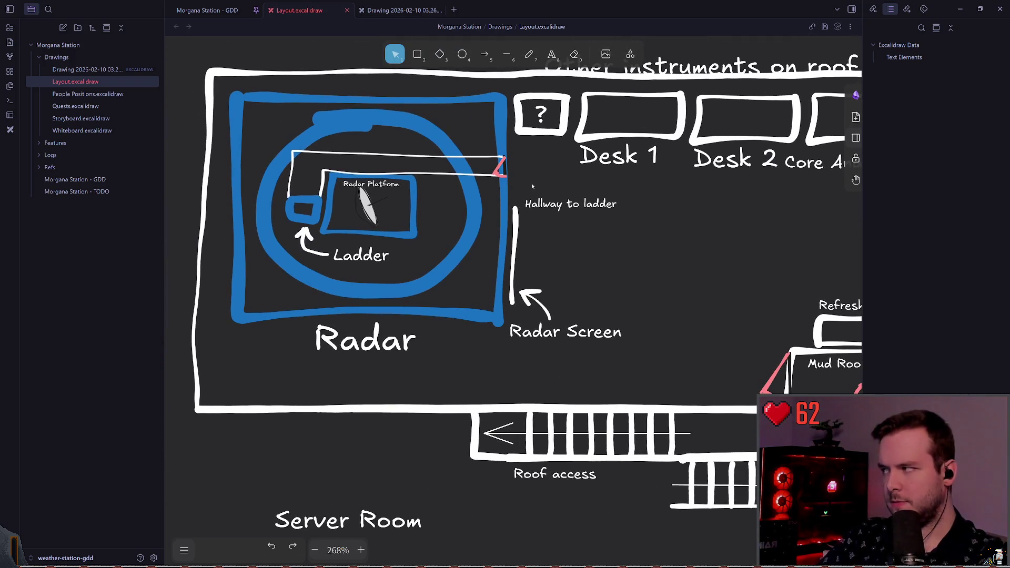
scroll(531, 186, "up", 1)
left_click(530, 54)
scroll(531, 151, "right", 3)
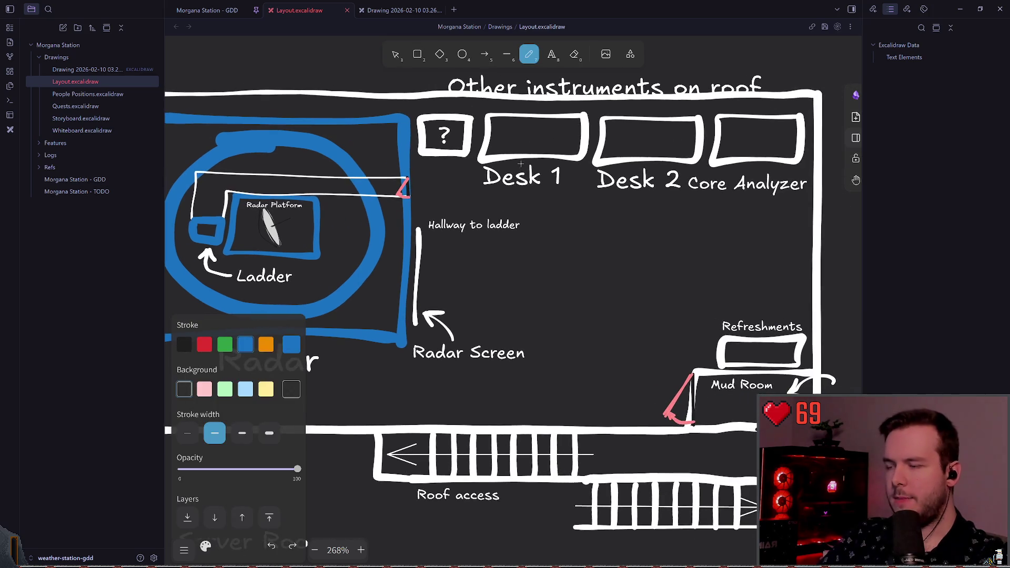
key("ctrl+z")
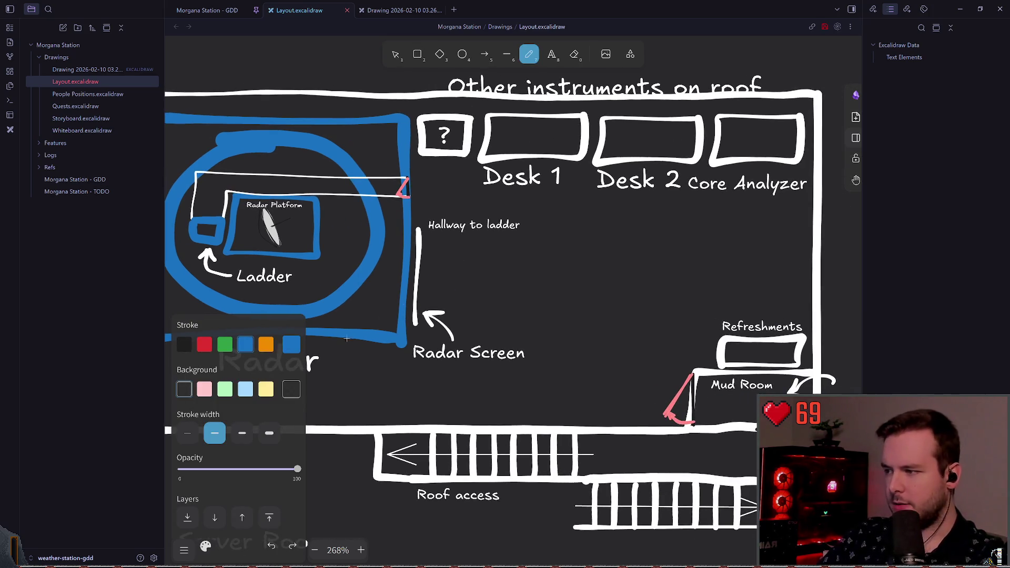
Set the stroke colour to white, sketch a trial square beside the radar room, and undo it
left_click(291, 345)
left_click(361, 362)
scroll(488, 258, "down", 1)
mouse_move(438, 267)
left_mouse_down()
mouse_move(476, 244)
mouse_move(437, 244)
mouse_move(440, 286)
mouse_move(477, 247)
mouse_move(443, 244)
mouse_move(489, 293)
mouse_move(445, 242)
mouse_move(437, 284)
mouse_move(487, 308)
mouse_move(431, 263)
left_mouse_up()
key("ctrl+z")
key("ctrl+z")
key("ctrl+z")
Undo the square drawn beside the ladder and switch to the other drawing tab
scroll(508, 275, "left", 2)
scroll(508, 275, "up", 1)
scroll(508, 275, "left", 2)
scroll(470, 232, "right", 7)
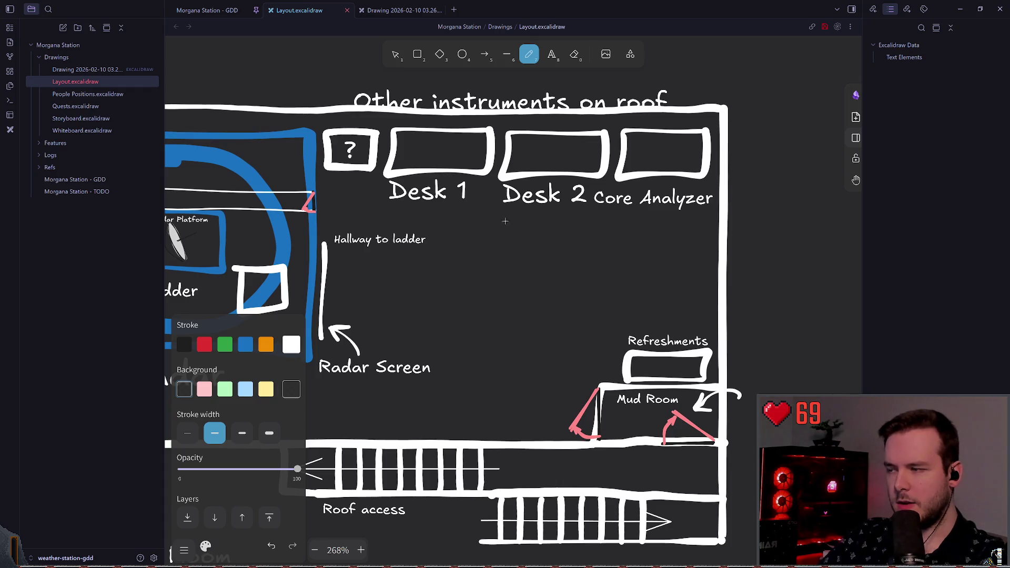
key("ctrl+z")
scroll(500, 281, "left", 4)
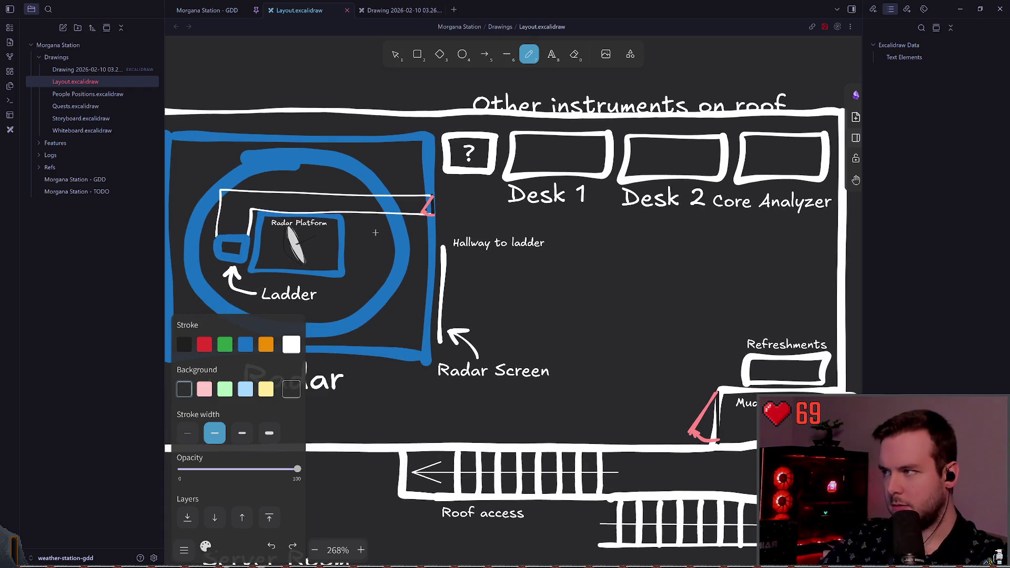
left_click(402, 10)
Read the Morgana Station - GDD note with Preface expanded, then return to Layout.excalidraw
left_click(207, 10)
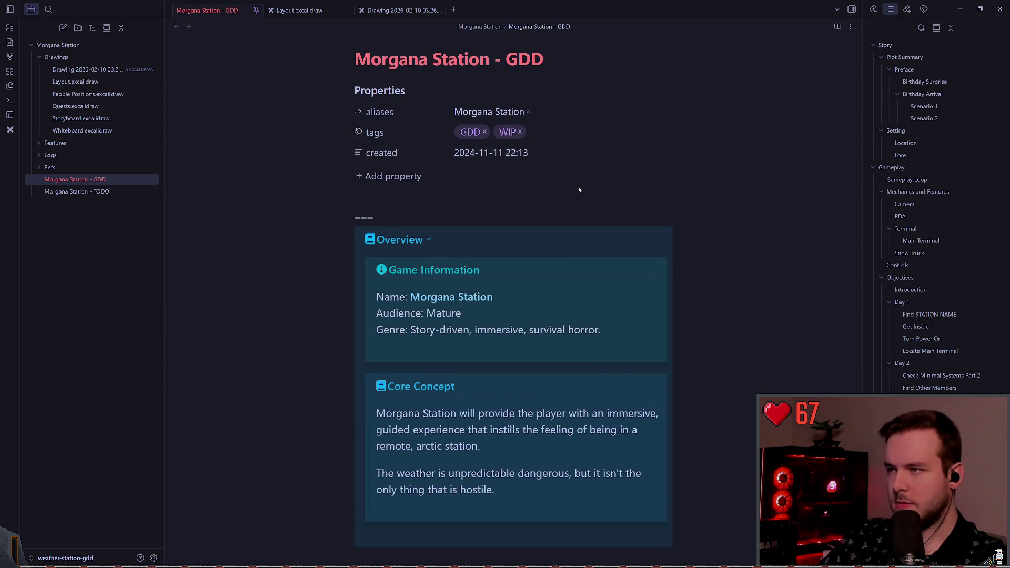
scroll(578, 183, "down", 8)
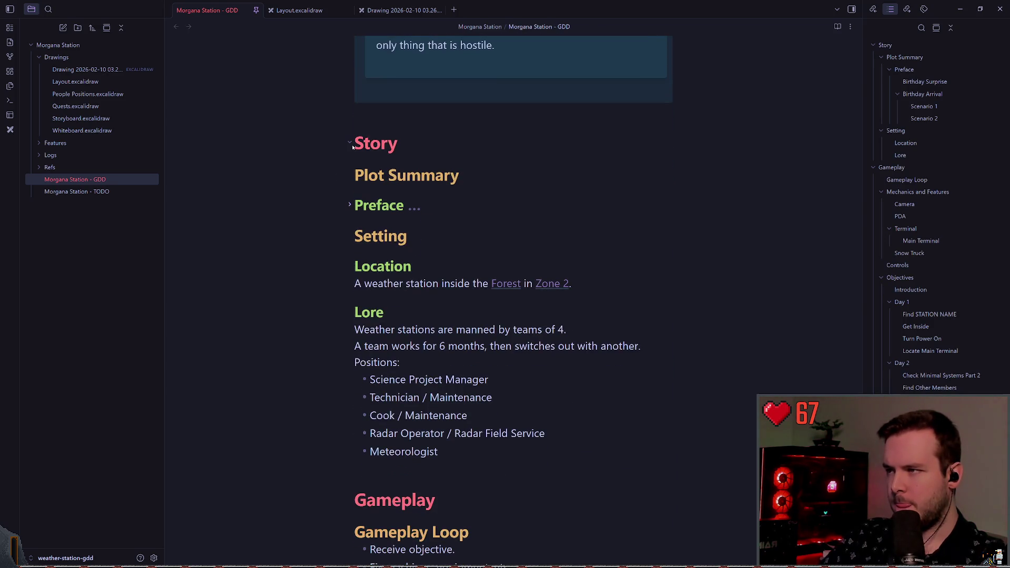
left_click(349, 206)
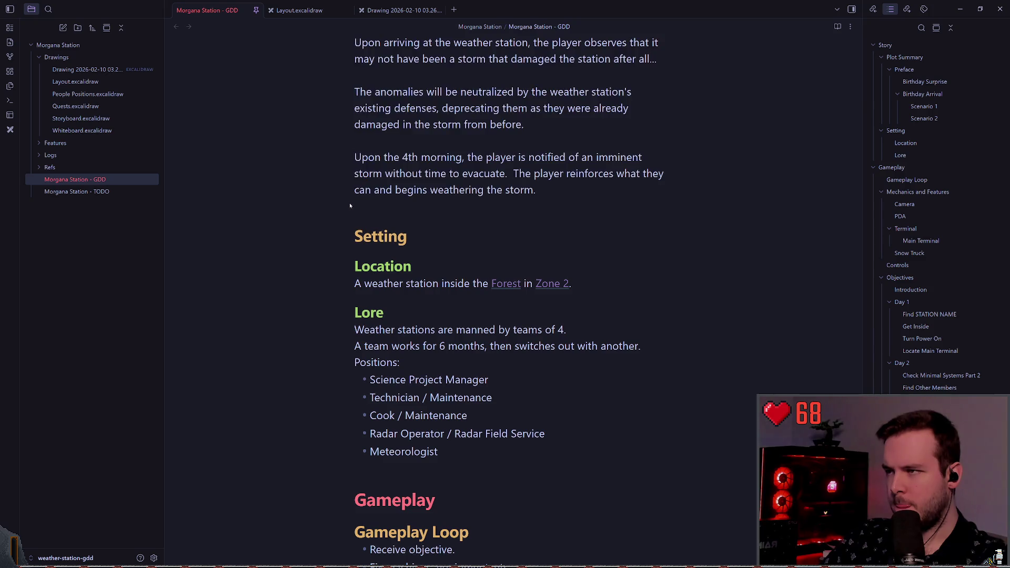
scroll(233, 280, "up", 9)
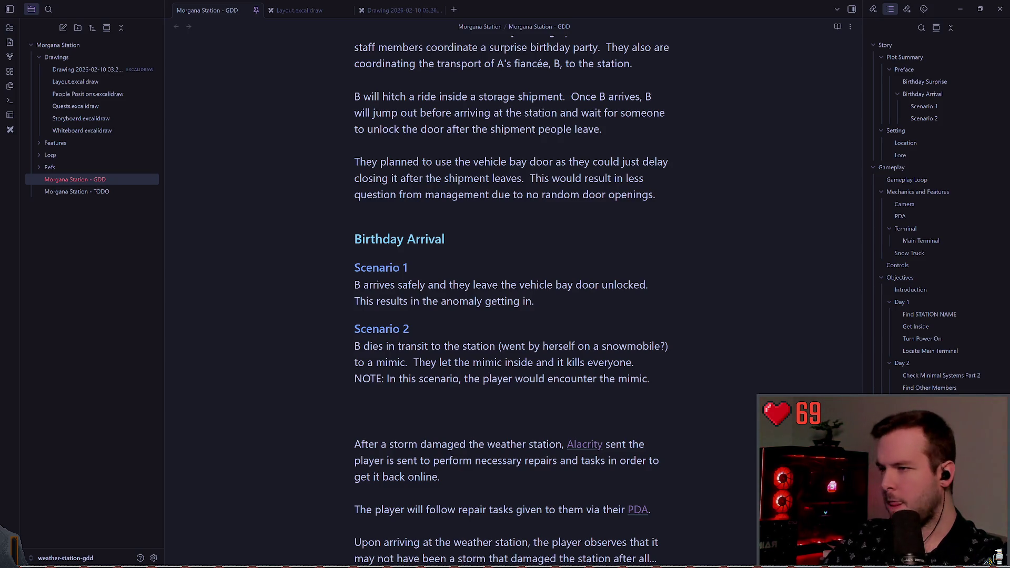
scroll(513, 300, "up", 12)
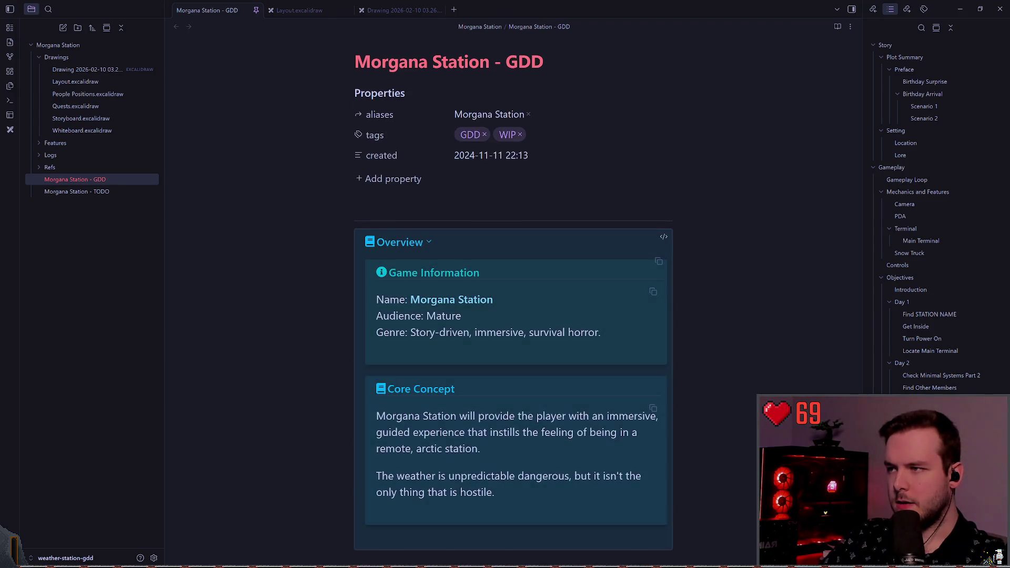
scroll(513, 300, "down", 8)
left_click(400, 10)
left_click(288, 16)
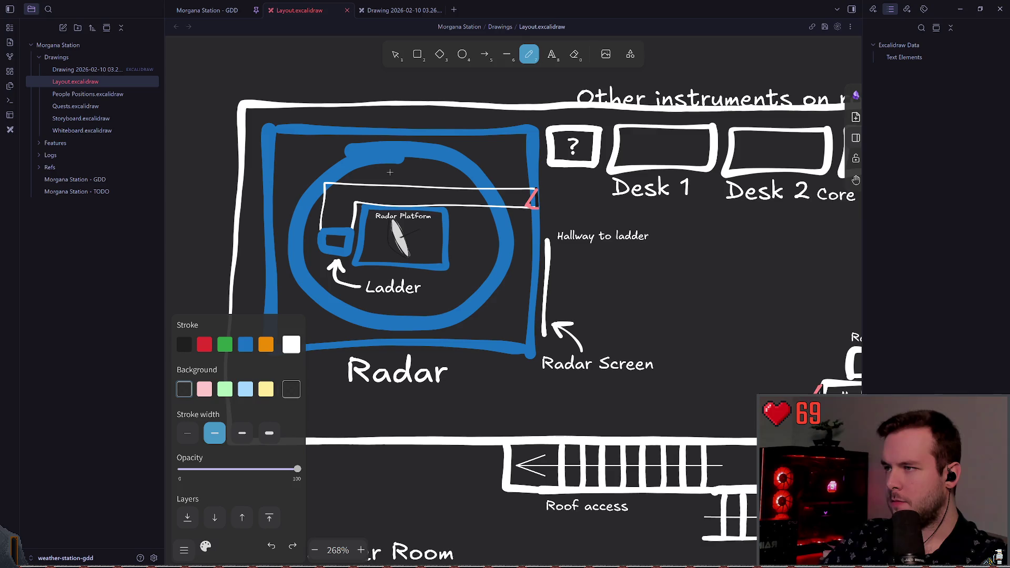
Pan the floor plan over to the Server Room area
mouse_move(654, 220)
left_mouse_down()
mouse_move(460, 221)
mouse_move(585, 218)
left_mouse_up()
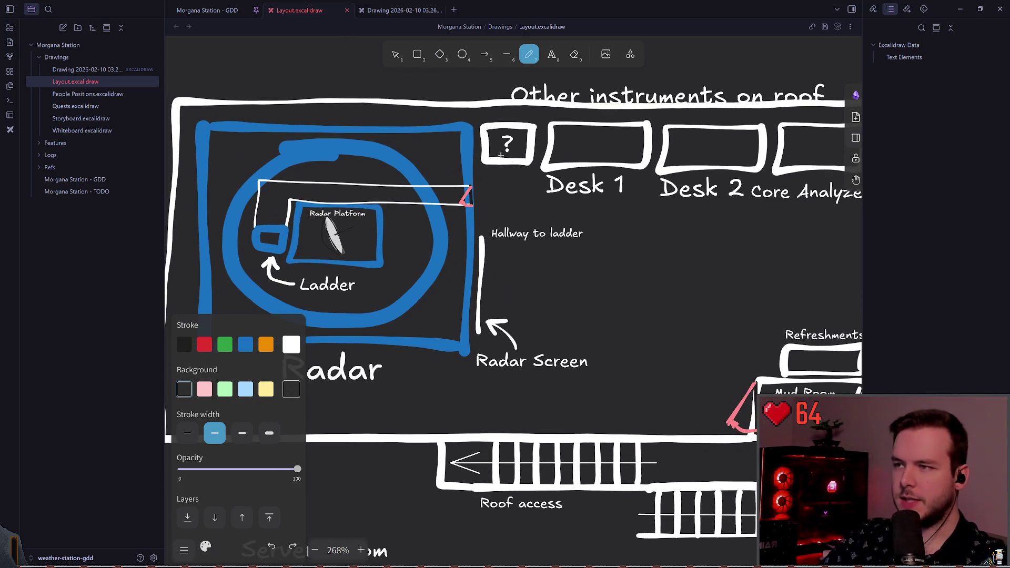
scroll(495, 90, "right", 3)
scroll(643, 144, "down", 3)
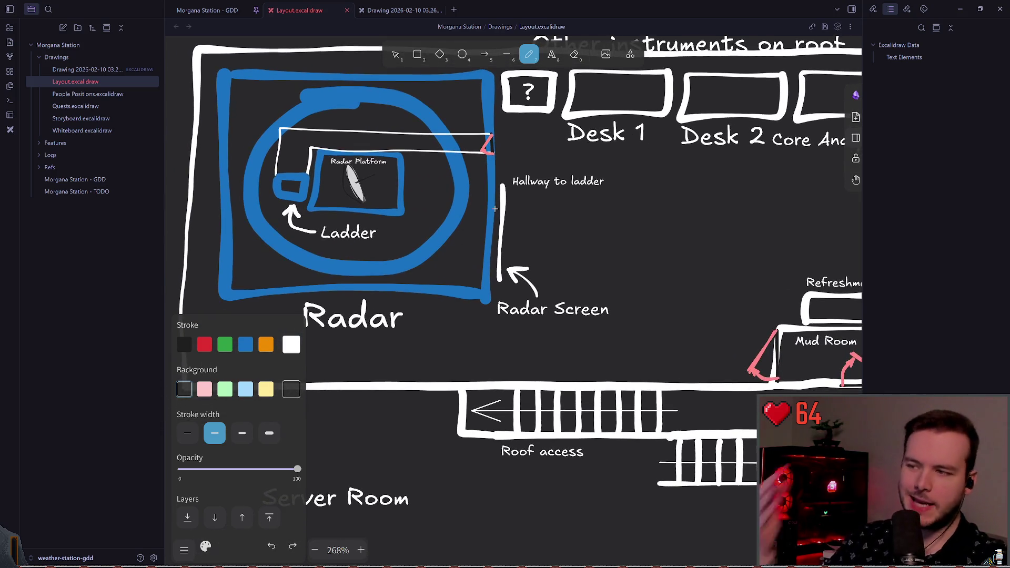
scroll(551, 226, "right", 3)
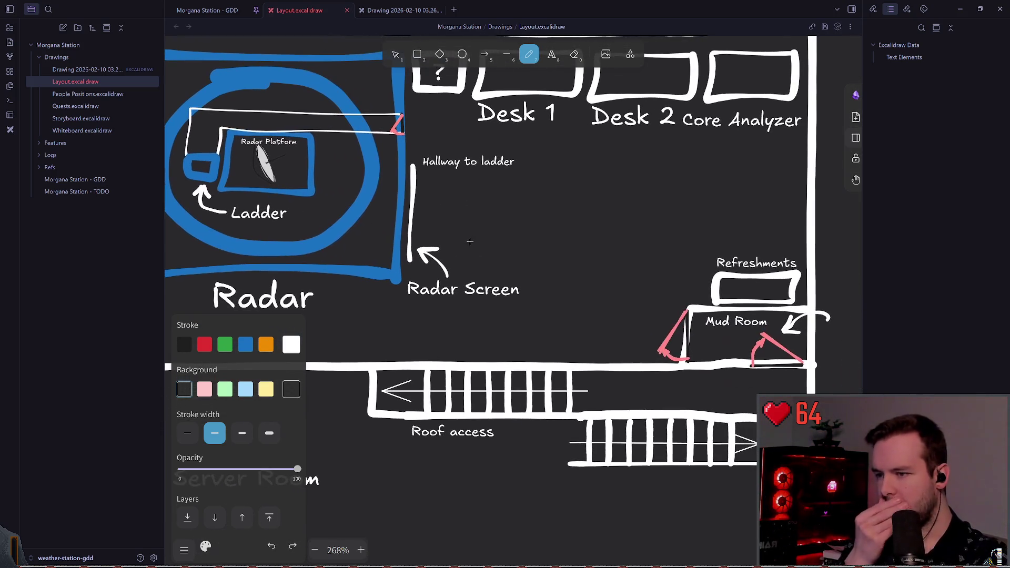
scroll(467, 214, "left", 2)
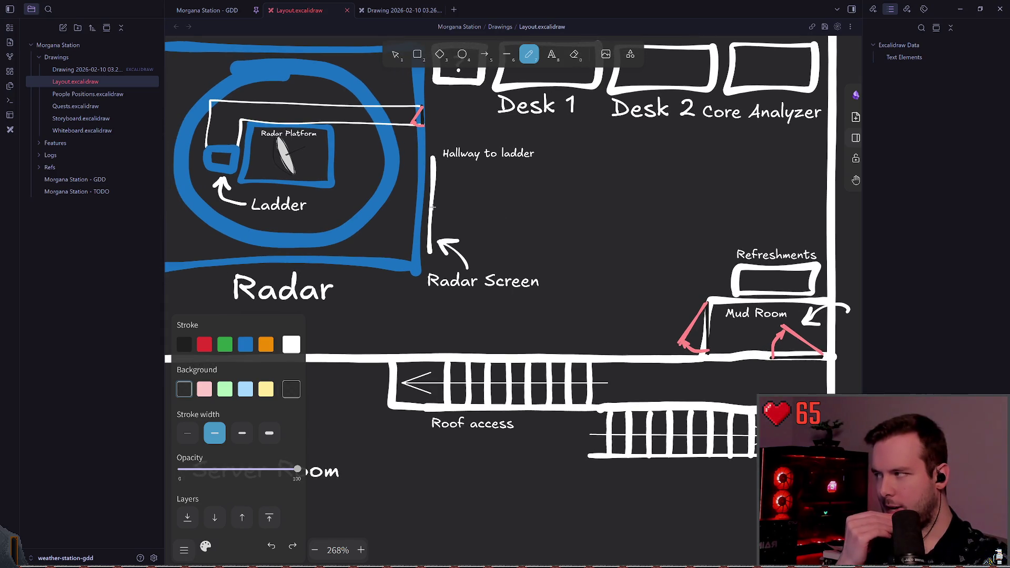
left_click_drag(438, 204, 554, 189)
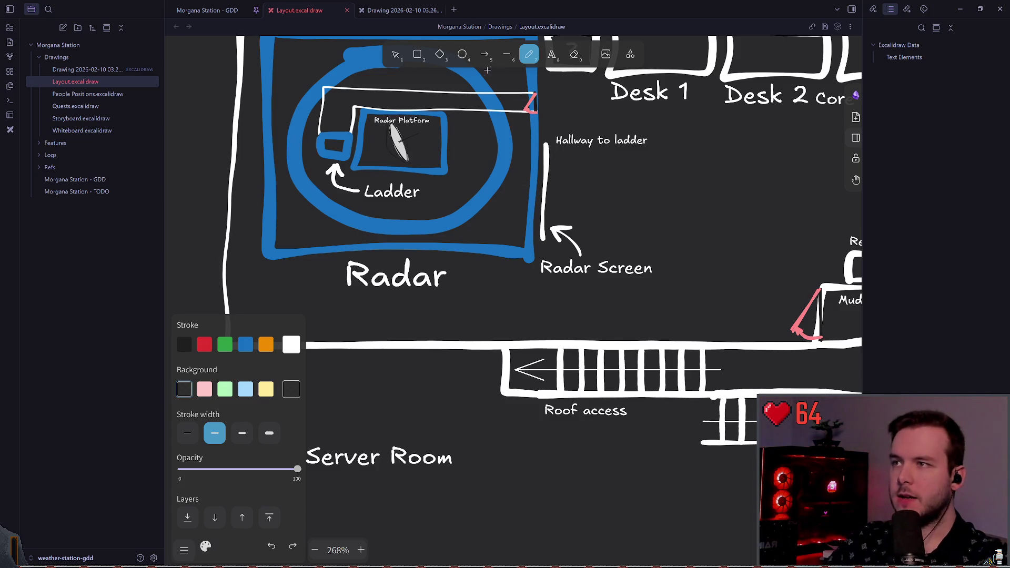
scroll(571, 194, "down", 5)
scroll(571, 193, "left", 5)
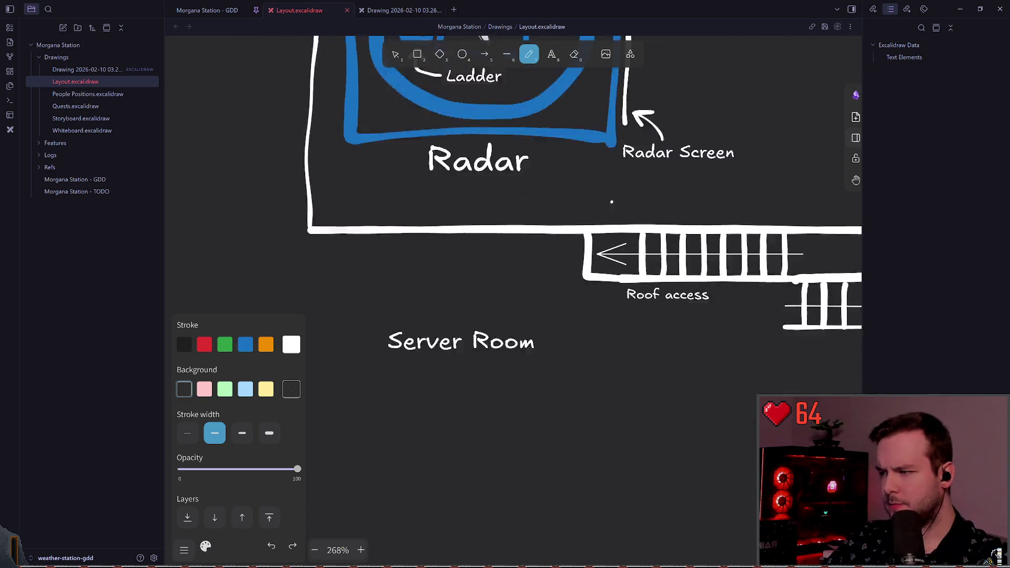
scroll(521, 235, "down", 1)
scroll(471, 274, "left", 1)
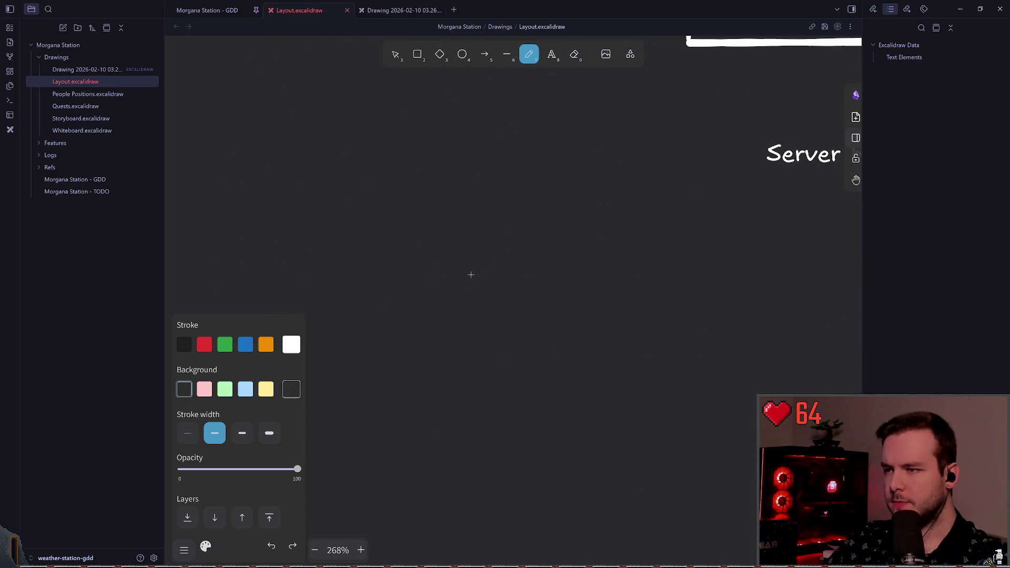
Sketch trial box outlines near the Server Room and undo each of them
mouse_move(499, 236)
left_mouse_down()
mouse_move(576, 315)
mouse_move(556, 227)
left_mouse_up()
key("ctrl+z")
mouse_move(579, 328)
left_mouse_down()
mouse_move(457, 244)
mouse_move(535, 243)
mouse_move(448, 329)
mouse_move(514, 266)
mouse_move(577, 324)
left_mouse_up()
key("ctrl+z")
mouse_move(405, 329)
left_mouse_down()
mouse_move(399, 285)
mouse_move(454, 287)
left_mouse_up()
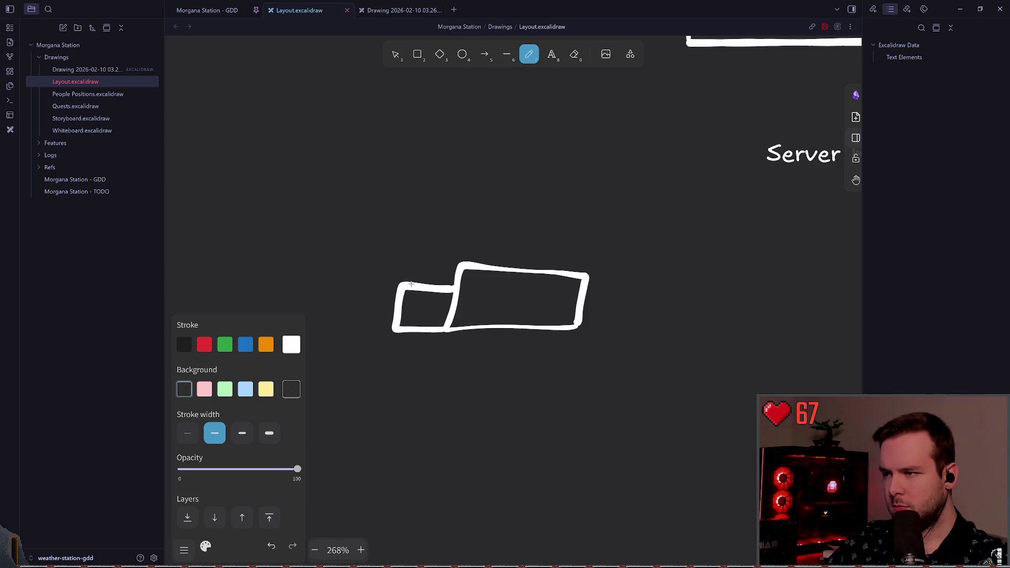
key("ctrl+z")
key("ctrl+z")
Pan around the unchanged plan and return to the Selection tool
scroll(416, 287, "right", 5)
scroll(416, 287, "up", 8)
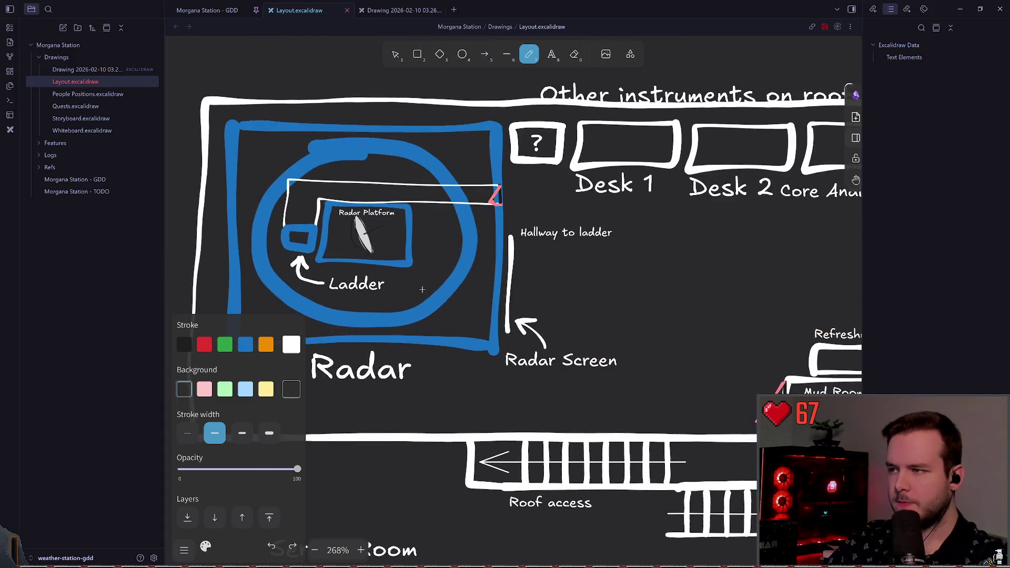
scroll(423, 290, "left", 2)
scroll(423, 289, "up", 1)
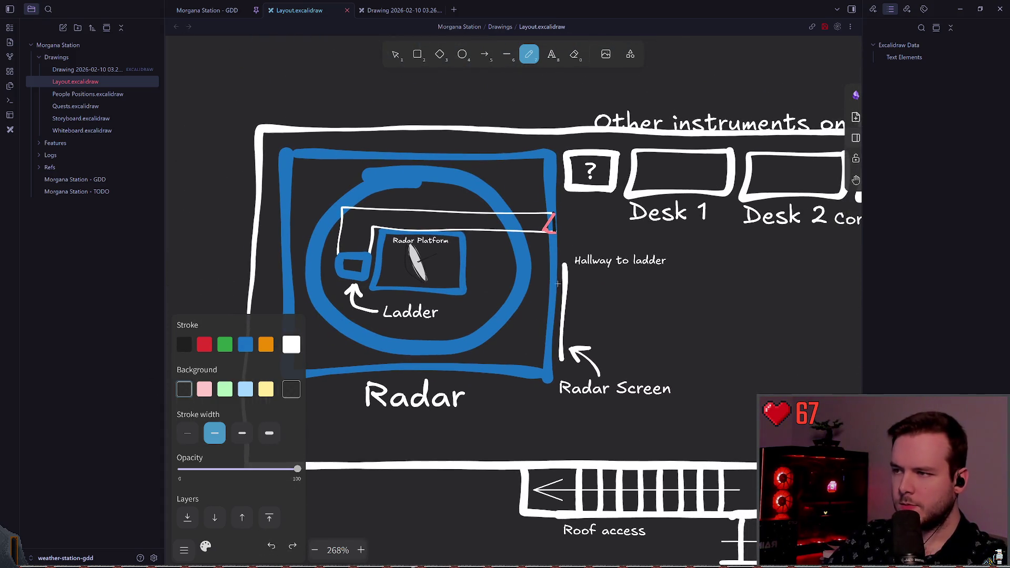
scroll(444, 278, "left", 1)
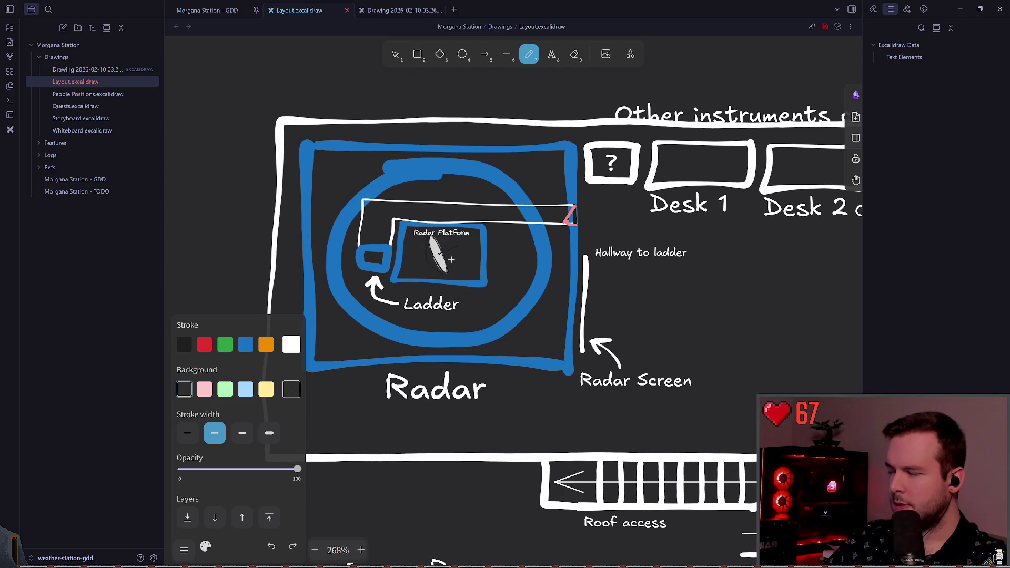
scroll(435, 237, "right", 2)
scroll(435, 237, "down", 1)
left_click(399, 56)
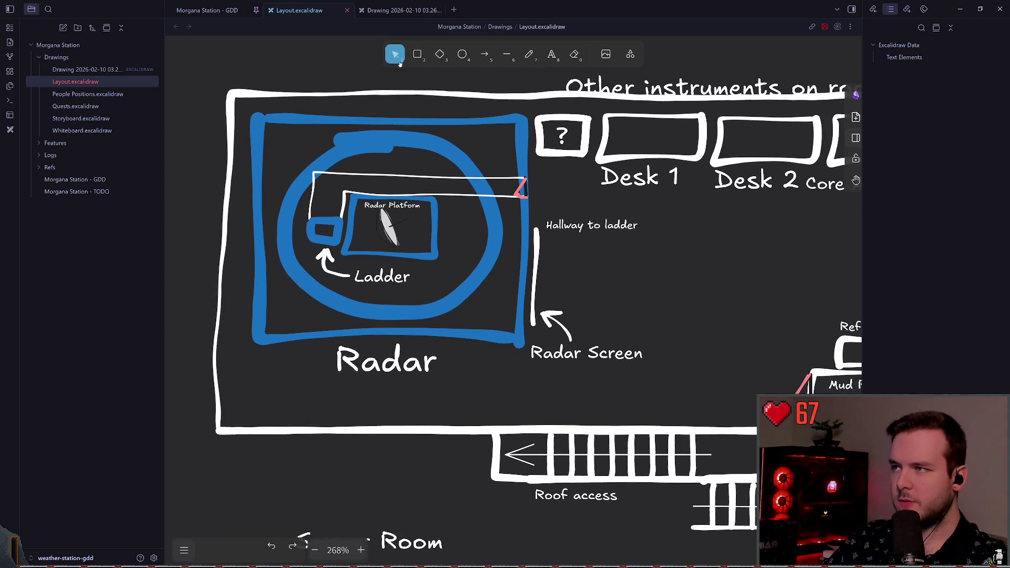
Nudge the 'Other instruments on roof' title slightly up and to the right
left_click(392, 256)
key("Escape")
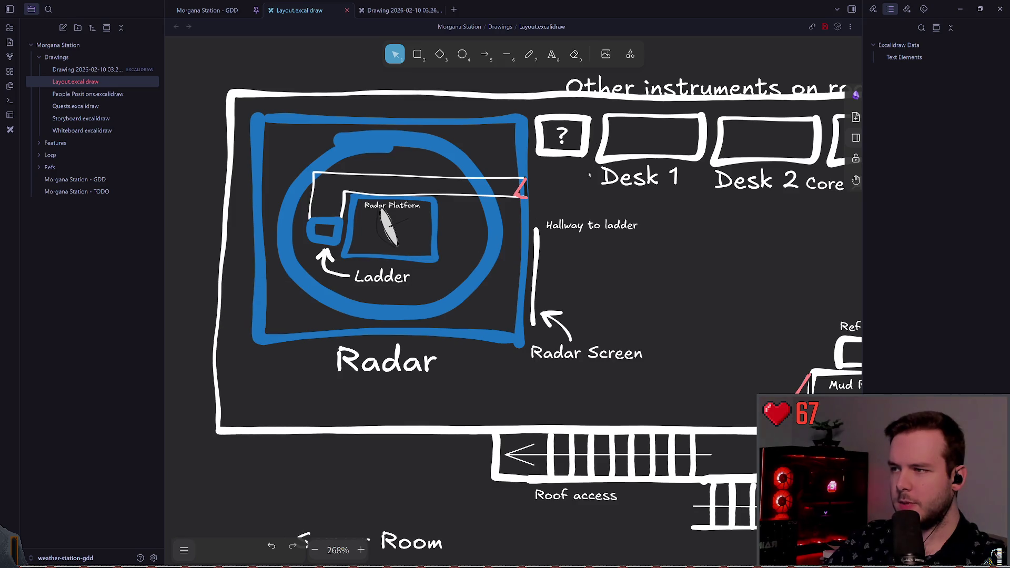
scroll(665, 255, "up", 2)
scroll(605, 311, "right", 2)
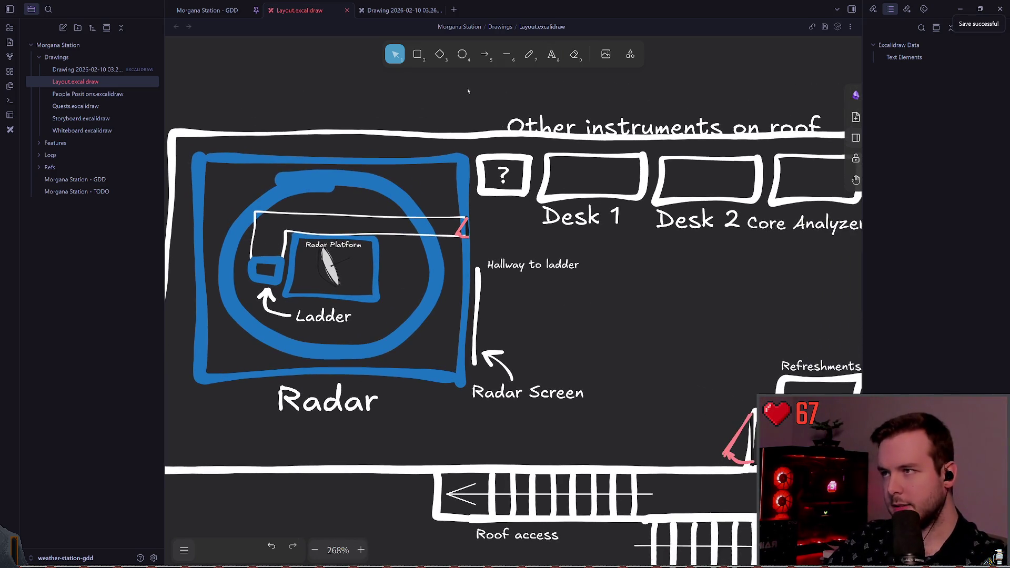
mouse_move(620, 421)
left_mouse_down()
mouse_move(467, 266)
mouse_move(463, 247)
left_mouse_up()
scroll(769, 317, "left", 2)
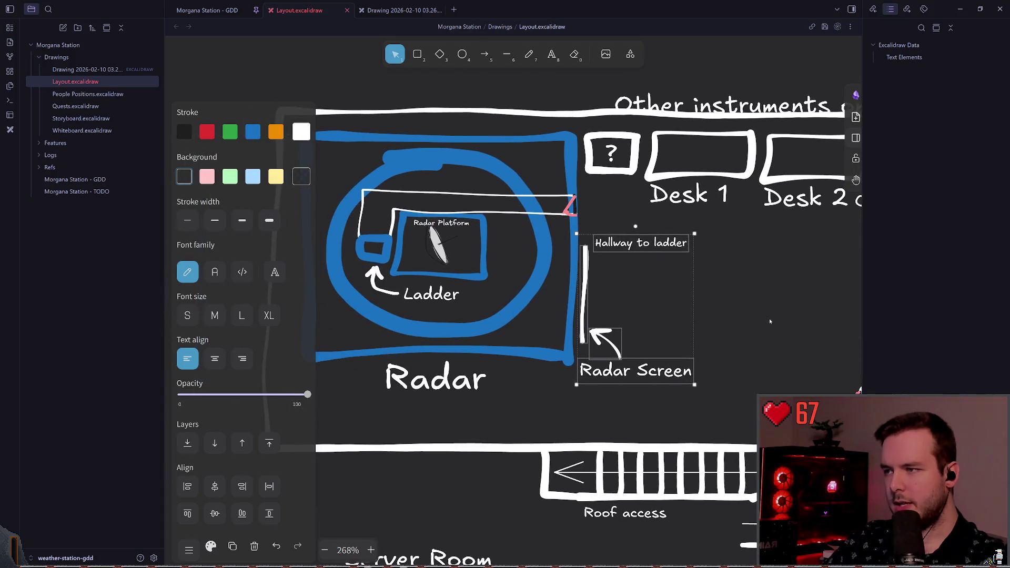
key("Escape")
scroll(601, 274, "down", 5)
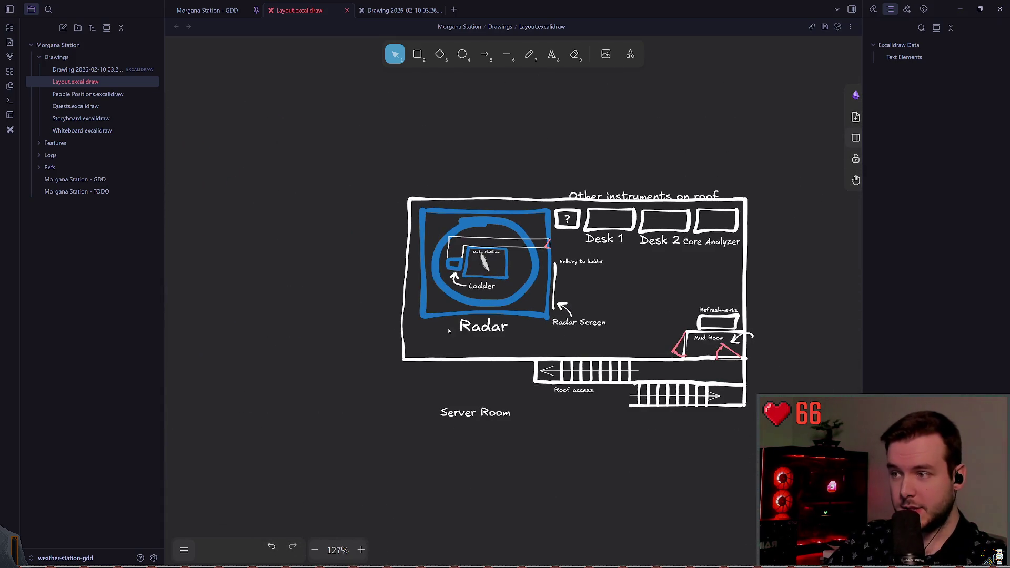
scroll(472, 261, "down", 1)
mouse_move(307, 113)
left_mouse_down()
mouse_move(377, 158)
mouse_move(418, 124)
left_mouse_up()
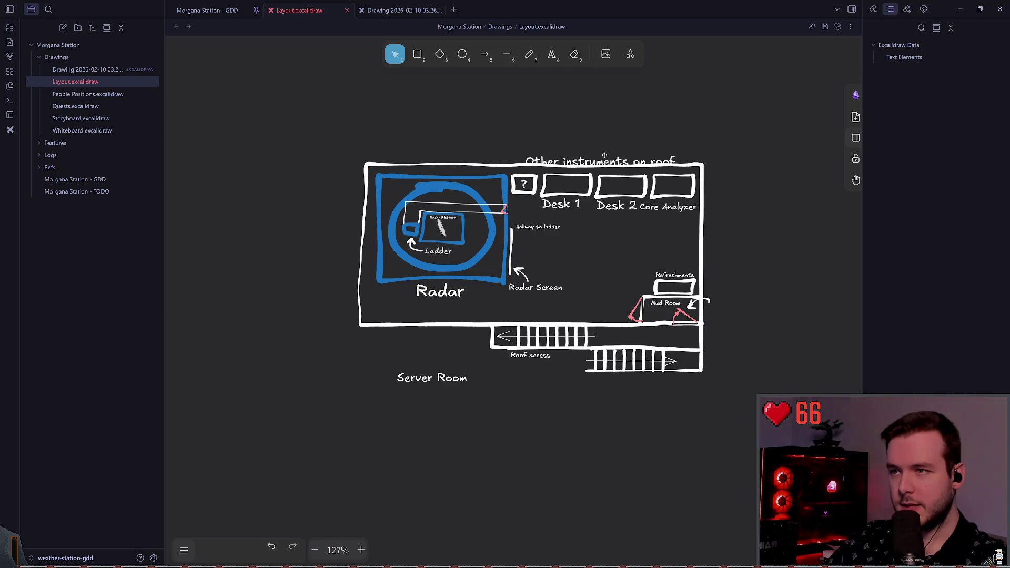
left_click(601, 162)
left_click_drag(602, 161, 606, 157)
left_click(486, 144)
Copy the entire floor plan and place the pasted duplicate beside the original
mouse_move(308, 119)
left_mouse_down()
mouse_move(665, 408)
mouse_move(774, 459)
left_mouse_up()
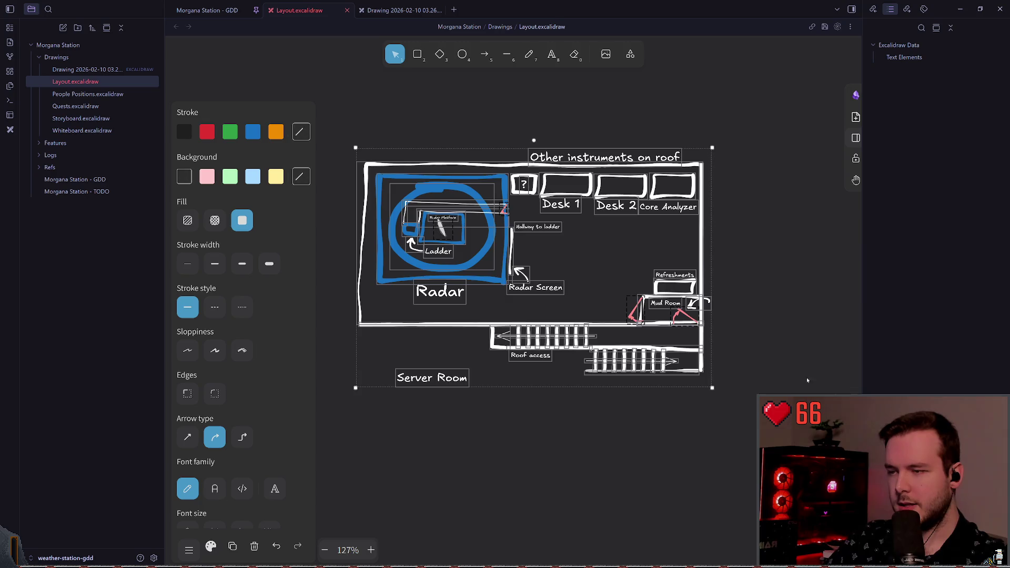
key("ctrl+v")
left_click_drag(676, 348, 569, 252)
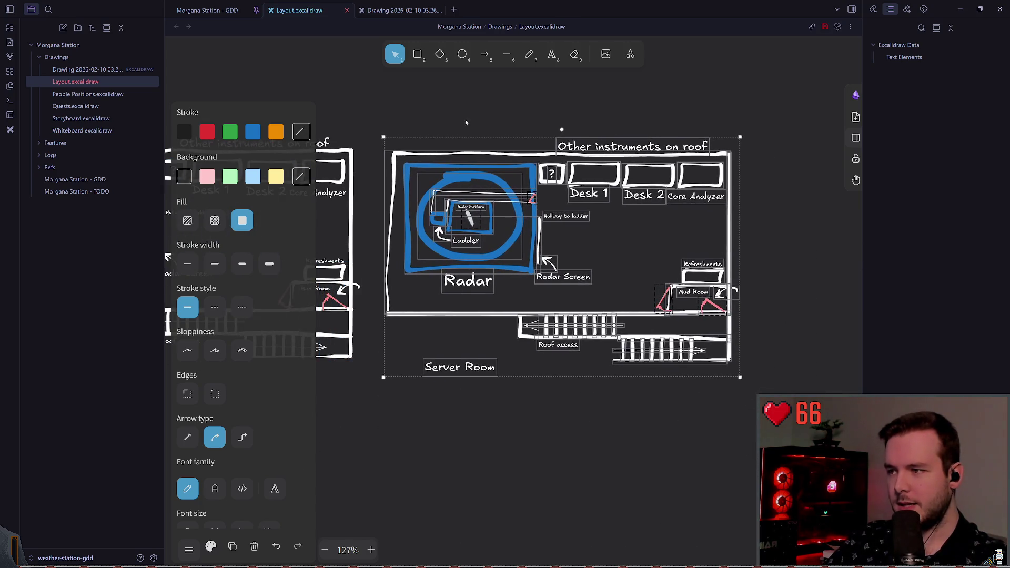
key("Escape")
scroll(441, 184, "up", 2)
scroll(471, 255, "up", 3)
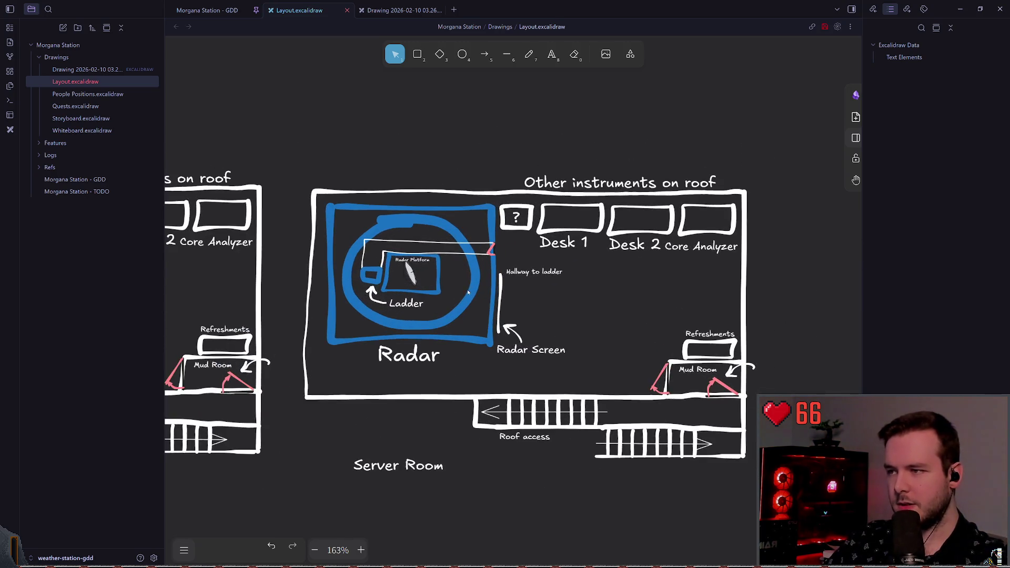
Delete the blue Radar box and its contents from the copy
left_click(355, 338)
key("Delete")
key("ctrl+z")
scroll(447, 289, "left", 2)
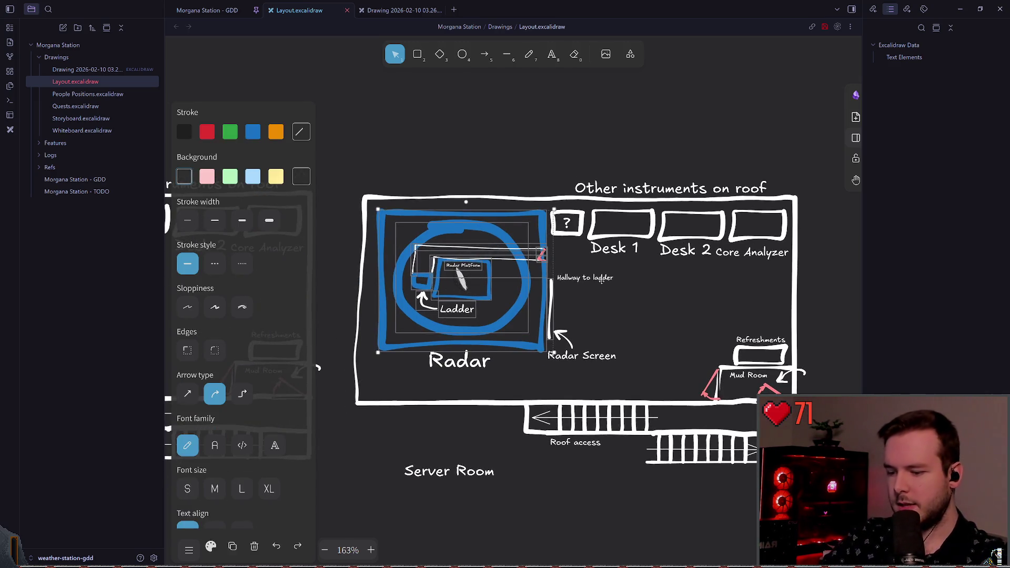
key("Delete")
scroll(463, 340, "up", 3)
Remove the Radar label along with the hallway and Radar Screen labels
left_click(463, 340)
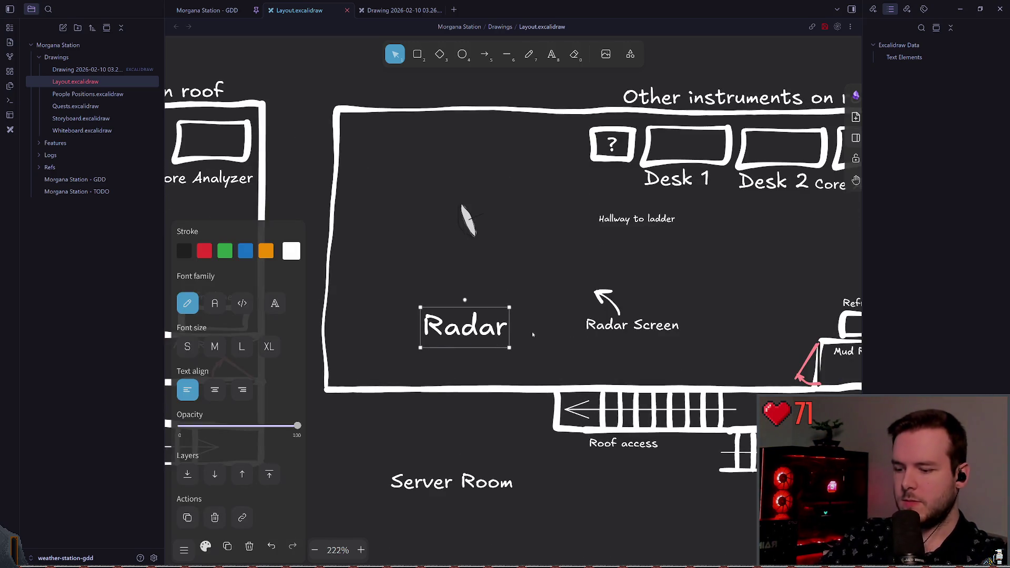
key("Delete")
scroll(497, 334, "up", 1)
scroll(498, 333, "right", 2)
left_click_drag(509, 380, 678, 230)
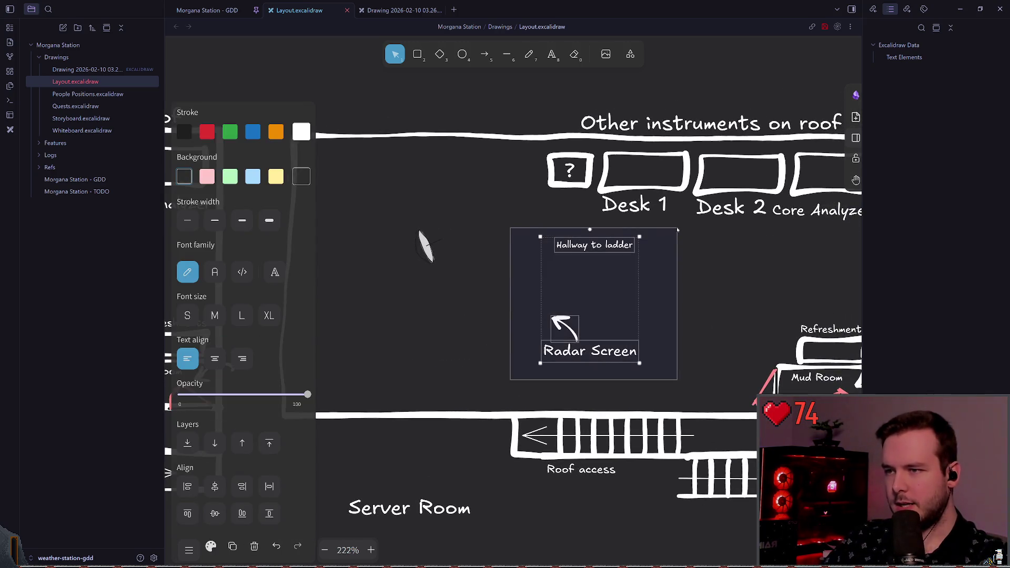
key("Delete")
Delete the 'Other instruments on roof' title
scroll(577, 263, "right", 2)
scroll(577, 264, "up", 1)
scroll(497, 286, "left", 1)
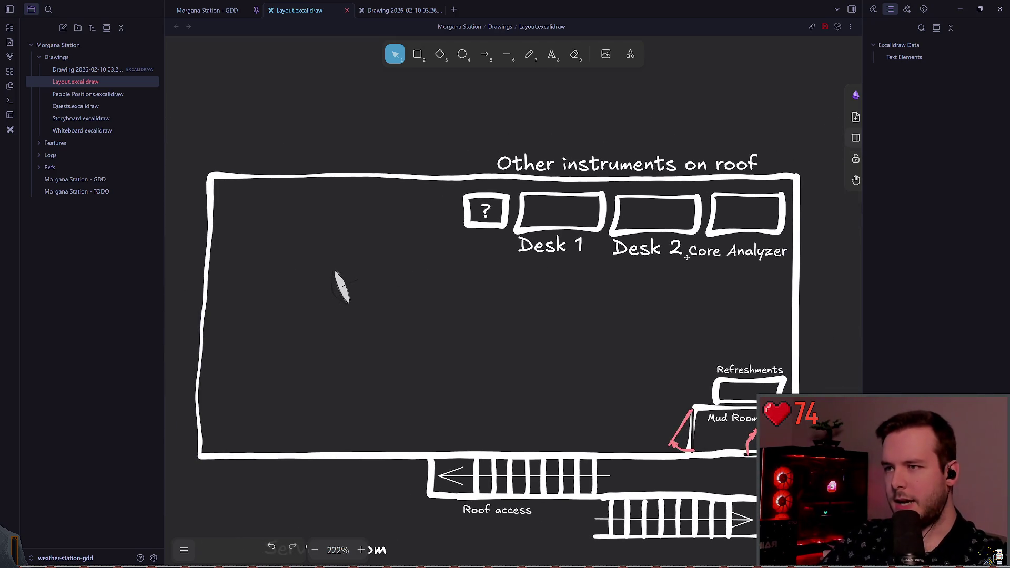
left_click(604, 169)
key("Delete")
Delete the question-mark box and the small stray dash stroke
scroll(527, 158, "left", 1)
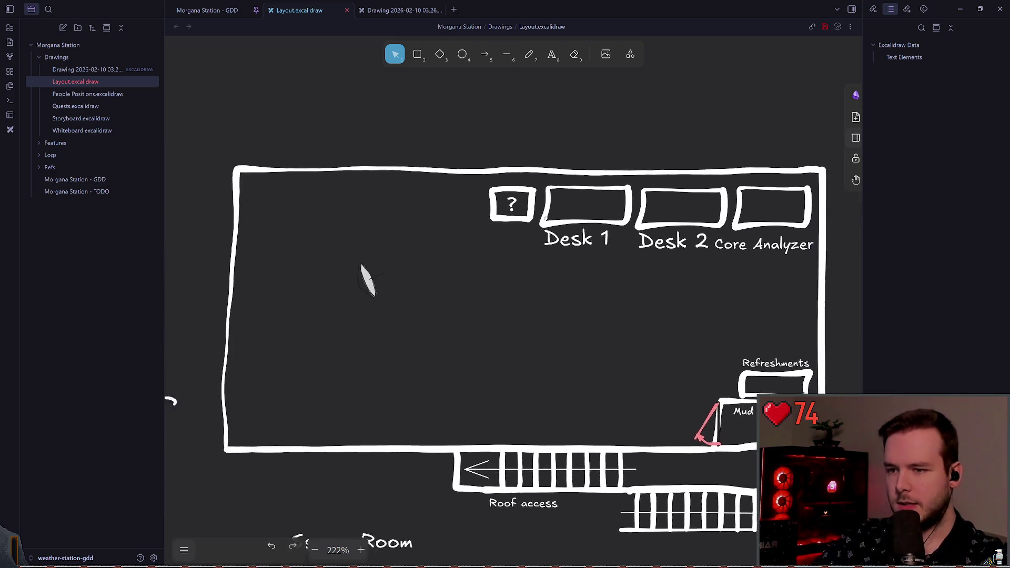
scroll(427, 137, "down", 4)
scroll(427, 137, "right", 4)
scroll(516, 226, "left", 5)
scroll(516, 227, "up", 1)
scroll(557, 241, "right", 2)
scroll(556, 241, "up", 2)
left_click_drag(447, 252, 522, 183)
key("Delete")
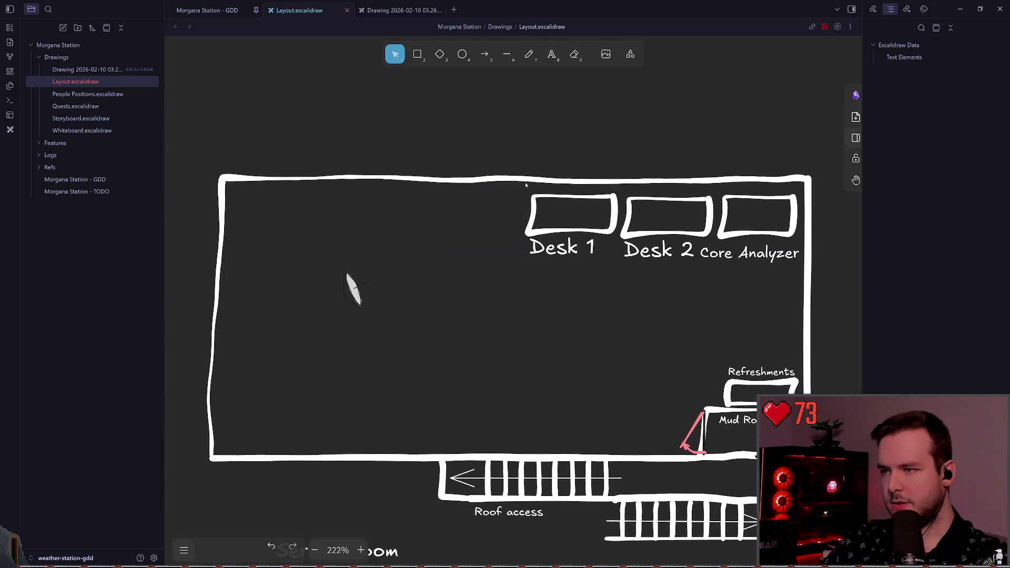
scroll(442, 288, "right", 2)
left_click_drag(428, 288, 563, 191)
key("Delete")
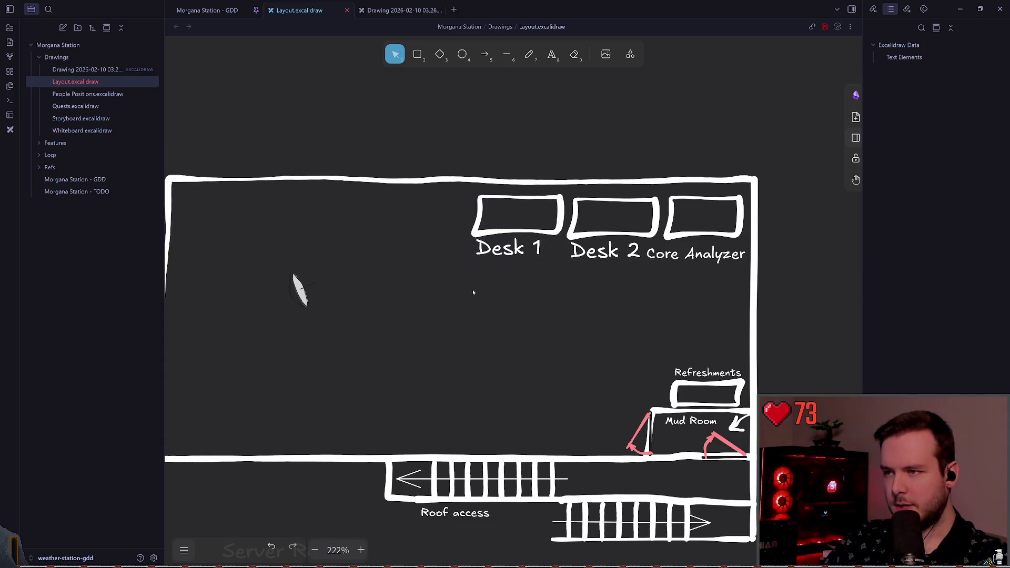
scroll(515, 255, "left", 2)
scroll(515, 255, "down", 1)
Cut the Radar Screen wall line, arrow and label and paste them into the empty room
left_click_drag(644, 271, 747, 179)
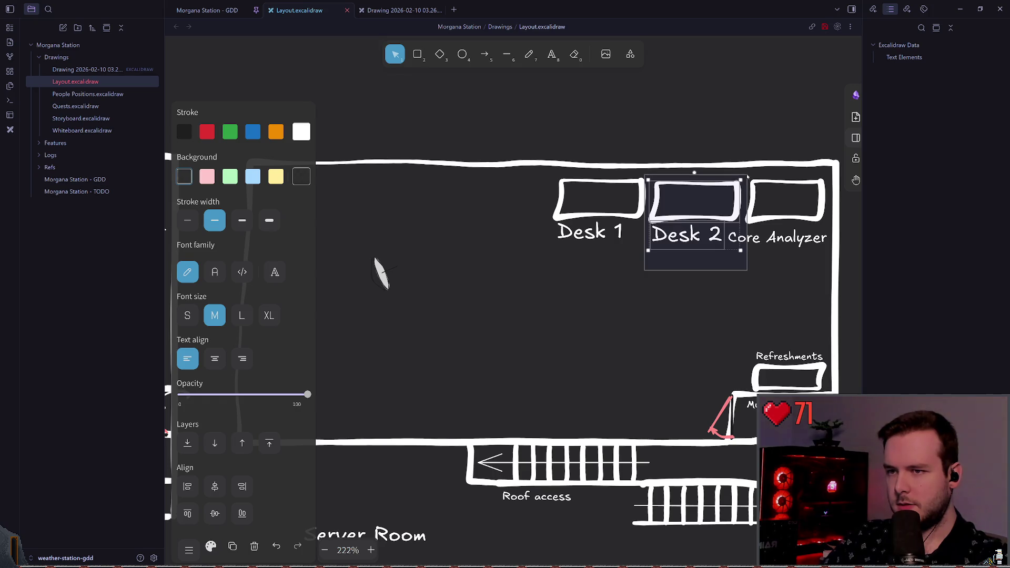
left_click(377, 266)
scroll(535, 255, "down", 5)
scroll(532, 254, "up", 5)
scroll(557, 238, "right", 2)
scroll(558, 238, "left", 10)
scroll(577, 223, "right", 1)
scroll(469, 229, "right", 1)
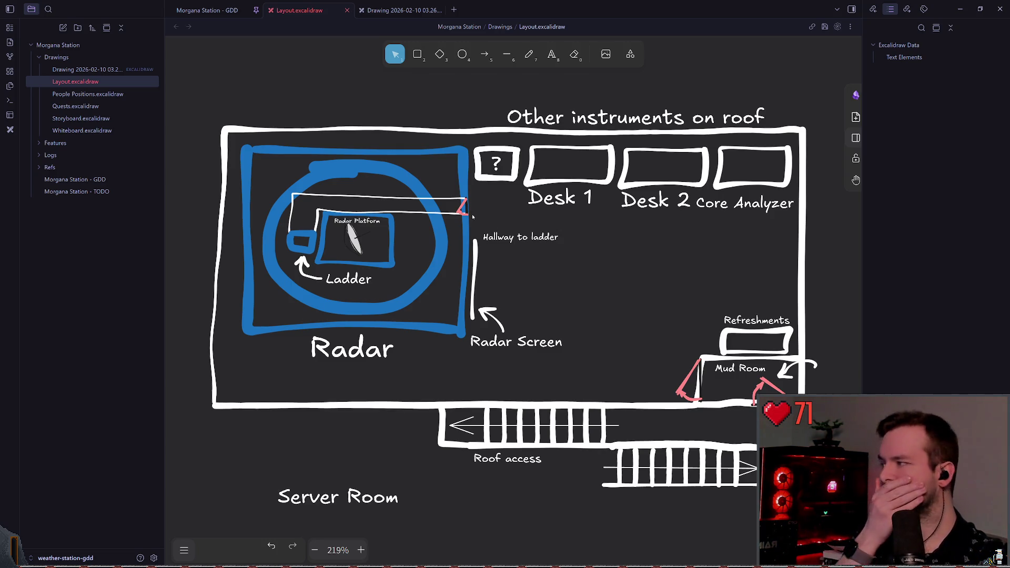
mouse_move(591, 373)
left_mouse_down()
mouse_move(553, 345)
mouse_move(465, 232)
left_mouse_up()
key("ctrl+x")
scroll(688, 255, "right", 8)
key("ctrl+v")
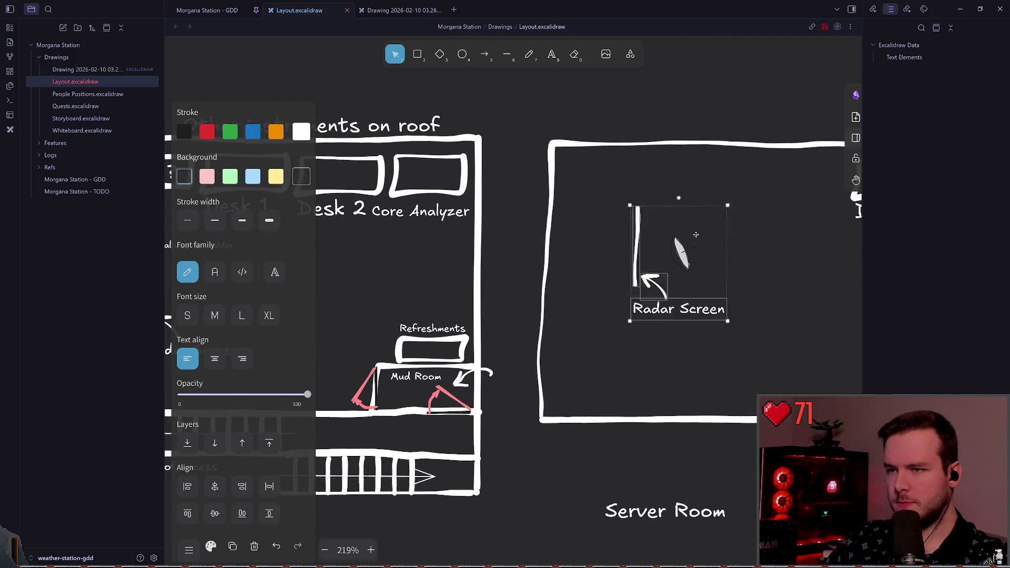
left_click_drag(672, 237, 516, 232)
Rotate the Radar Screen group a quarter turn, set it on the left wall, and lengthen its line
scroll(579, 235, "left", 8)
mouse_move(465, 209)
left_mouse_down()
mouse_move(534, 263)
mouse_move(453, 219)
left_mouse_up()
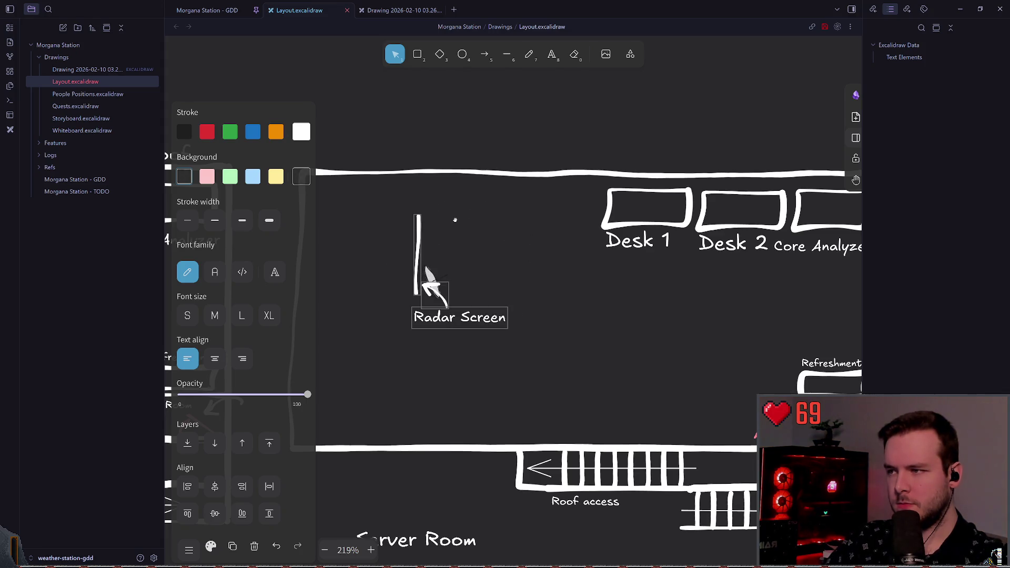
scroll(473, 210, "right", 1)
scroll(405, 279, "left", 1)
left_click_drag(436, 269, 358, 246)
scroll(358, 246, "left", 5)
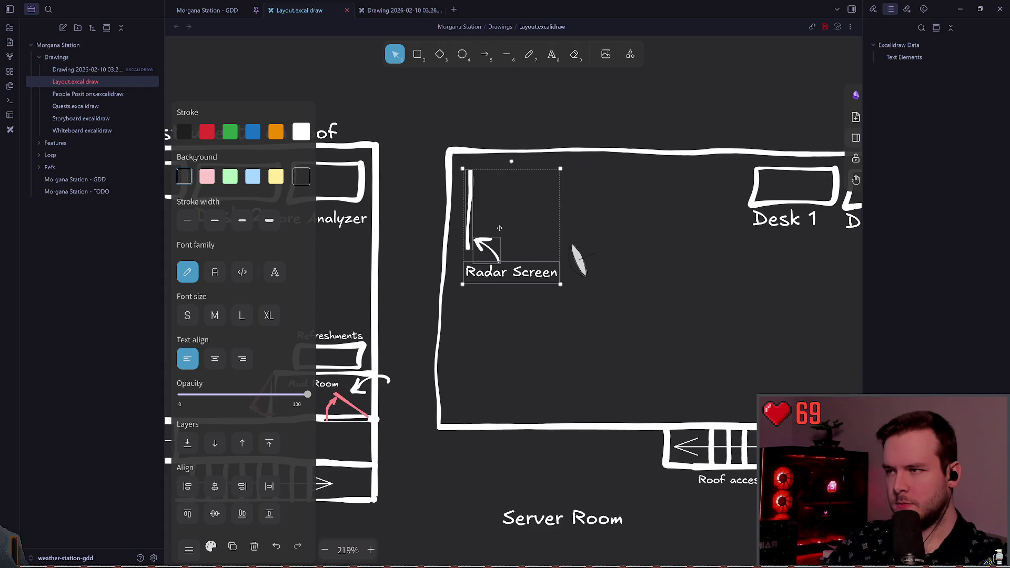
mouse_move(490, 219)
left_mouse_down()
mouse_move(498, 245)
mouse_move(542, 223)
left_mouse_up()
key("Escape")
left_click(489, 243)
left_click(459, 240)
left_click_drag(459, 239, 458, 283)
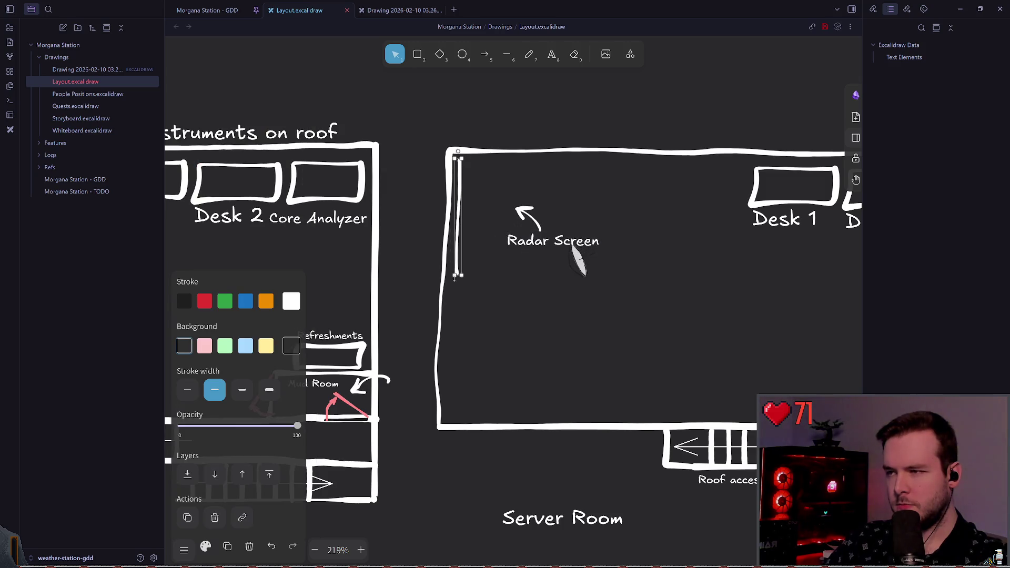
Move the Radar Screen arrow and label below the wall line
left_click(547, 241)
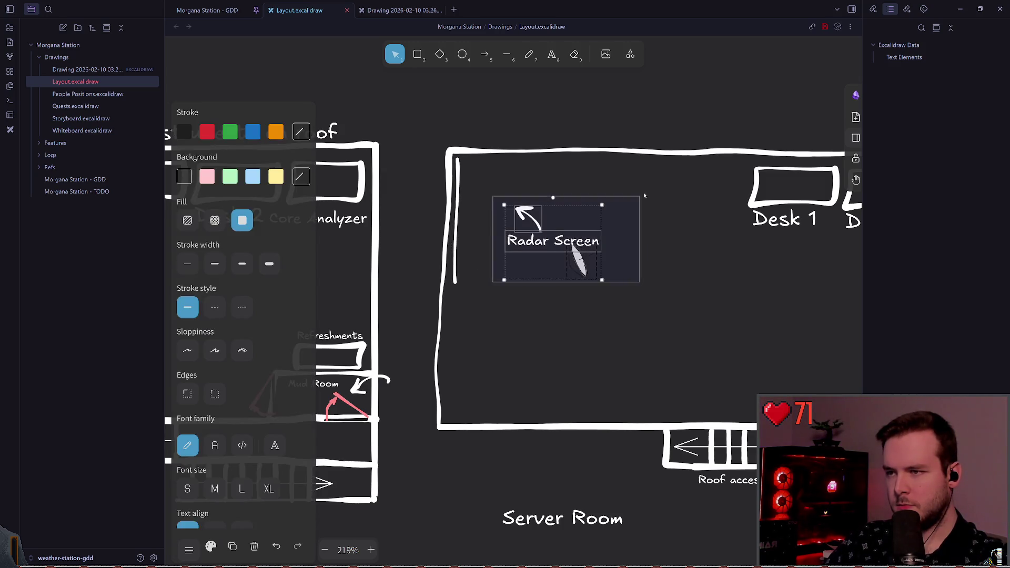
left_click(520, 292)
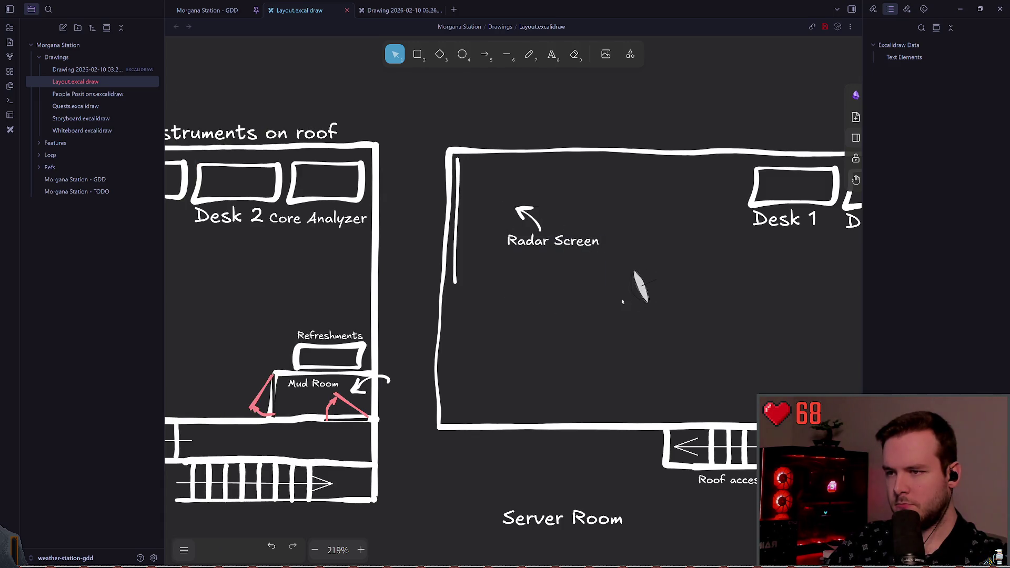
left_click(553, 241)
left_click(536, 294)
left_click(642, 287)
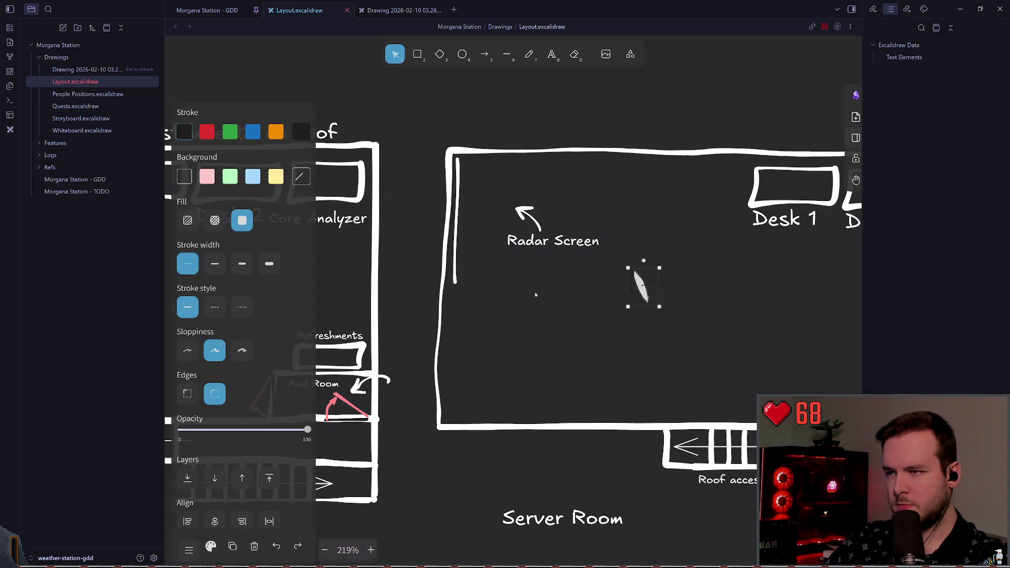
left_click(536, 293)
left_click(567, 267)
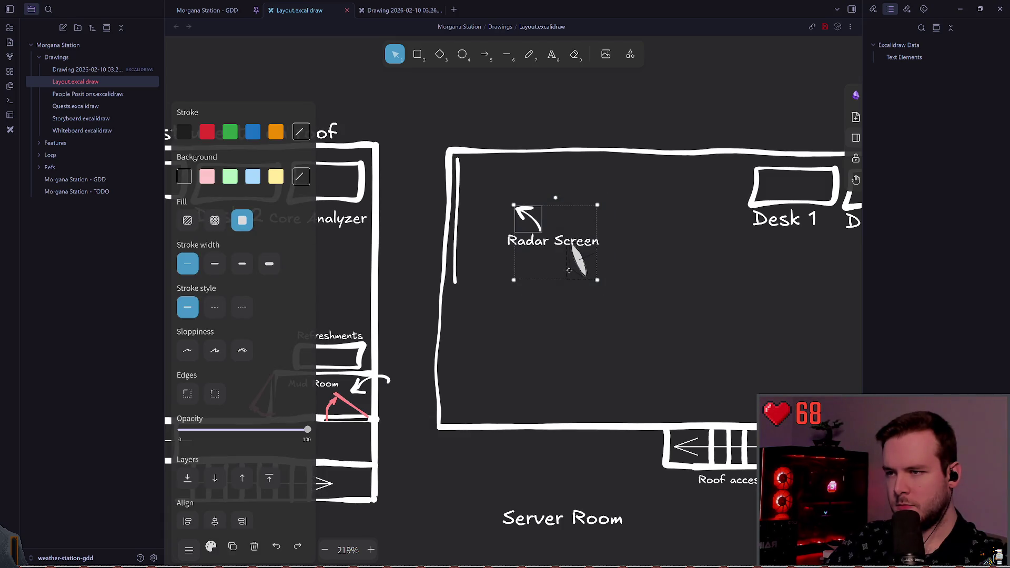
left_click_drag(539, 235, 496, 300)
key("ctrl+z")
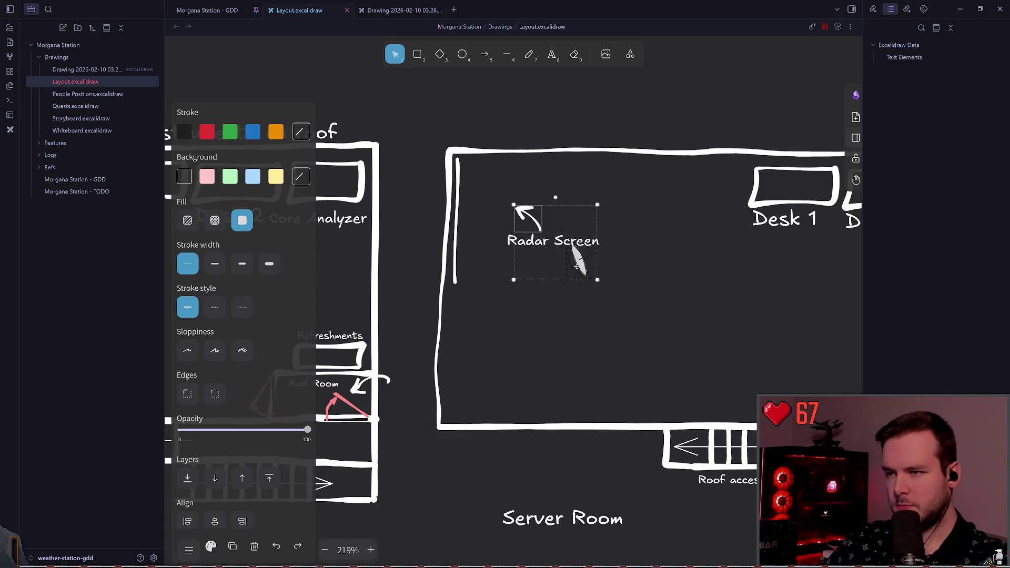
left_click(517, 279)
left_click(547, 255)
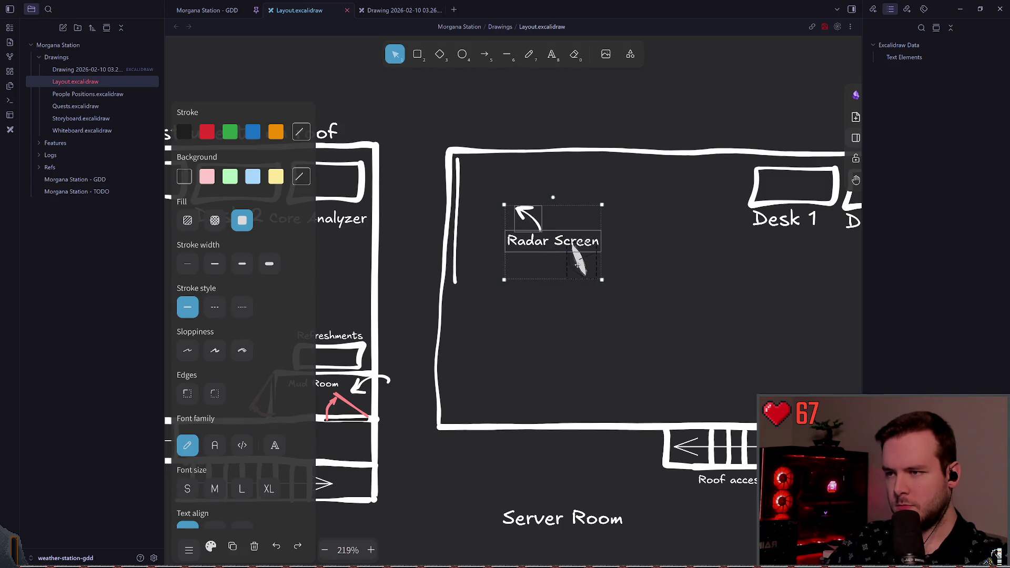
left_click_drag(578, 265, 526, 332)
left_click(450, 284)
scroll(449, 284, "right", 5)
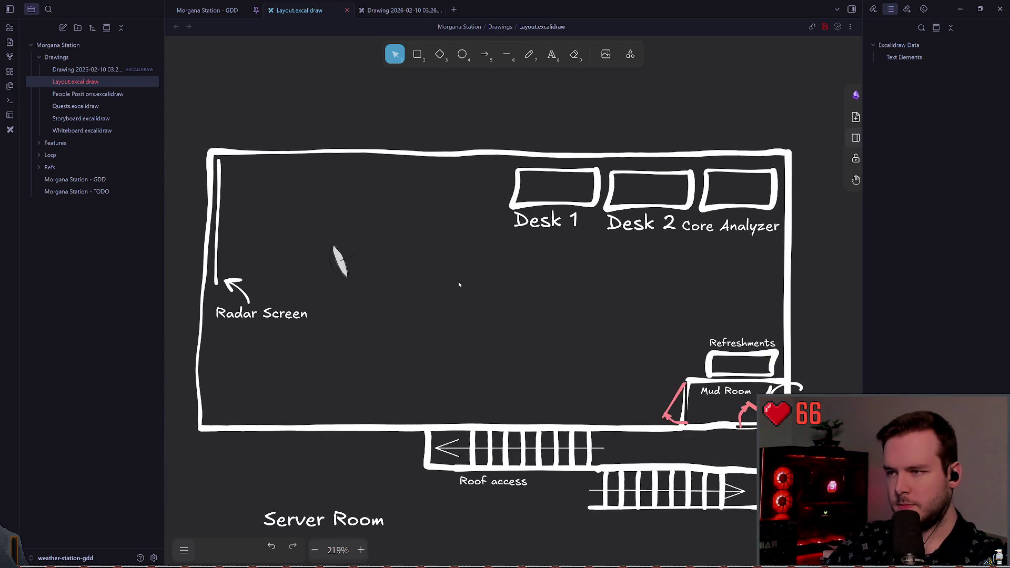
scroll(449, 285, "right", 2)
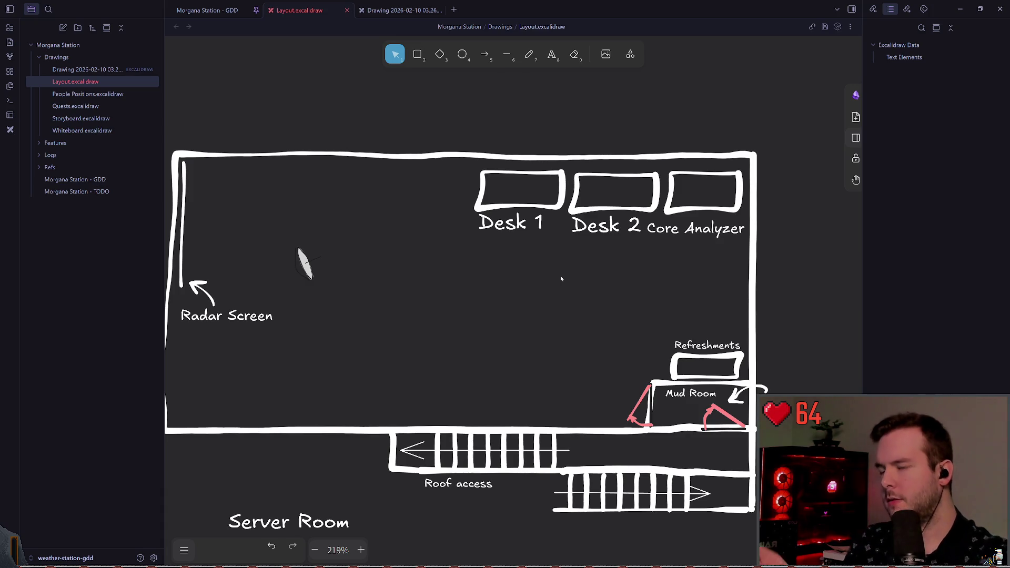
scroll(563, 267, "left", 3)
scroll(533, 258, "down", 5)
scroll(500, 230, "up", 5)
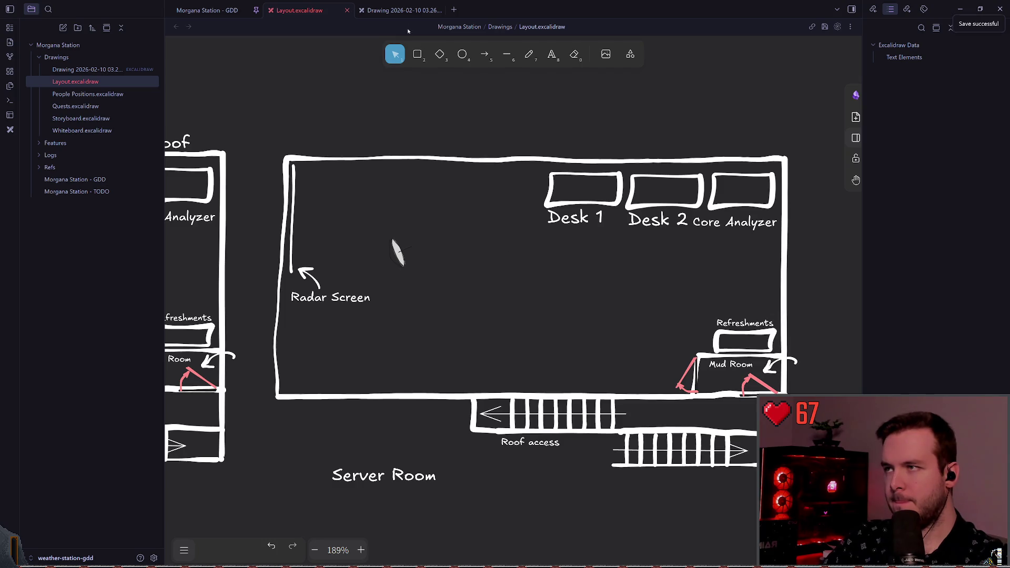
left_click(438, 10)
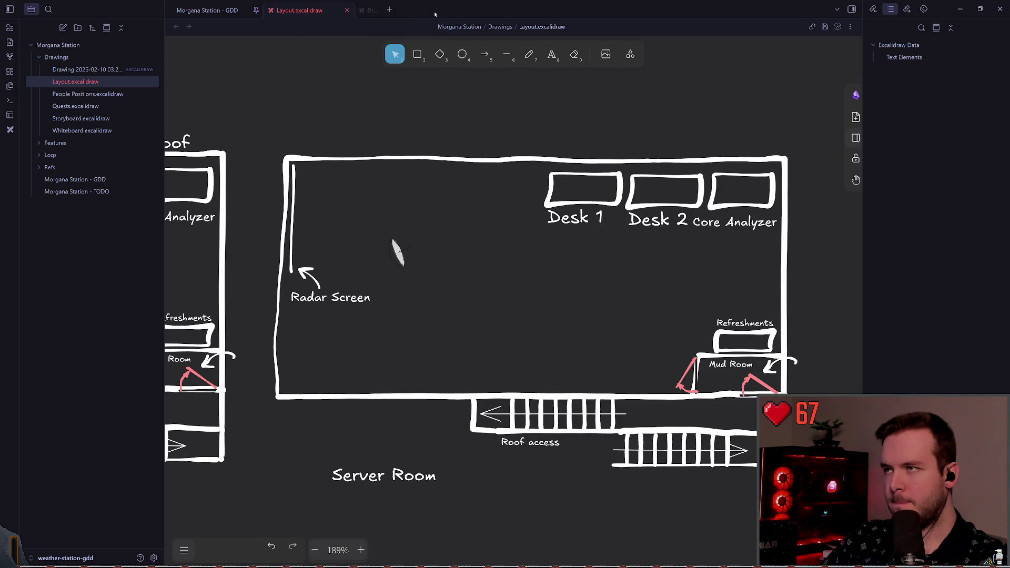
left_click(215, 11)
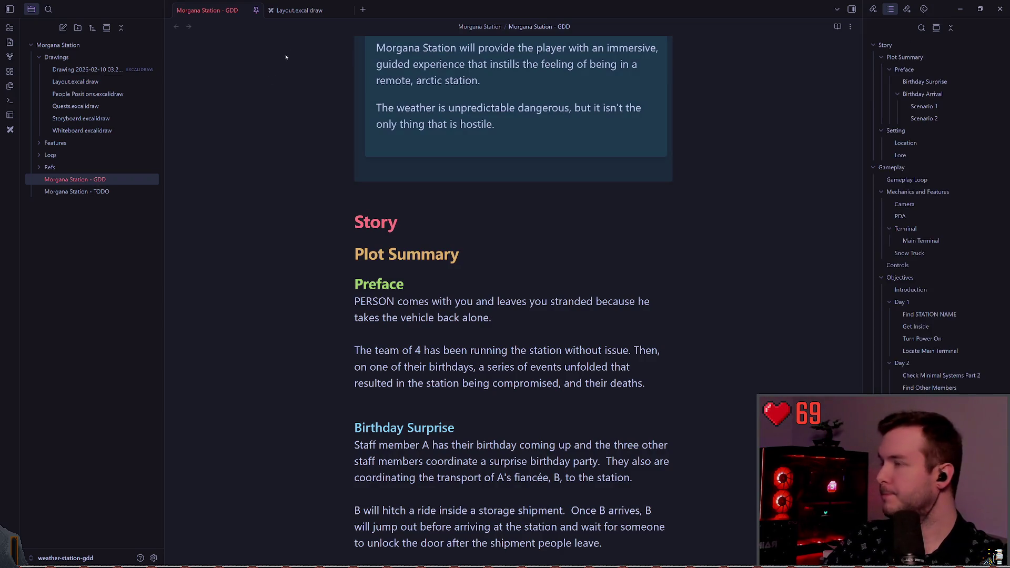
left_click(315, 11)
scroll(421, 141, "down", 5)
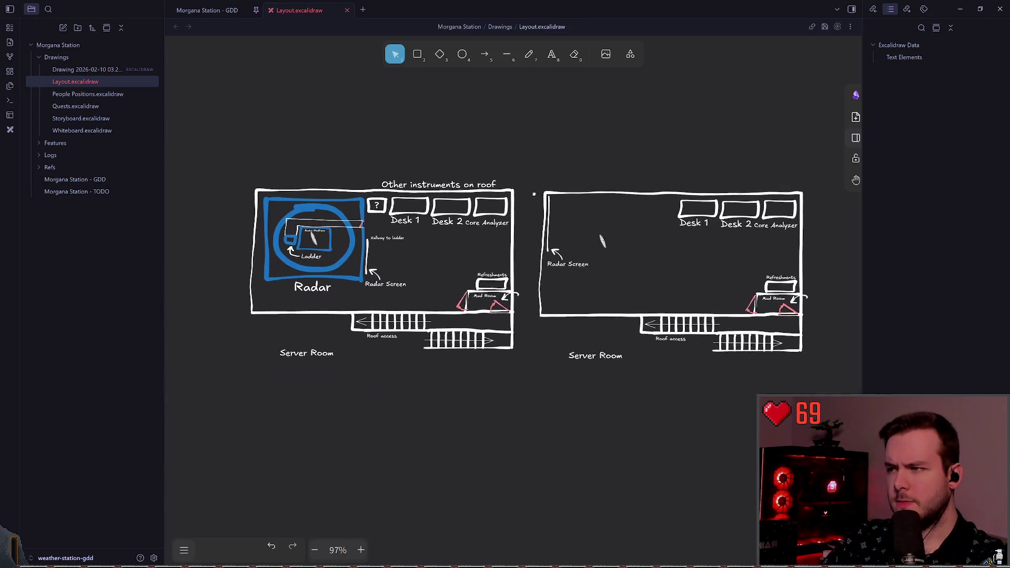
left_click(210, 11)
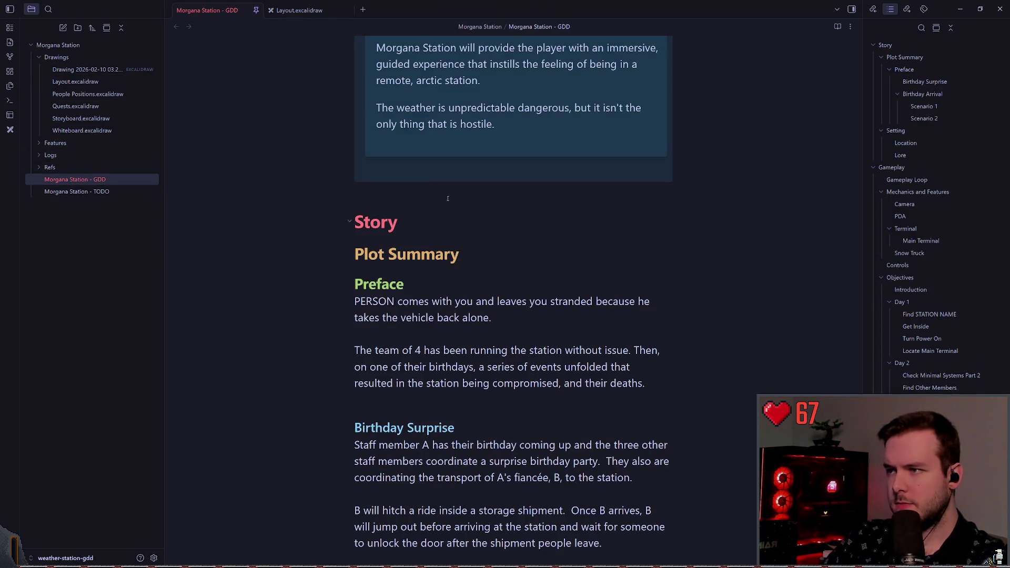
left_click(296, 12)
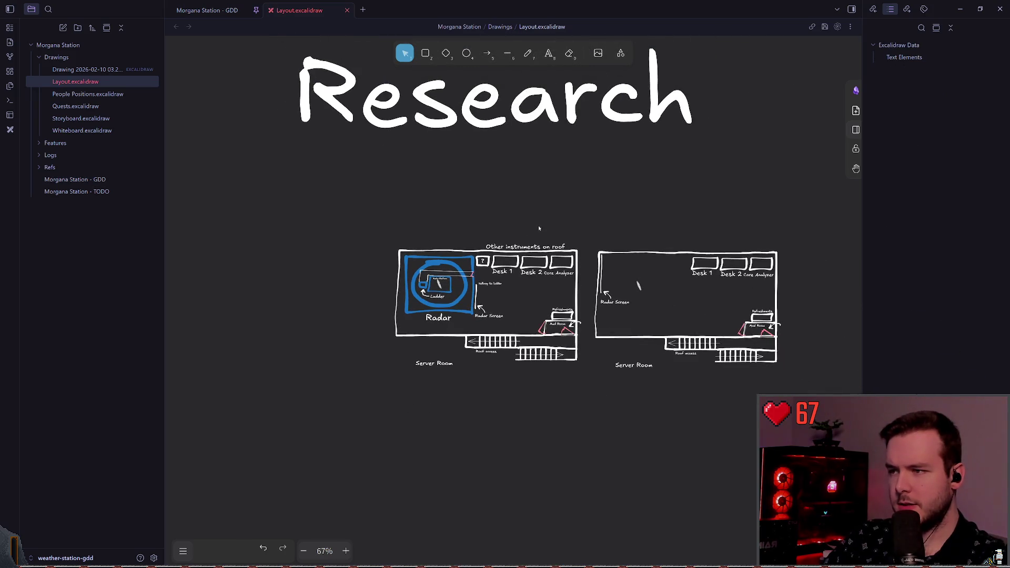
scroll(462, 185, "down", 3)
scroll(289, 185, "left", 5)
scroll(441, 195, "left", 10)
scroll(743, 132, "down", 5)
scroll(524, 312, "up", 5)
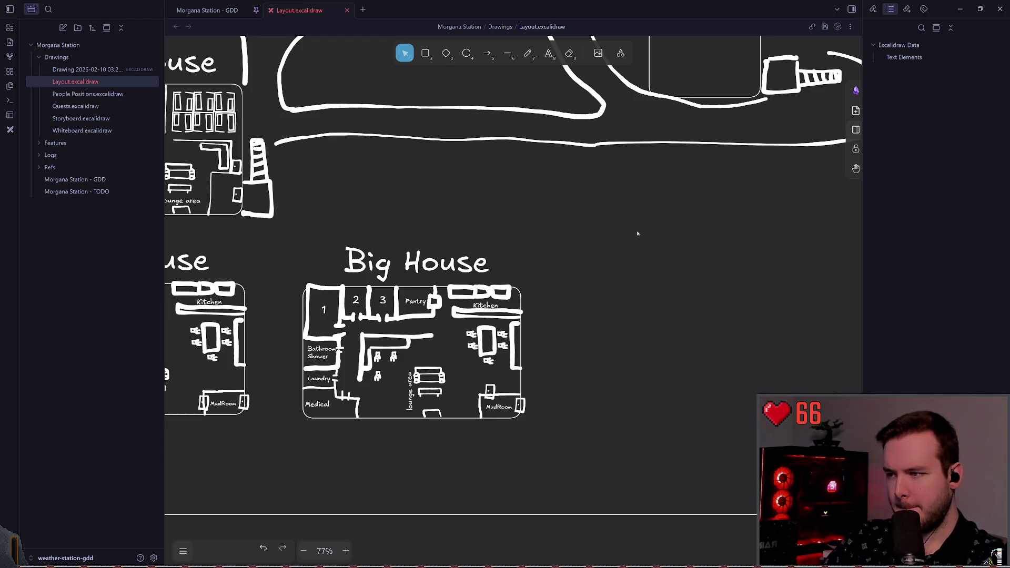
scroll(637, 234, "down", 3)
scroll(717, 233, "right", 10)
scroll(618, 215, "up", 5)
scroll(619, 215, "right", 5)
scroll(458, 251, "up", 8)
scroll(459, 251, "down", 5)
scroll(455, 244, "up", 3)
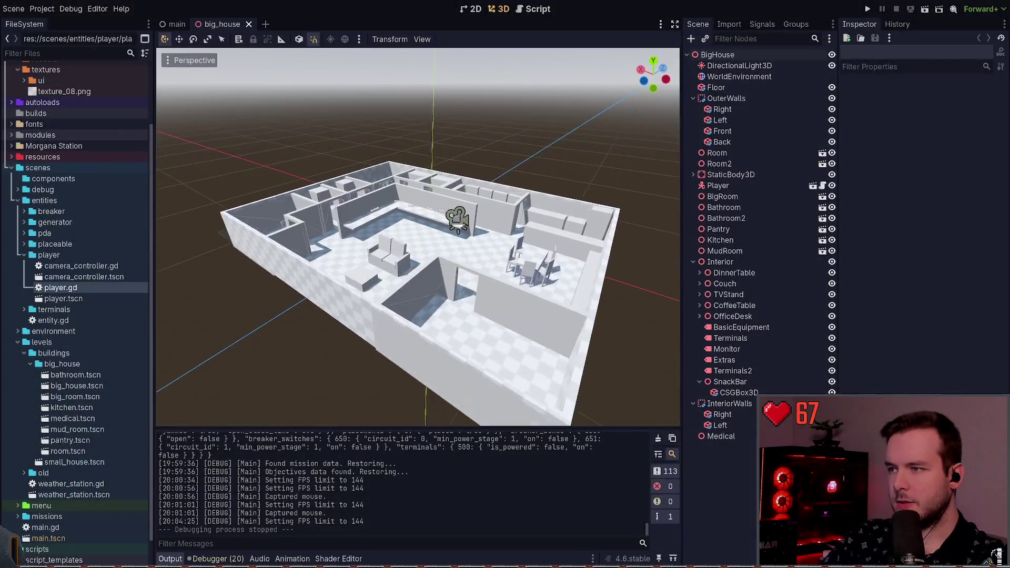
Collapse the open folders and create a 'research' folder under buildings
double_click(47, 255)
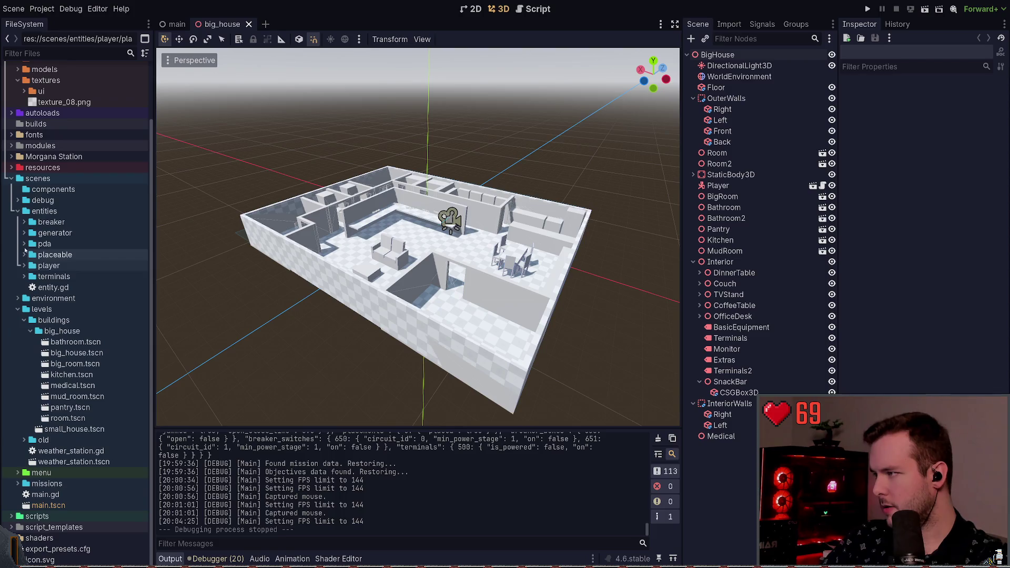
double_click(48, 211)
double_click(22, 321)
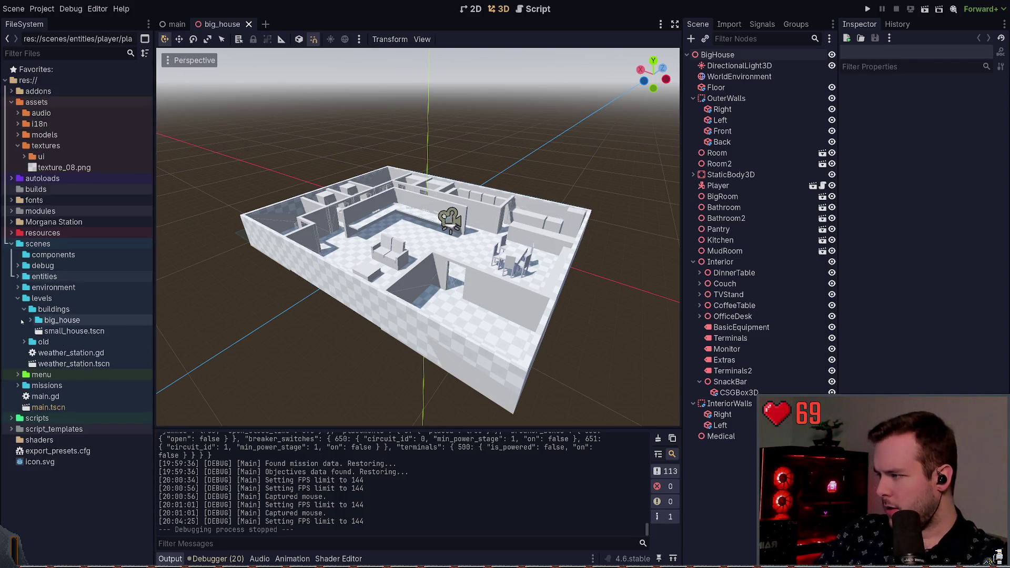
left_click(54, 310)
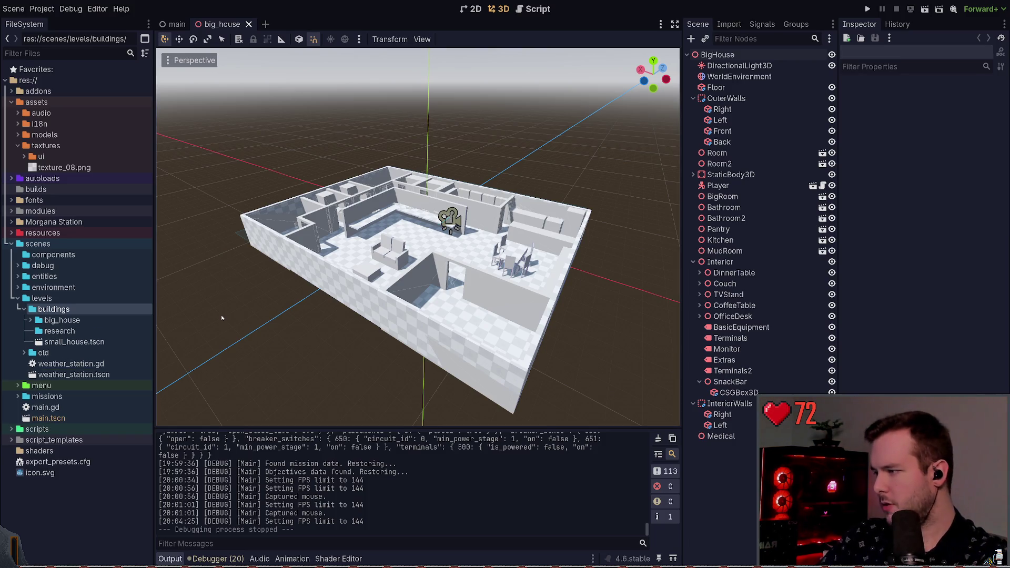
left_click(73, 334)
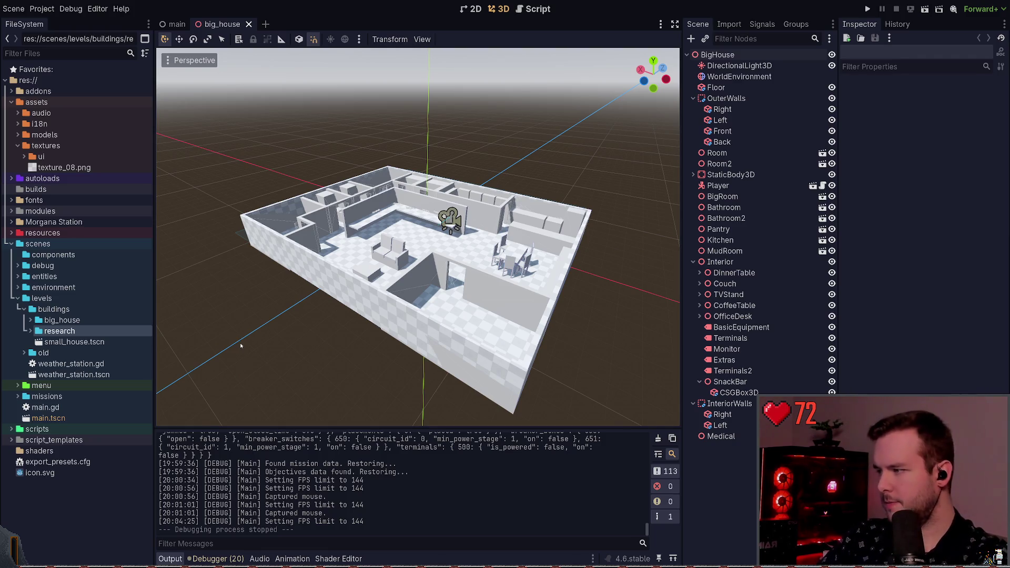
left_click(57, 345)
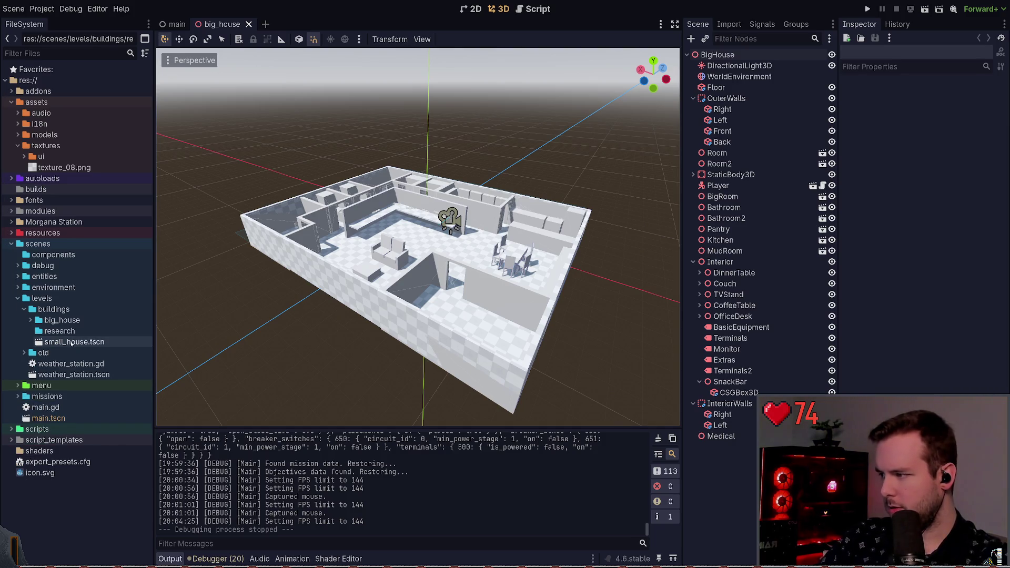
Duplicate big_house.tscn from the big_house folder as research.tscn
double_click(62, 319)
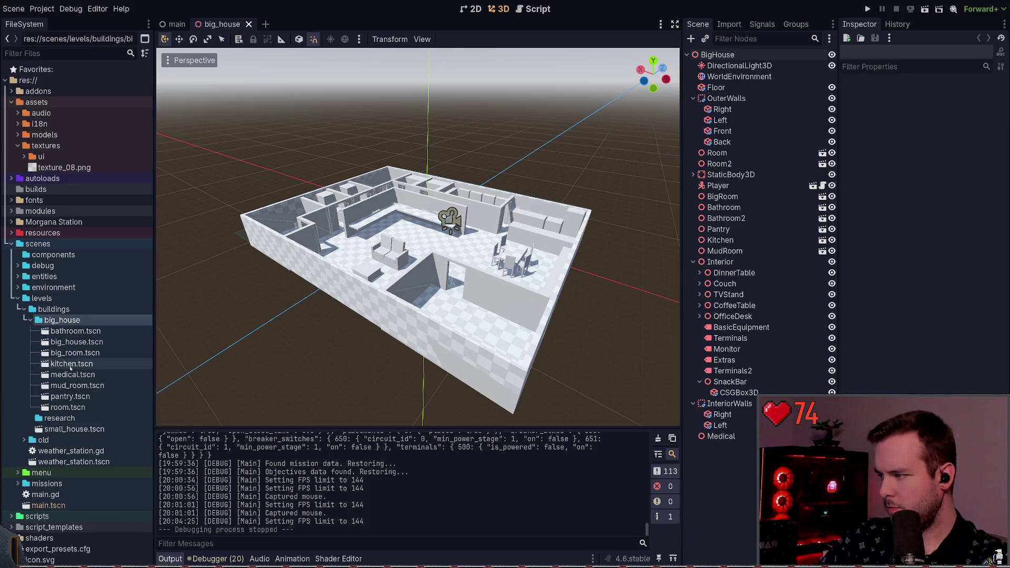
double_click(62, 320)
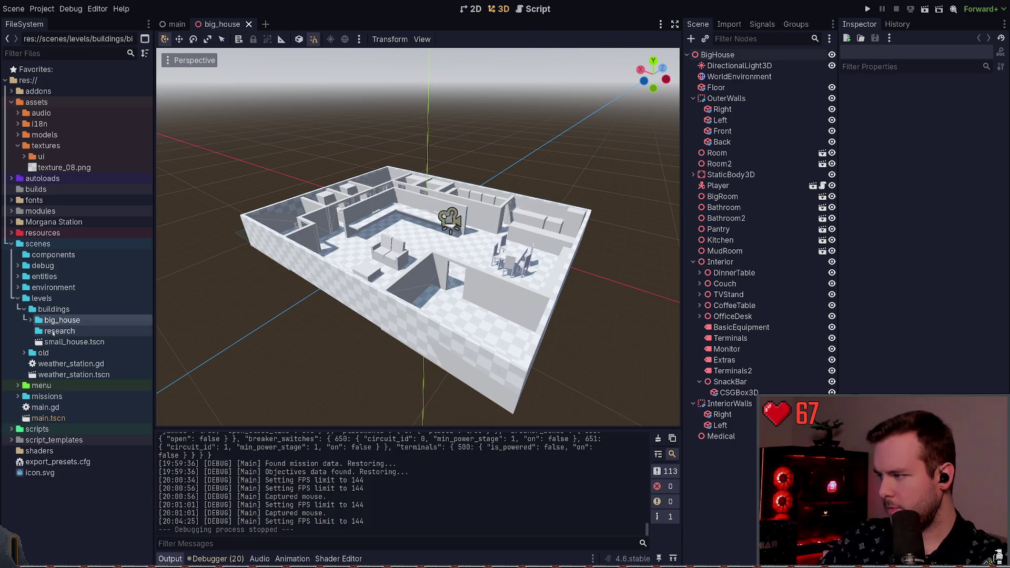
left_click(68, 331)
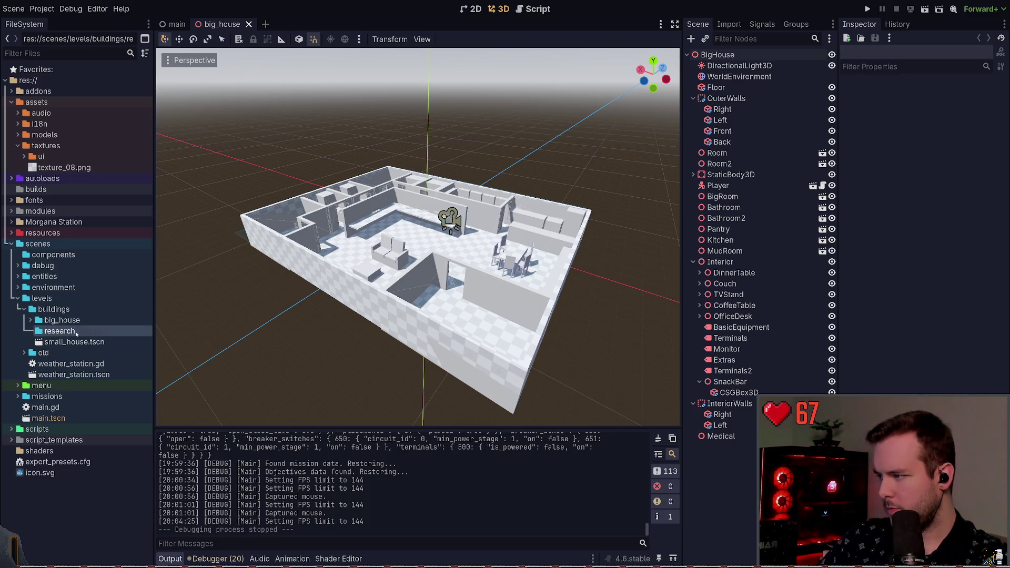
double_click(31, 321)
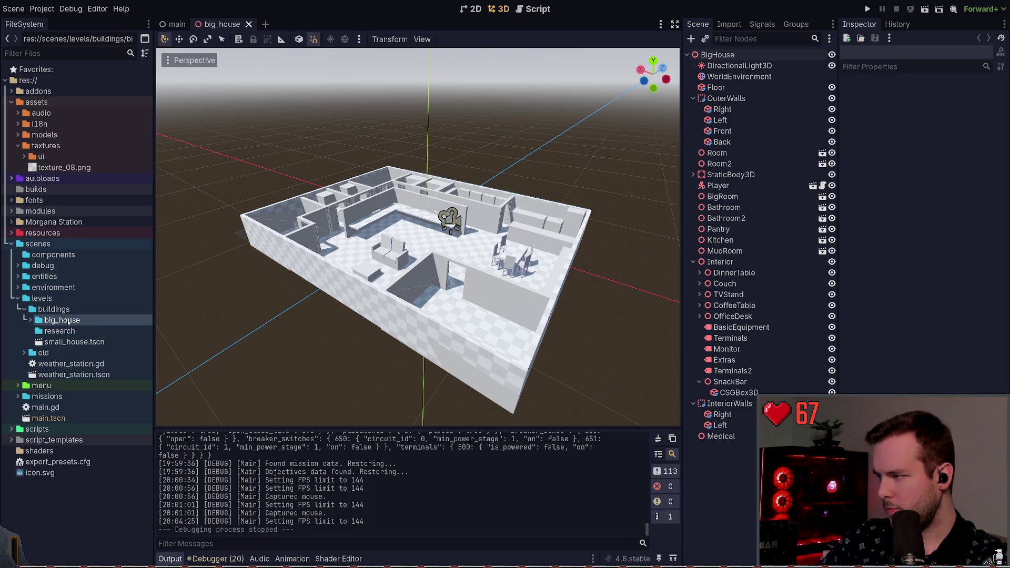
left_click(30, 321)
left_click(62, 331)
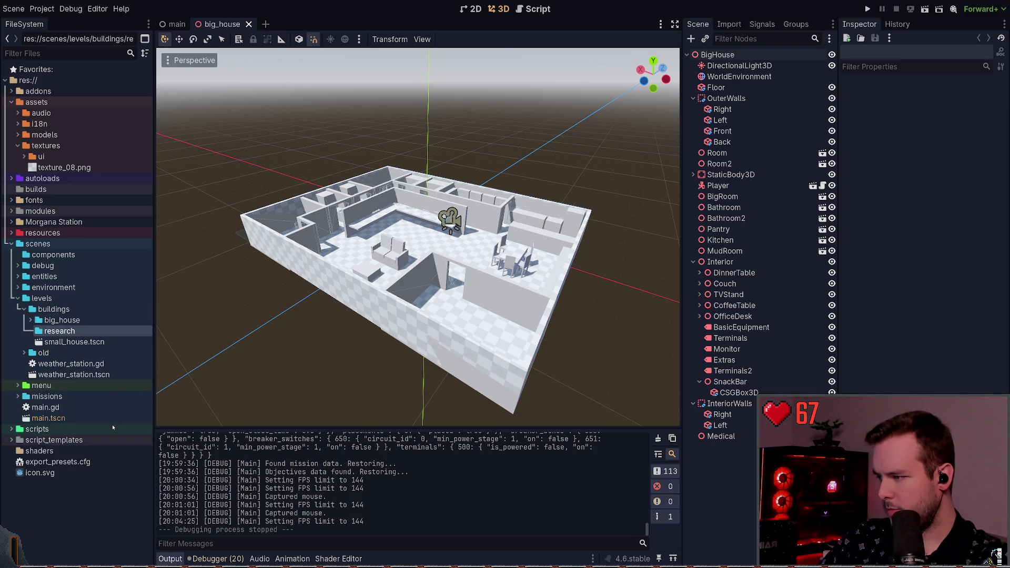
left_click(61, 320)
left_click(30, 321)
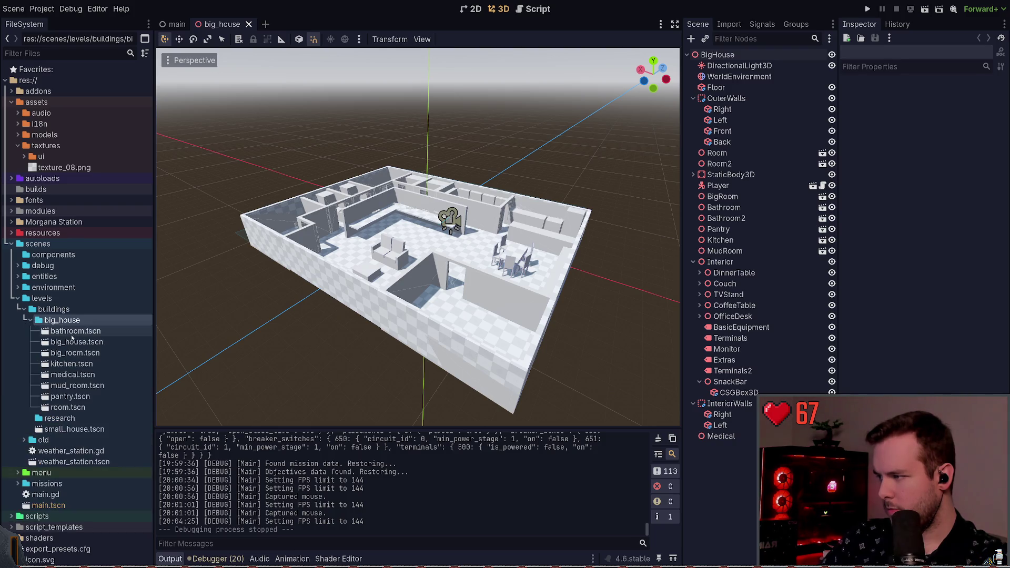
left_click(77, 342)
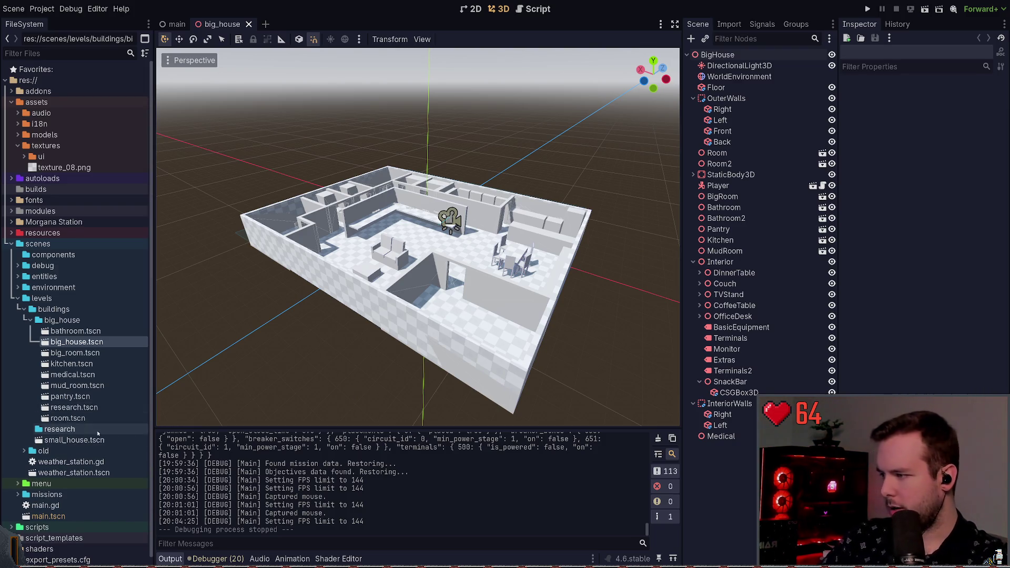
left_click(75, 409)
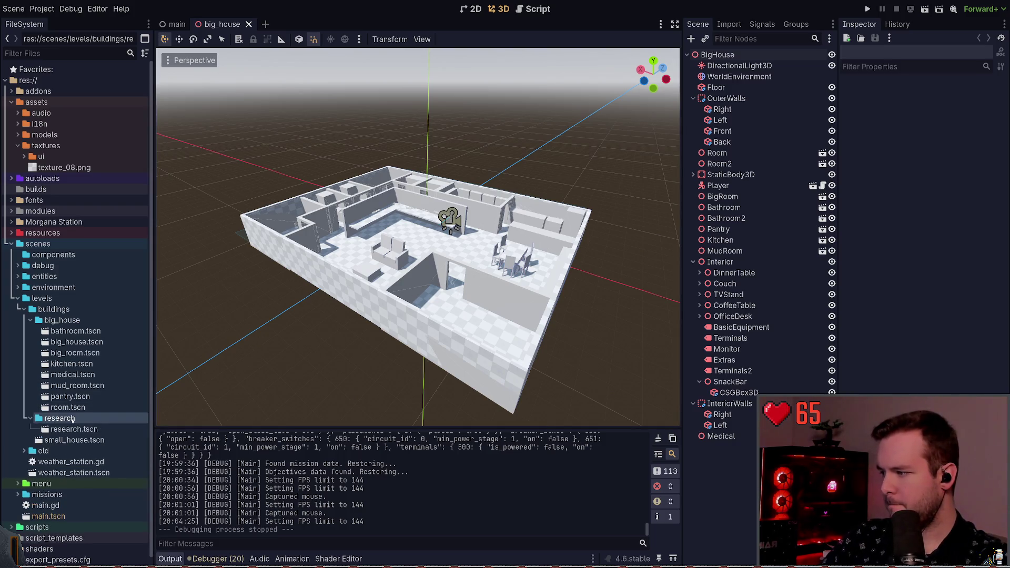
Move research.tscn into the research folder, open it, and rename its root node to 'Research'
left_click_drag(74, 408, 60, 430)
double_click(74, 430)
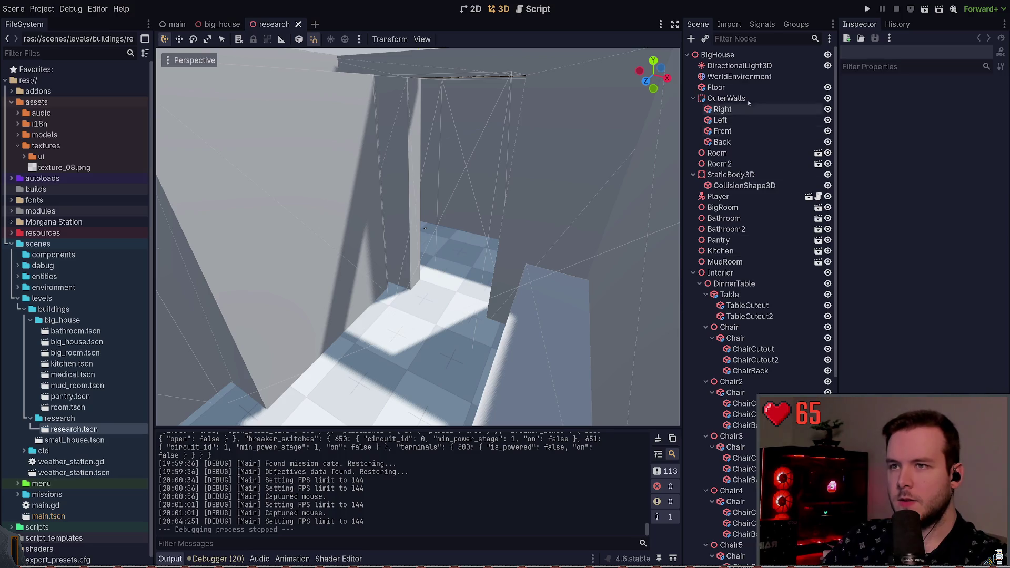
left_click(719, 54)
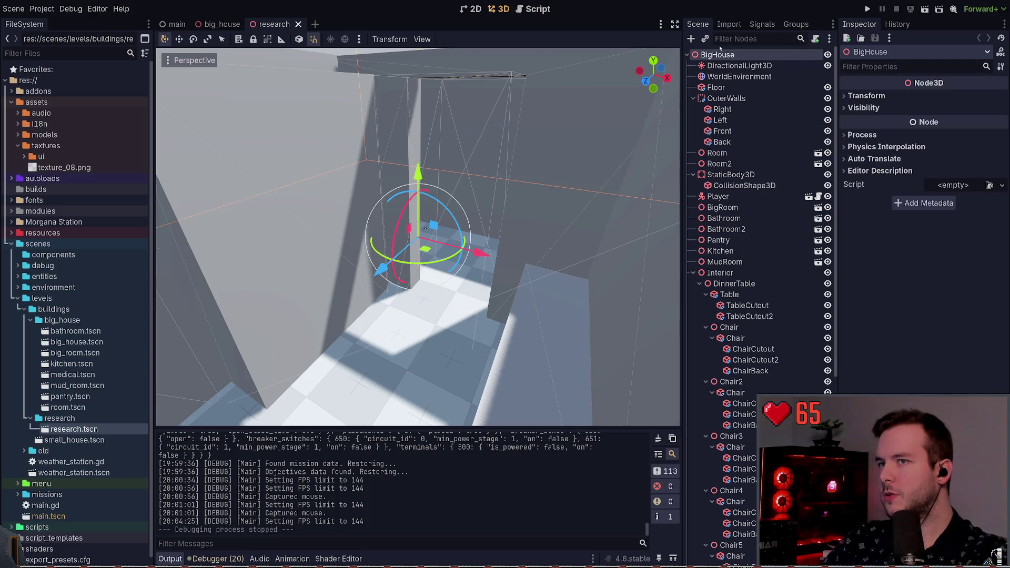
type("Research")
key("Return")
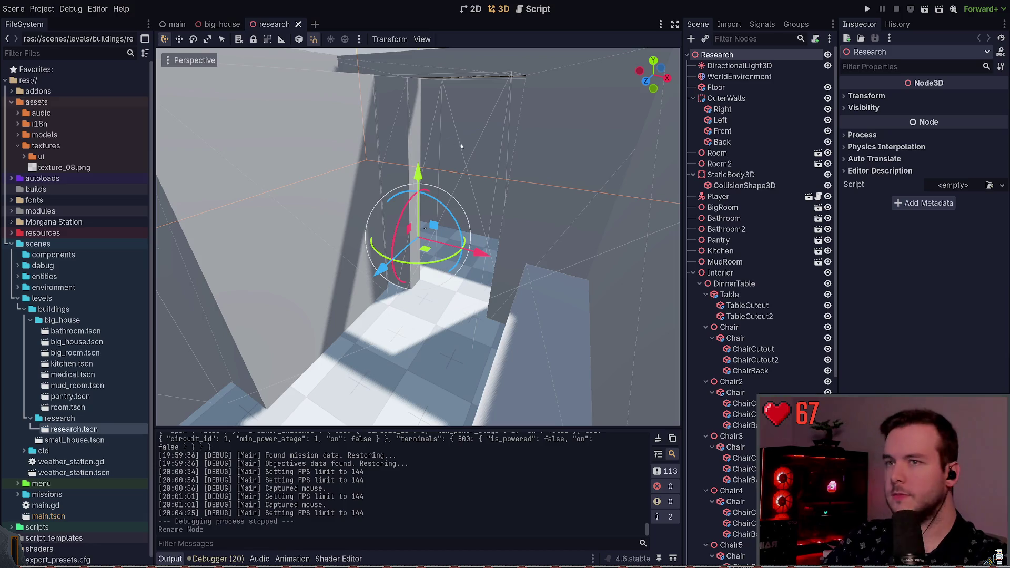
Delete the DirectionalLight3D and WorldEnvironment nodes and save the research scene
left_click(740, 65)
left_click(740, 77, "shift")
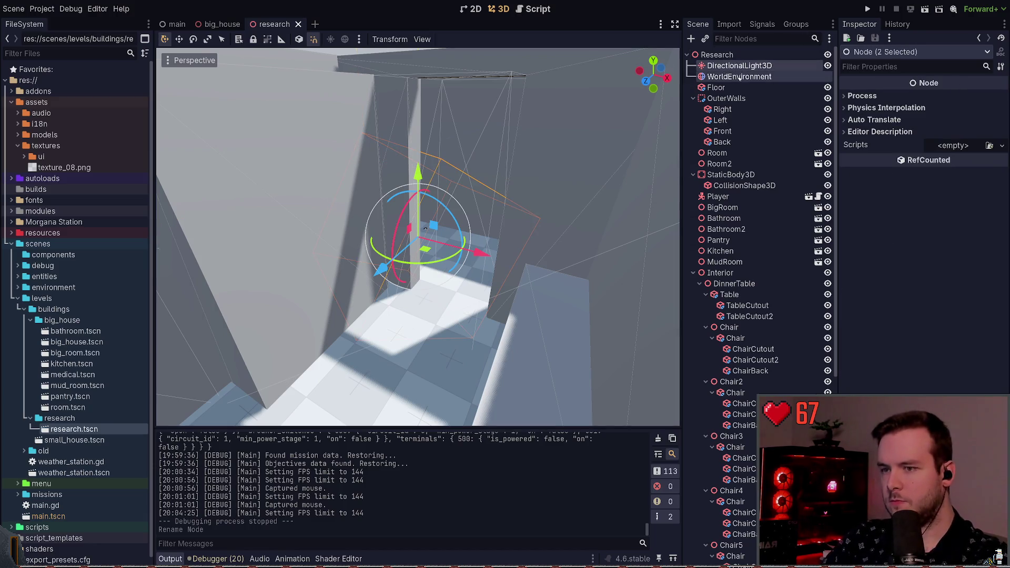
key("Delete")
scroll(490, 145, "down", 10)
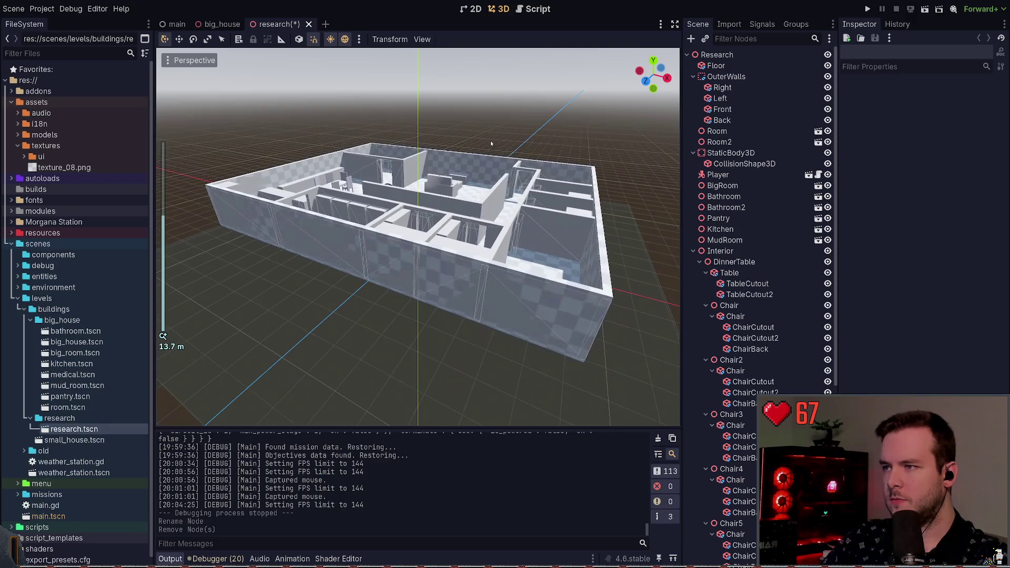
key("ctrl+s")
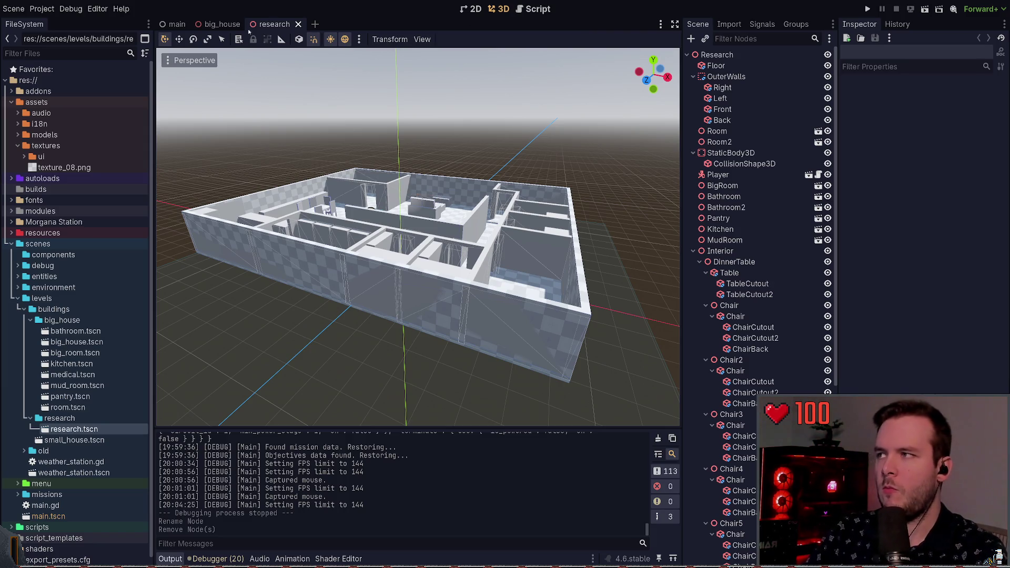
left_click(530, 10)
left_click(505, 10)
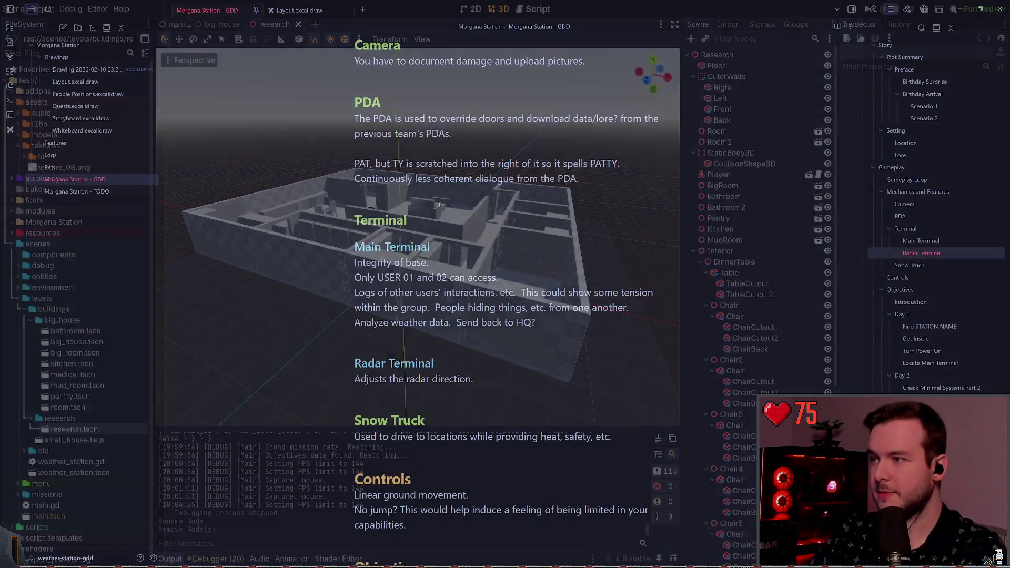
left_click(435, 201)
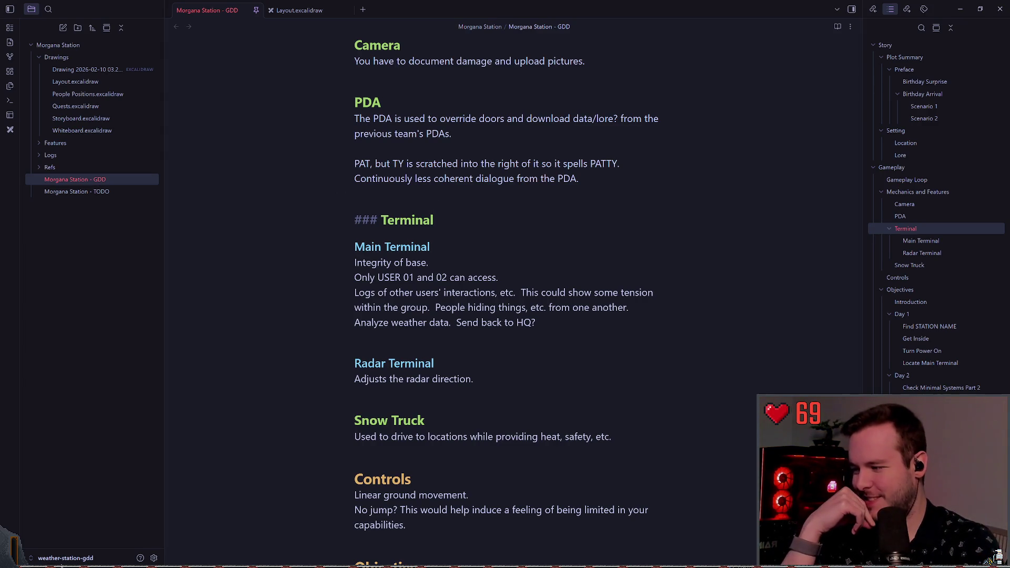
Place the caret around the Terminal heading in the GDD note, then return to Layout.excalidraw
left_click(91, 531)
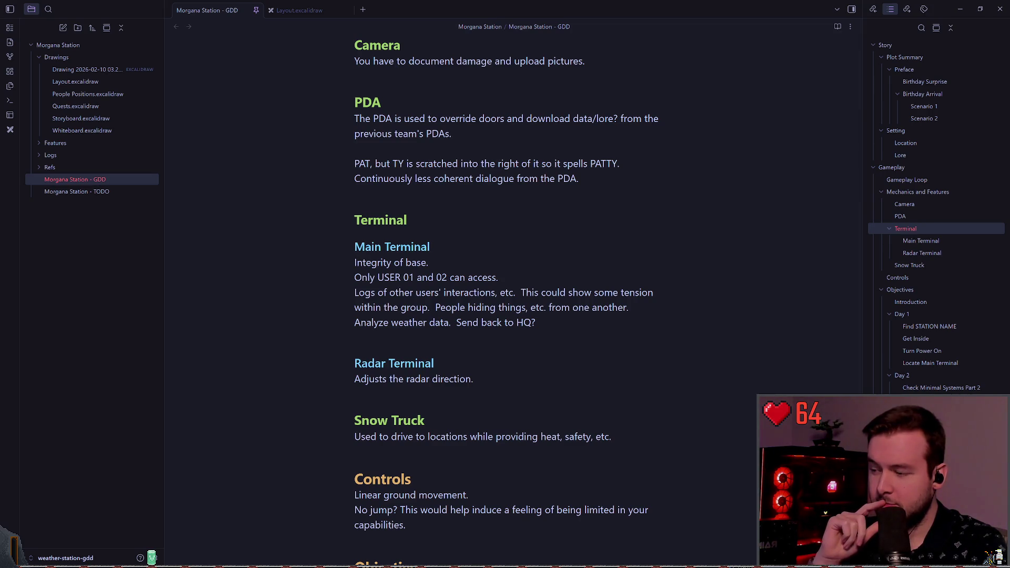
left_click(434, 220)
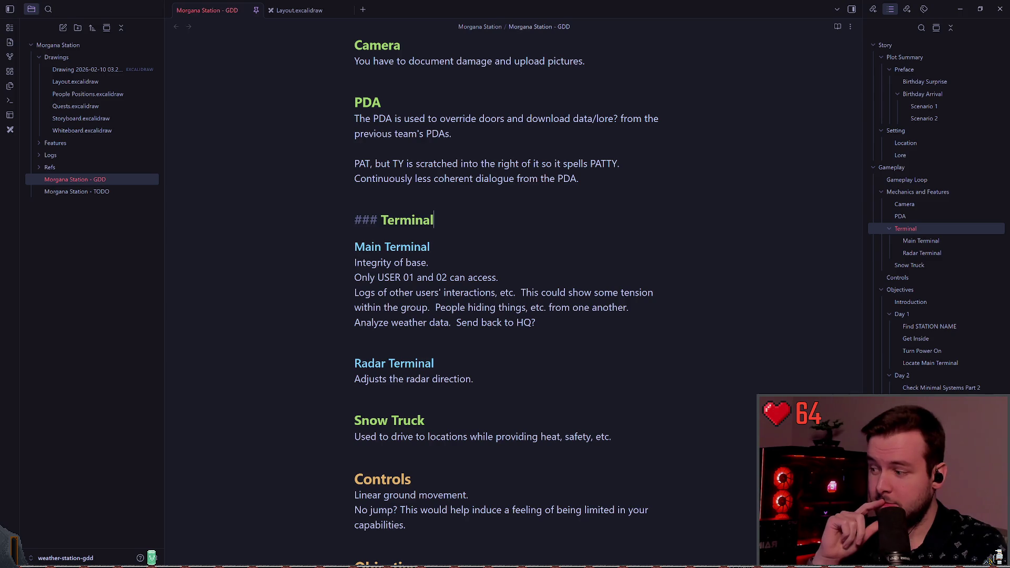
left_click(469, 198)
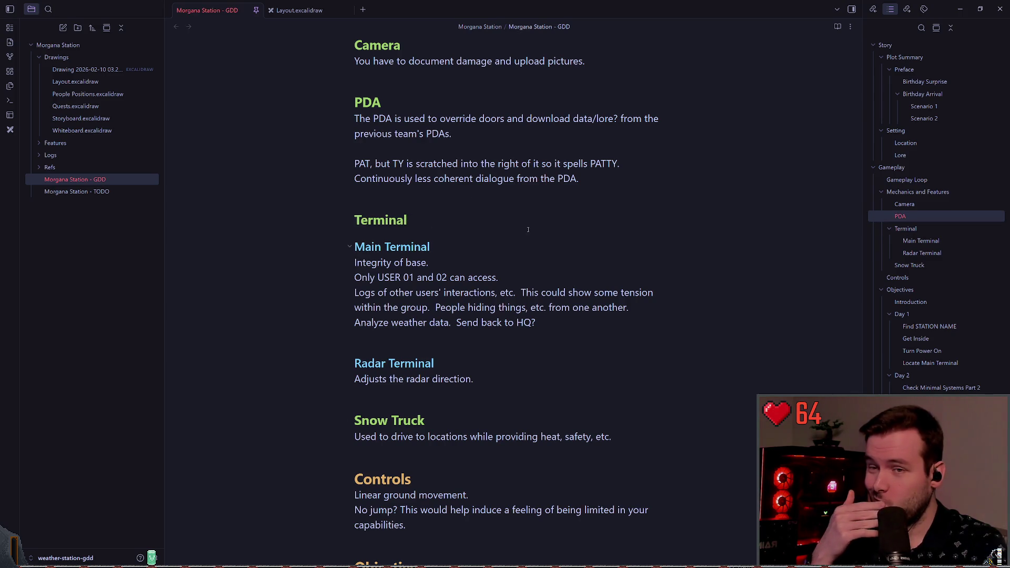
scroll(528, 229, "up", 5)
scroll(454, 372, "down", 4)
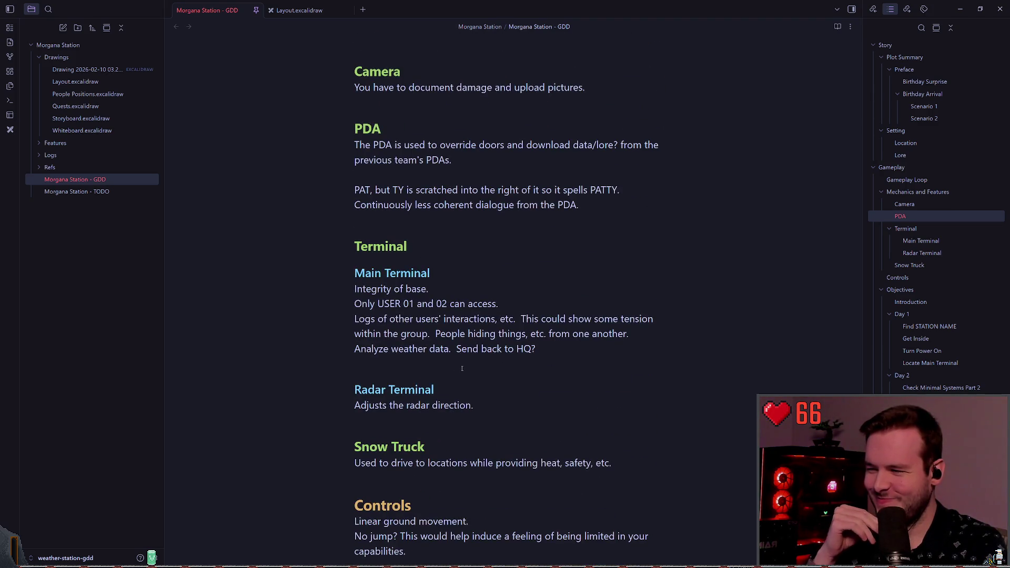
scroll(485, 374, "down", 2)
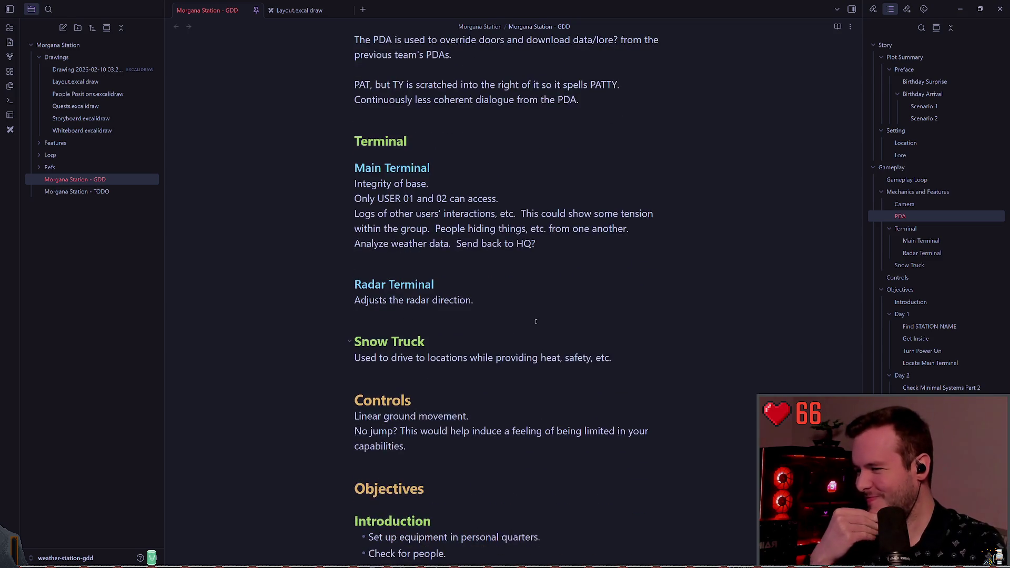
left_click(295, 10)
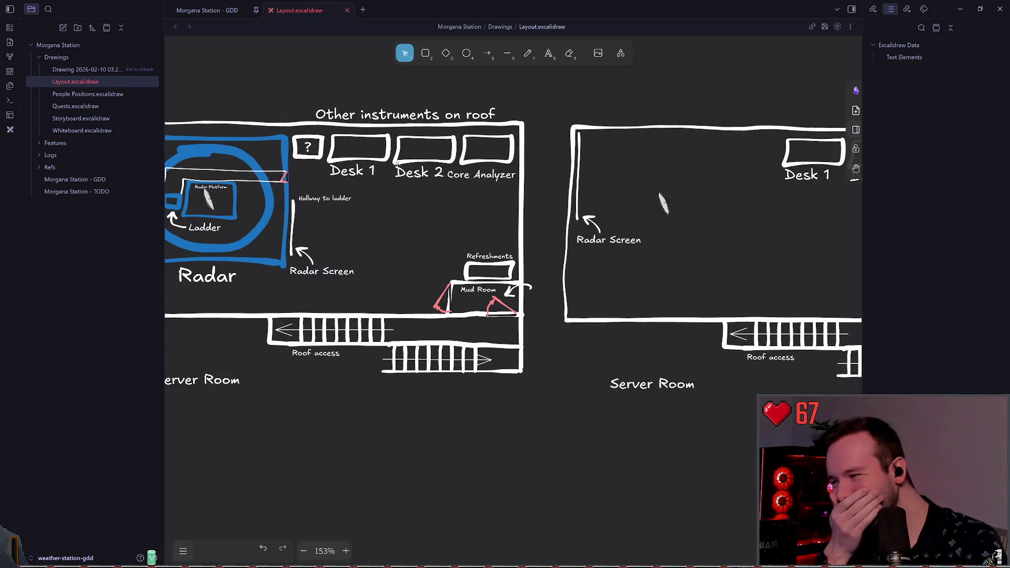
Pick the freedraw pencil and check its stroke colours, keeping the white stroke
left_click(528, 54)
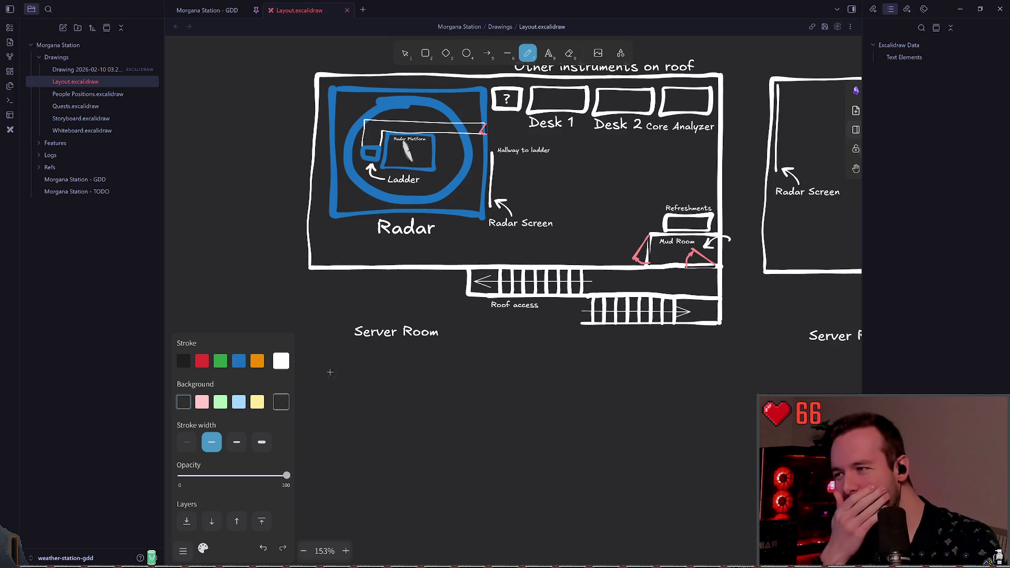
left_click(281, 361)
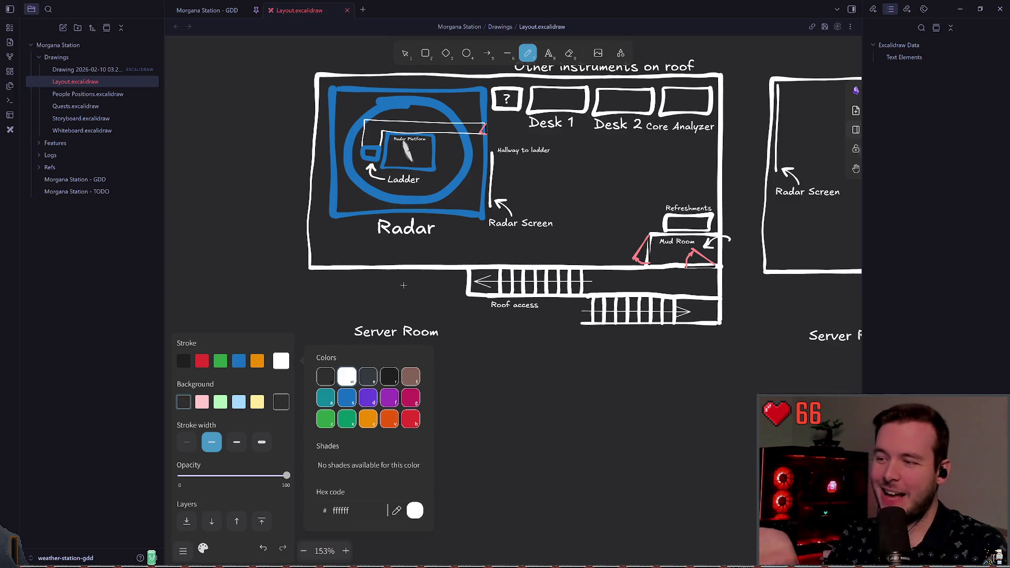
scroll(416, 296, "up", 1)
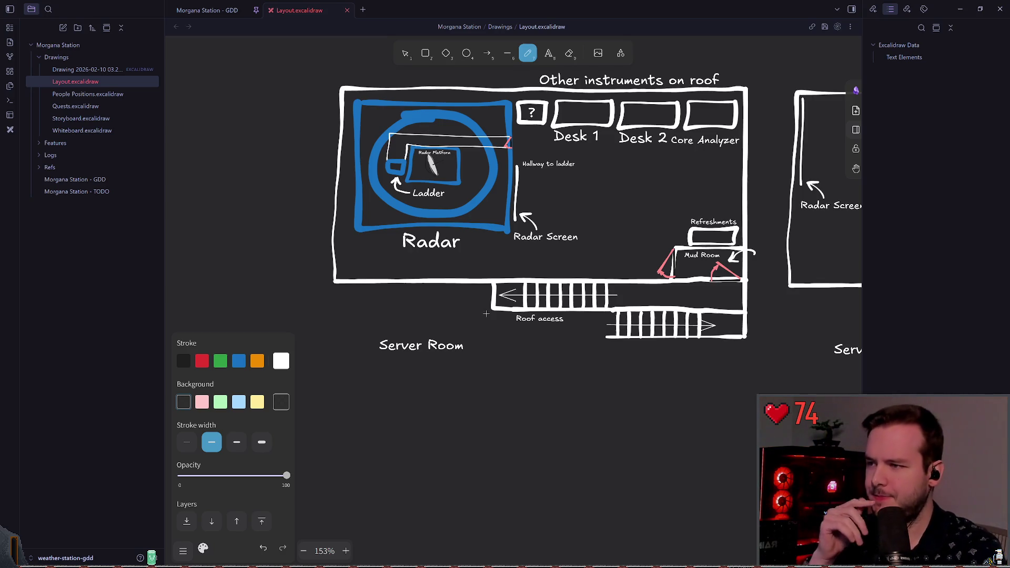
scroll(453, 284, "up", 1)
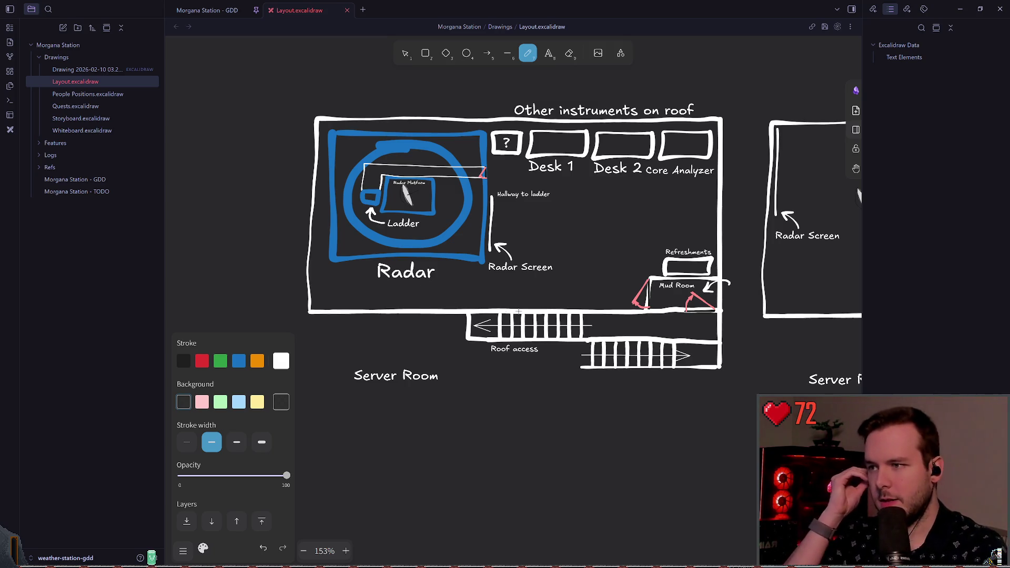
scroll(462, 297, "up", 3)
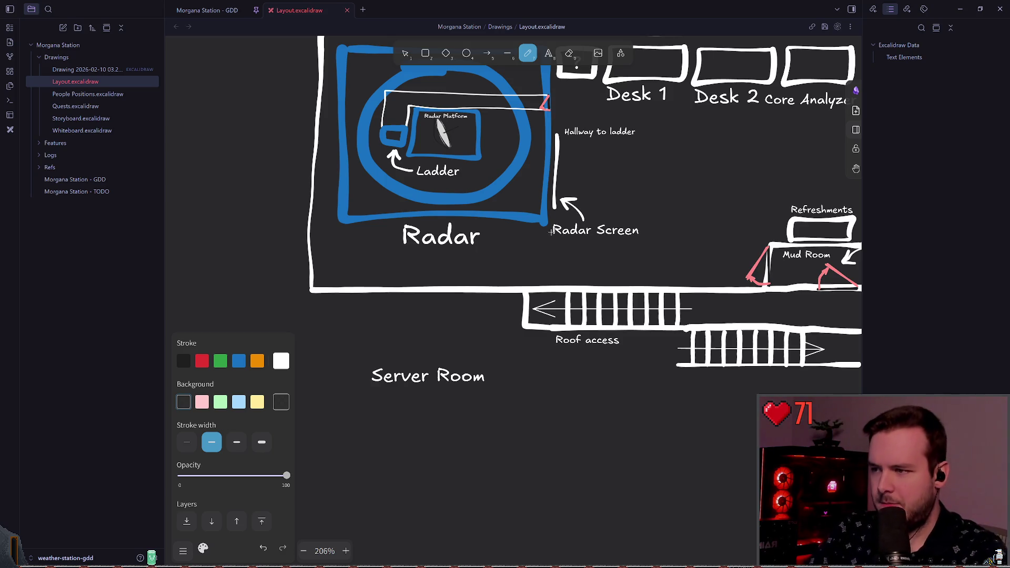
scroll(549, 236, "up", 2)
scroll(552, 253, "up", 3)
scroll(560, 264, "down", 2)
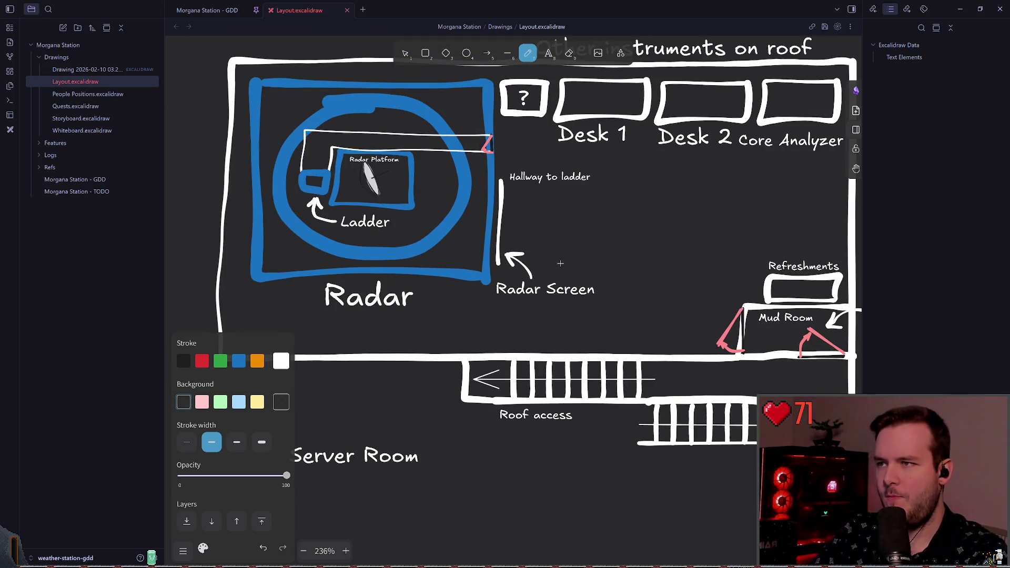
scroll(560, 250, "right", 3)
scroll(560, 250, "down", 1)
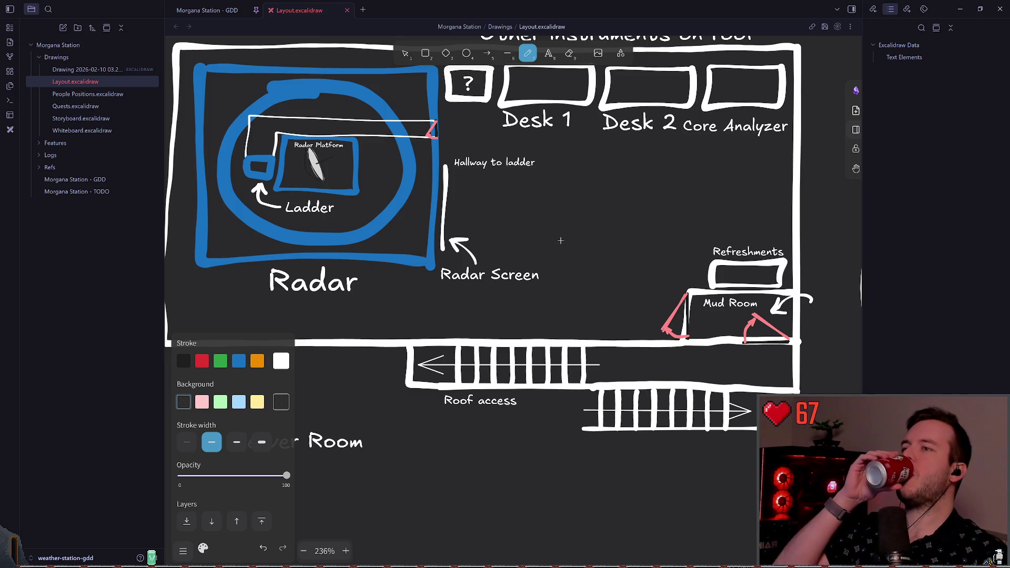
scroll(561, 241, "up", 1)
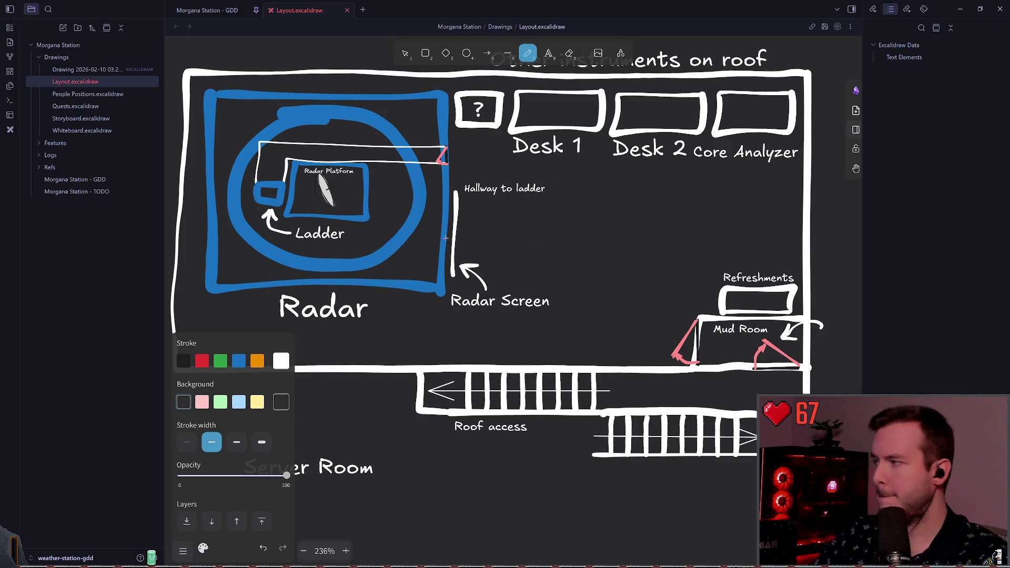
scroll(483, 211, "down", 3)
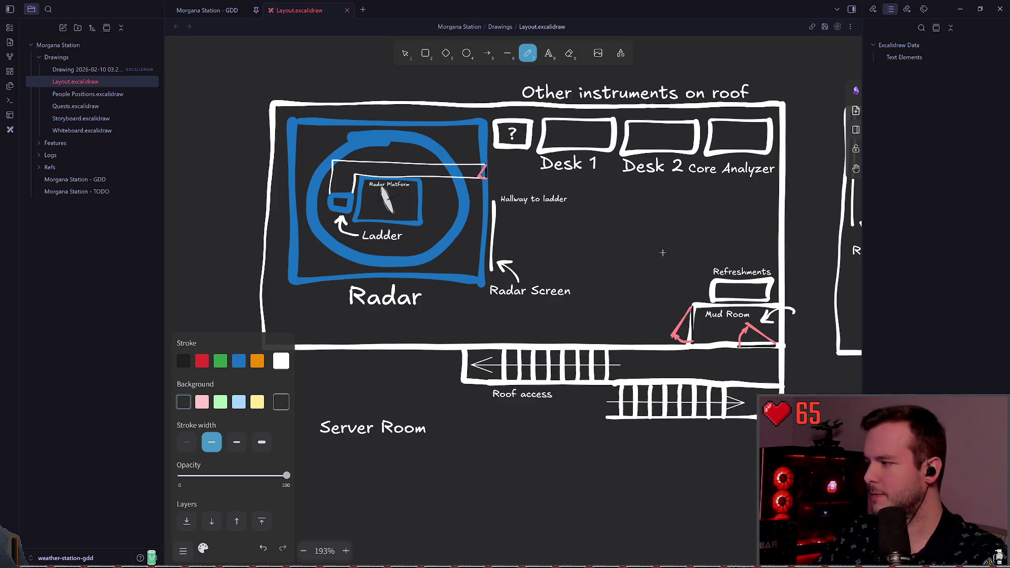
scroll(669, 255, "down", 2)
scroll(668, 255, "left", 3)
scroll(516, 281, "up", 2)
scroll(421, 248, "down", 2)
scroll(399, 234, "up", 2)
scroll(474, 221, "up", 1)
scroll(474, 221, "right", 2)
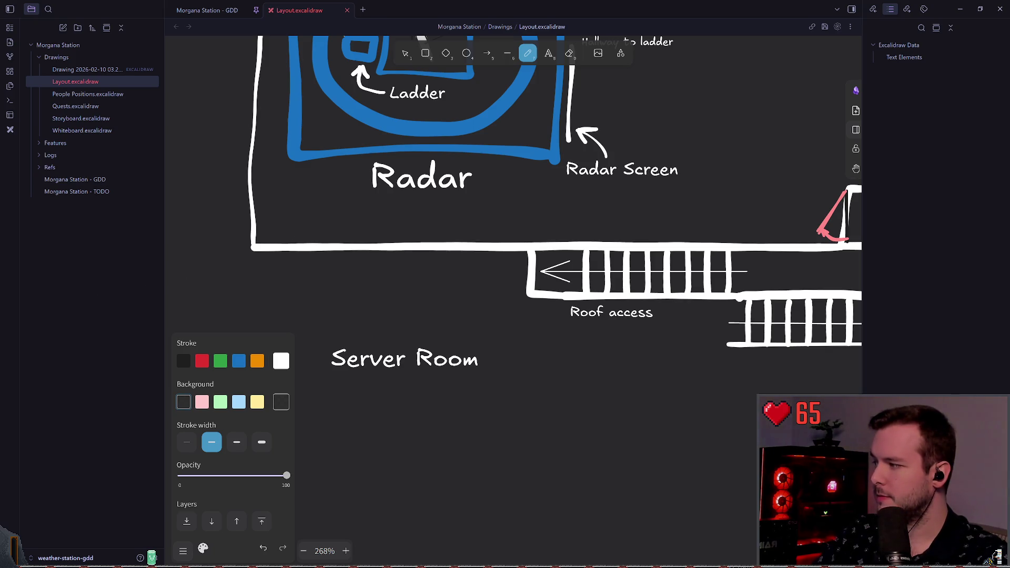
scroll(350, 264, "down", 10)
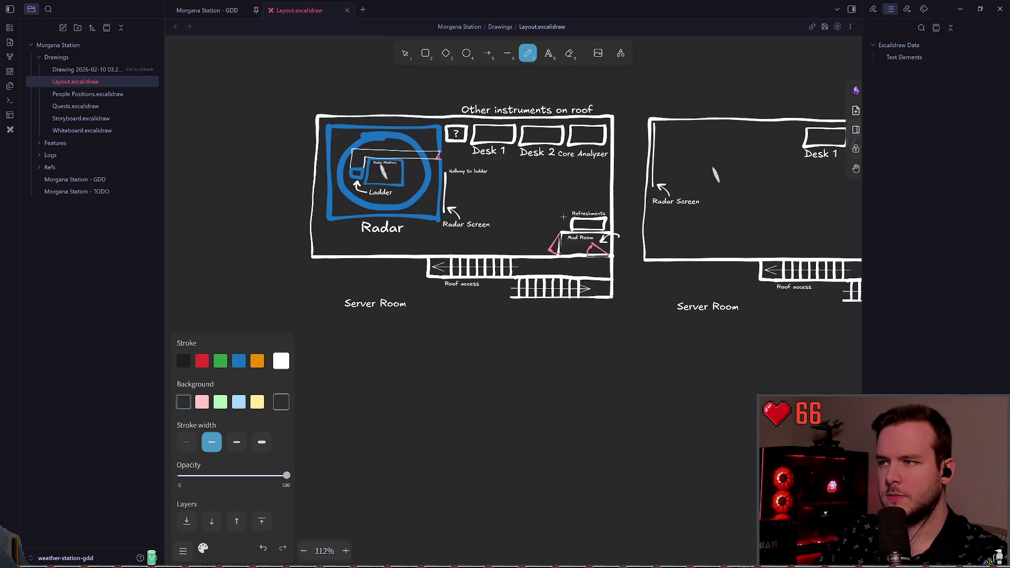
scroll(527, 269, "up", 7)
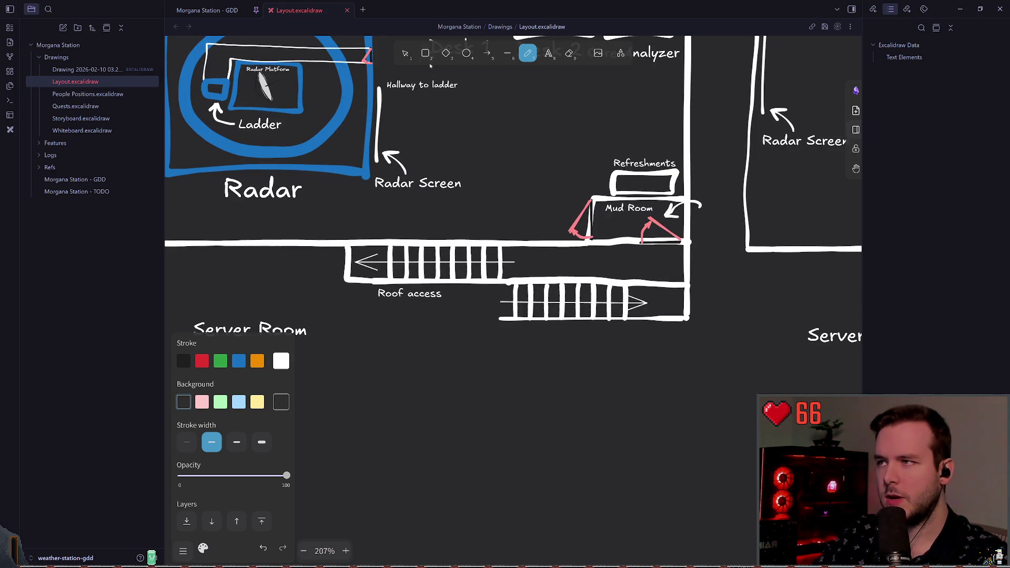
Select the roof-access stairs with their Roof access label and arrow, and move them right
key("v")
mouse_move(367, 312)
left_mouse_down()
mouse_move(524, 220)
mouse_move(447, 285)
left_mouse_up()
left_click(337, 300)
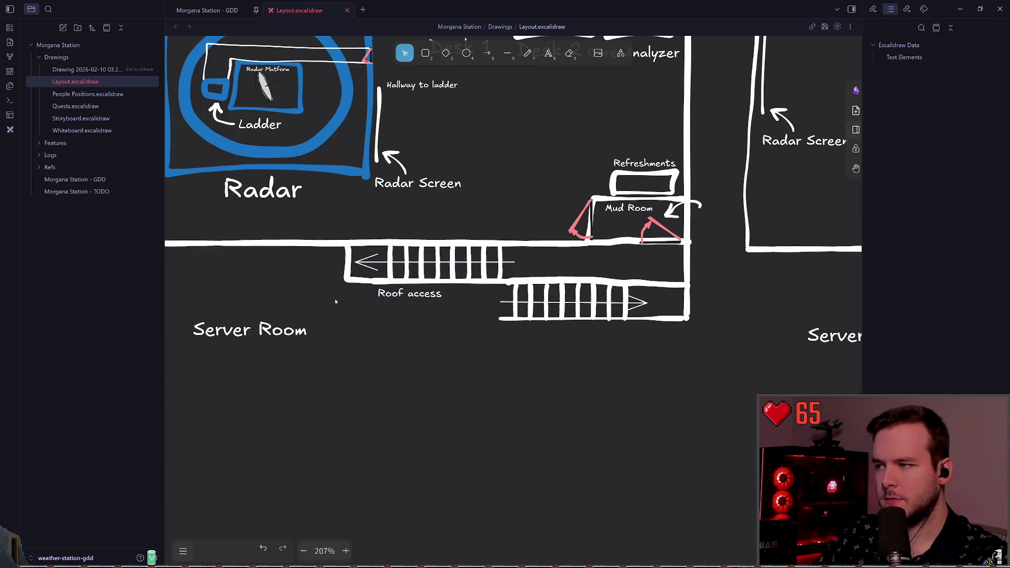
left_click_drag(338, 239, 507, 304)
mouse_move(463, 275)
left_mouse_down()
mouse_move(529, 275)
mouse_move(447, 284)
mouse_move(414, 302)
left_mouse_up()
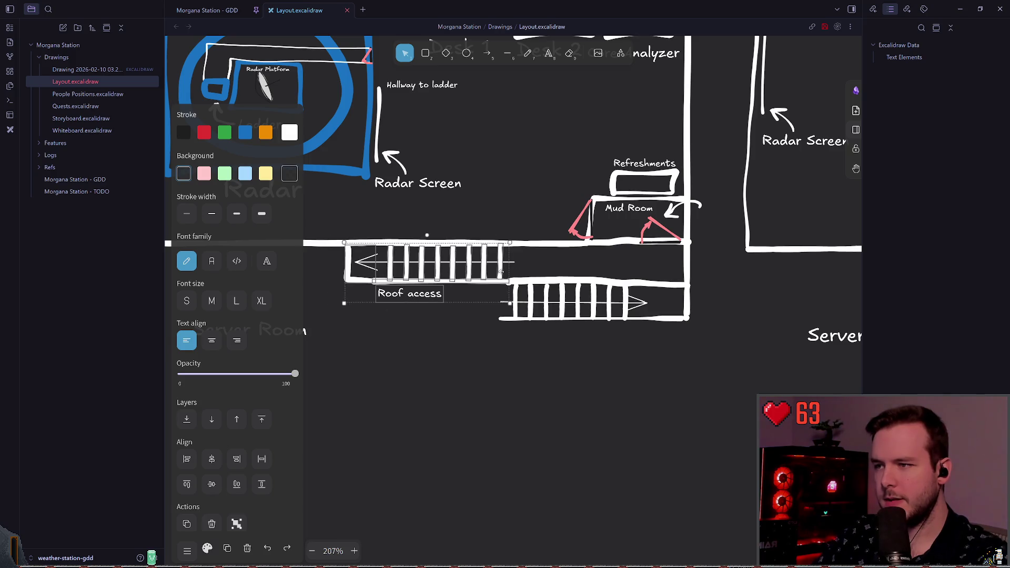
left_click(462, 263, "shift")
left_click_drag(461, 263, 547, 263)
left_click(528, 185)
Push the stairs group flush against the building's right wall
left_click_drag(529, 185, 457, 191)
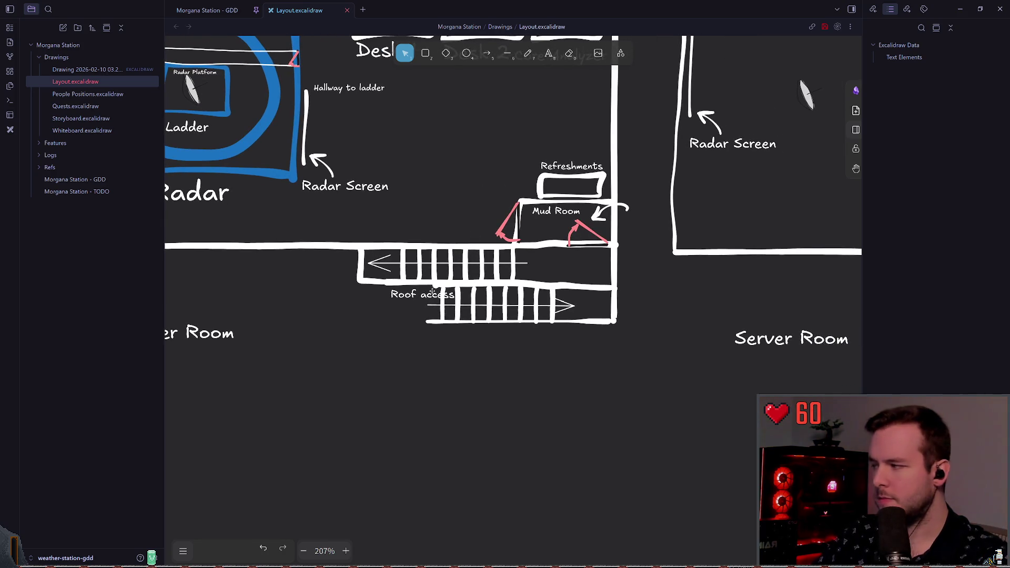
left_click(416, 293)
mouse_move(416, 293)
left_mouse_down()
mouse_move(316, 293)
mouse_move(498, 286)
mouse_move(471, 287)
left_mouse_up()
mouse_move(533, 257)
left_mouse_down()
mouse_move(565, 258)
mouse_move(528, 258)
left_mouse_up()
left_click(367, 254)
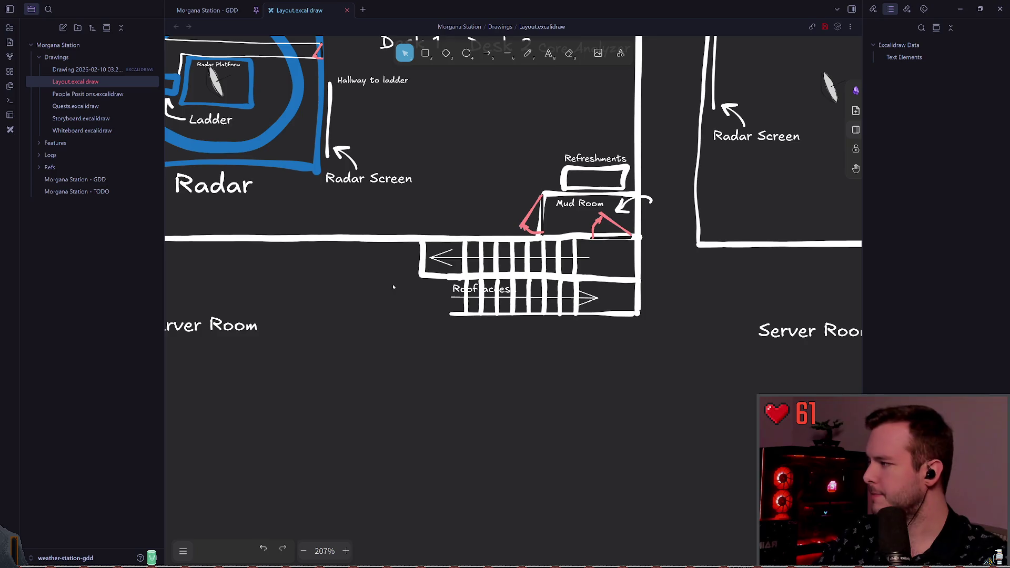
Save the drawing with Ctrl+S
scroll(386, 286, "right", 1)
scroll(475, 280, "left", 3)
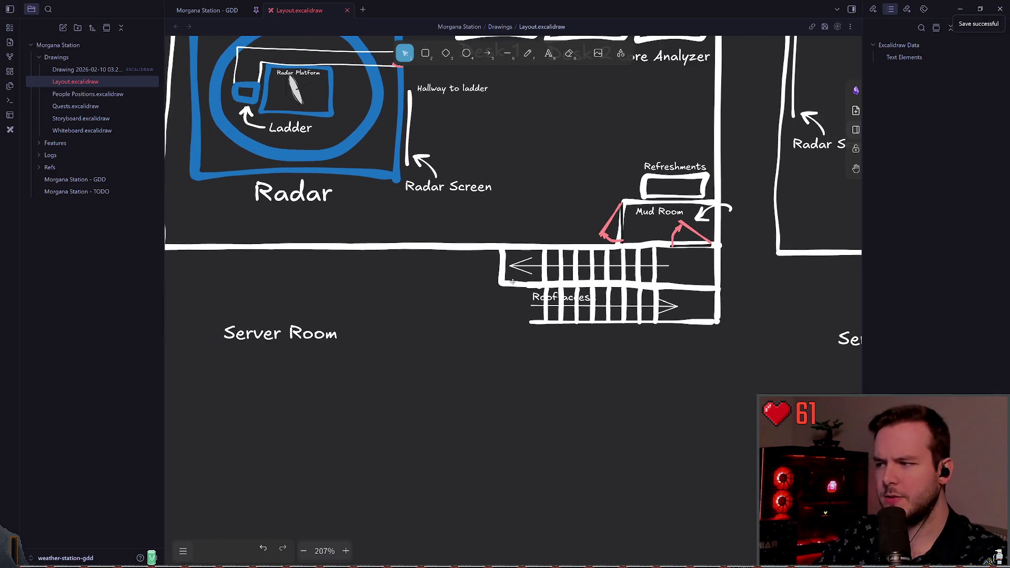
left_click(307, 327)
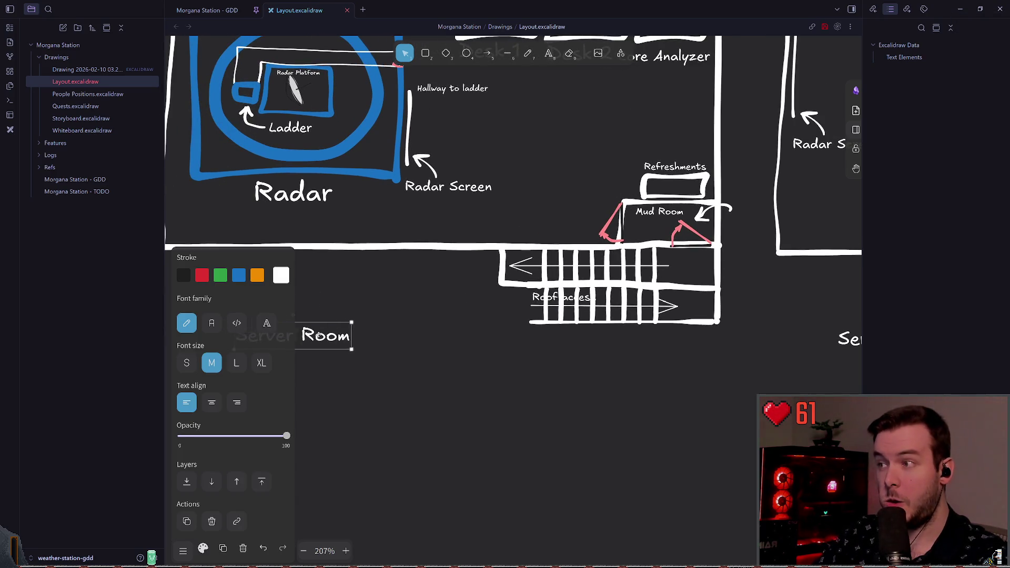
left_click(414, 331)
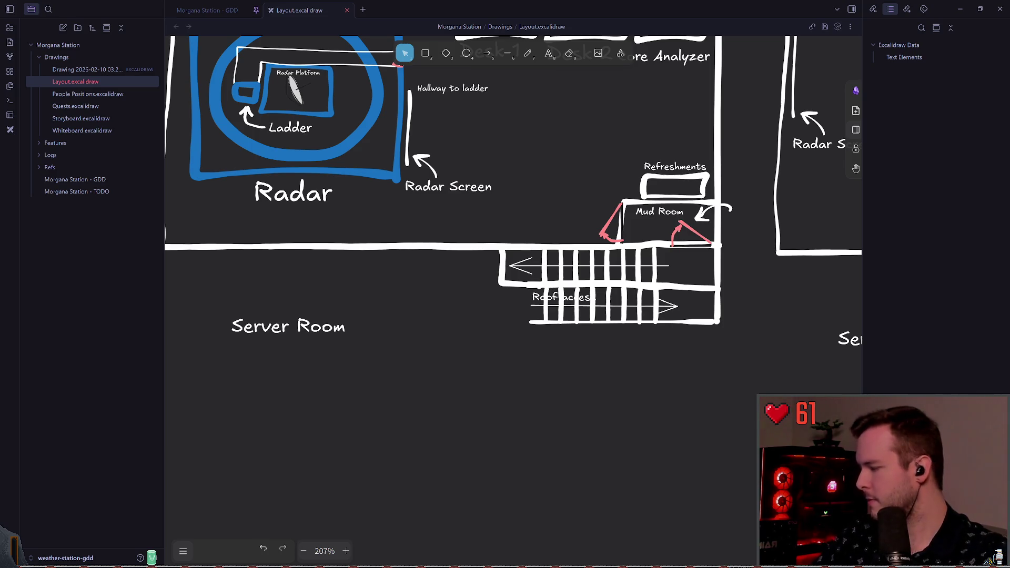
scroll(687, 123, "right", 6)
scroll(657, 311, "right", 4)
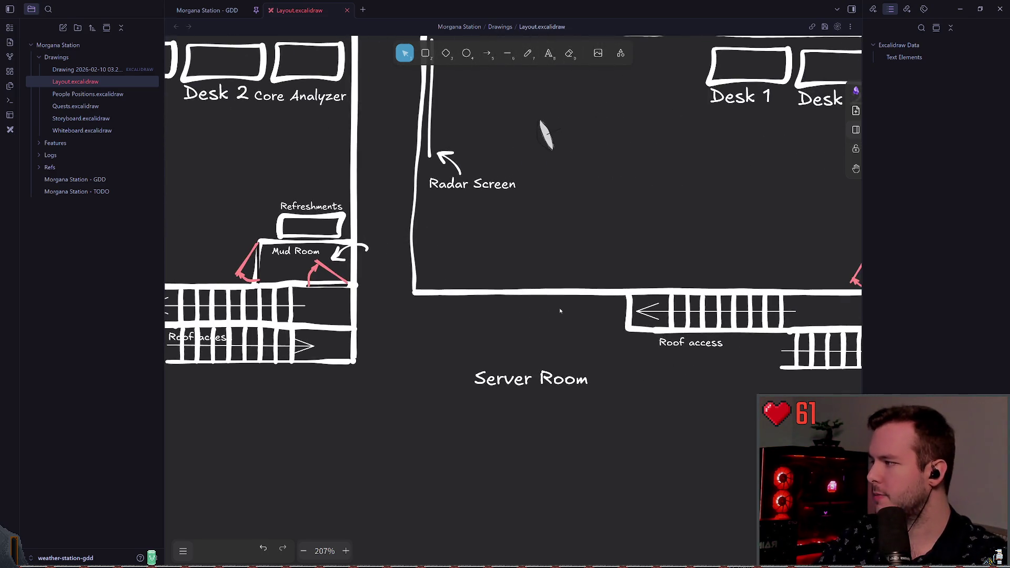
key("ctrl+s")
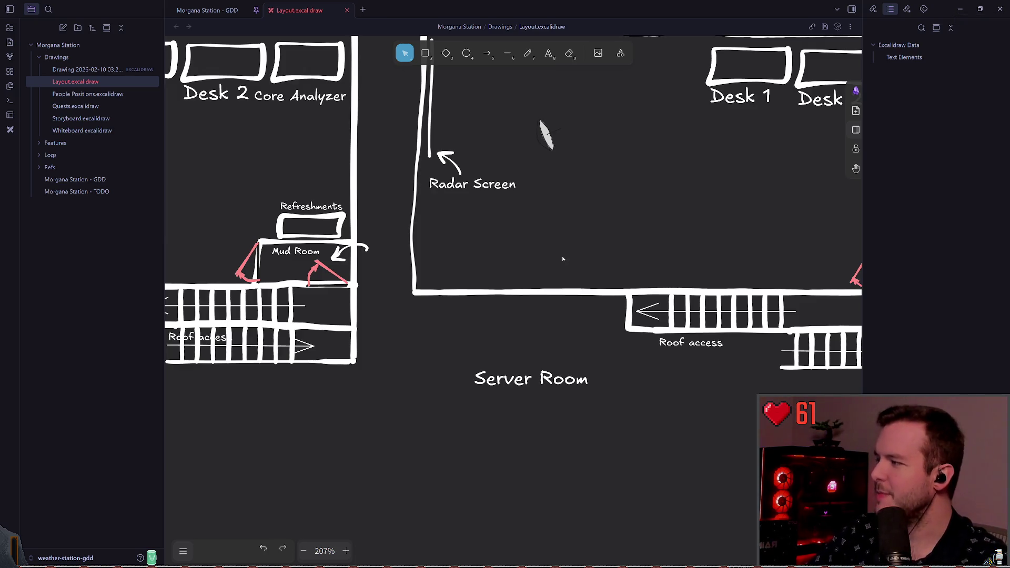
scroll(478, 273, "down", 5)
scroll(573, 242, "up", 3)
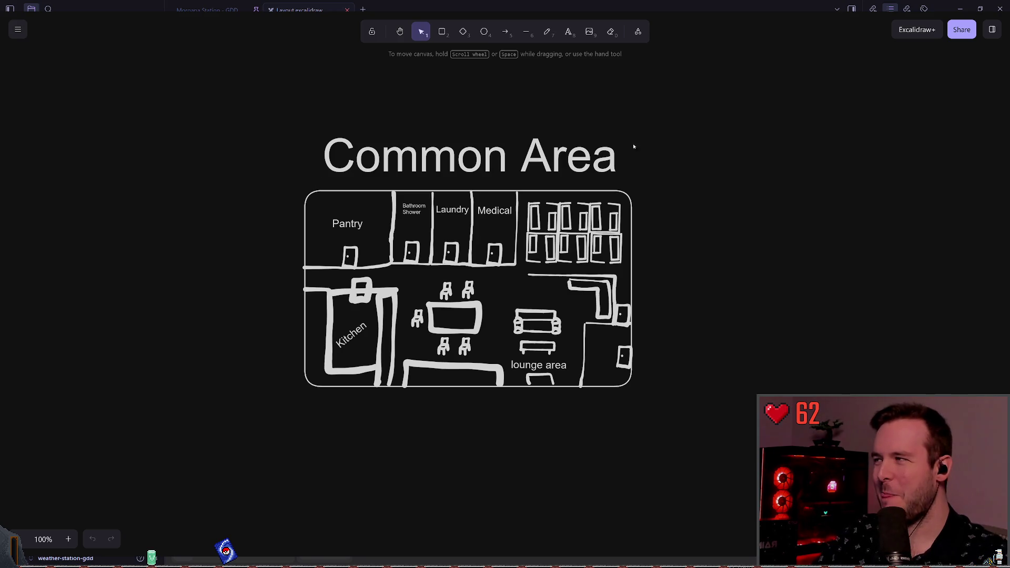
scroll(755, 145, "down", 8)
key("shift+1")
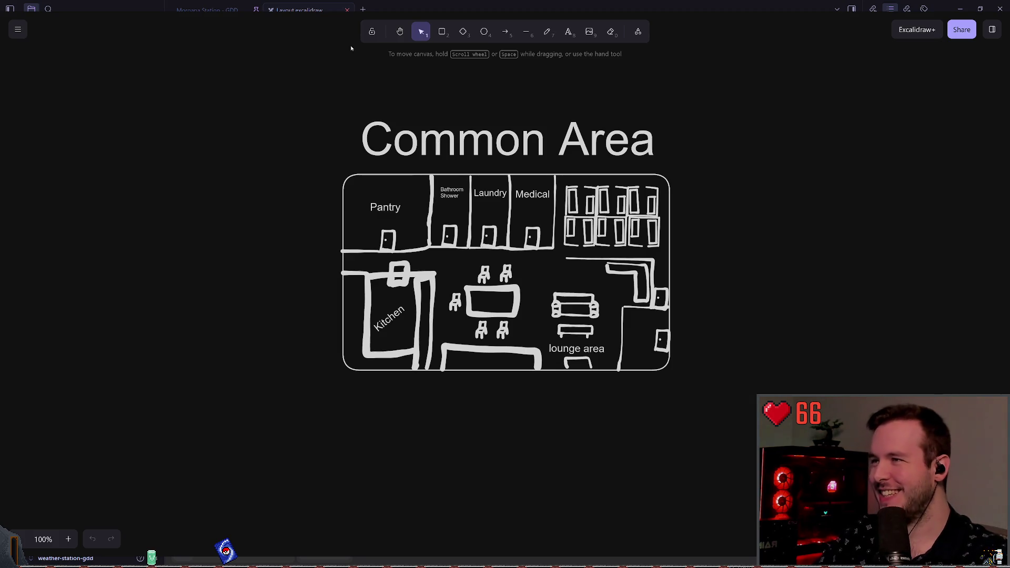
left_click(962, 29)
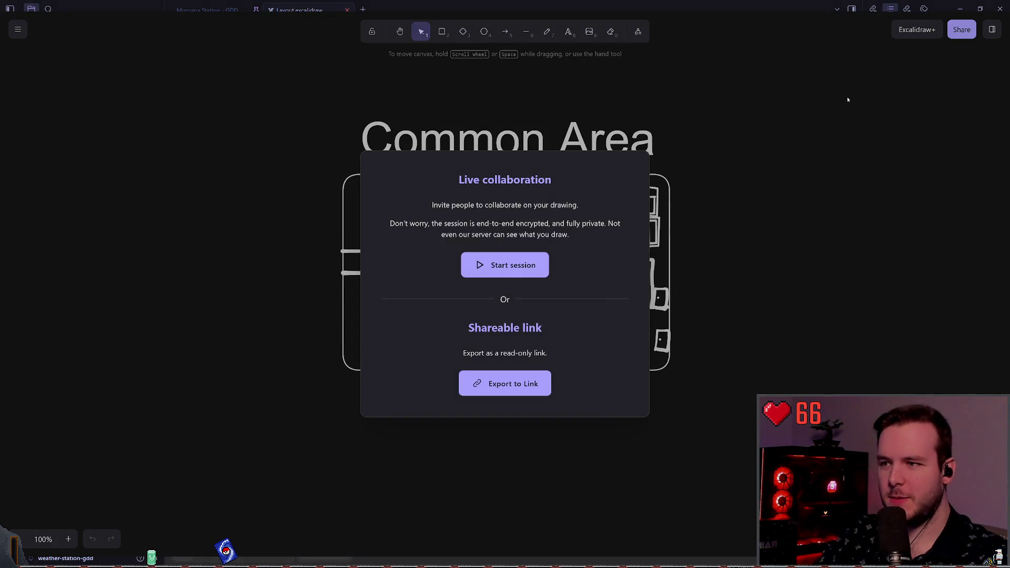
left_click(513, 383)
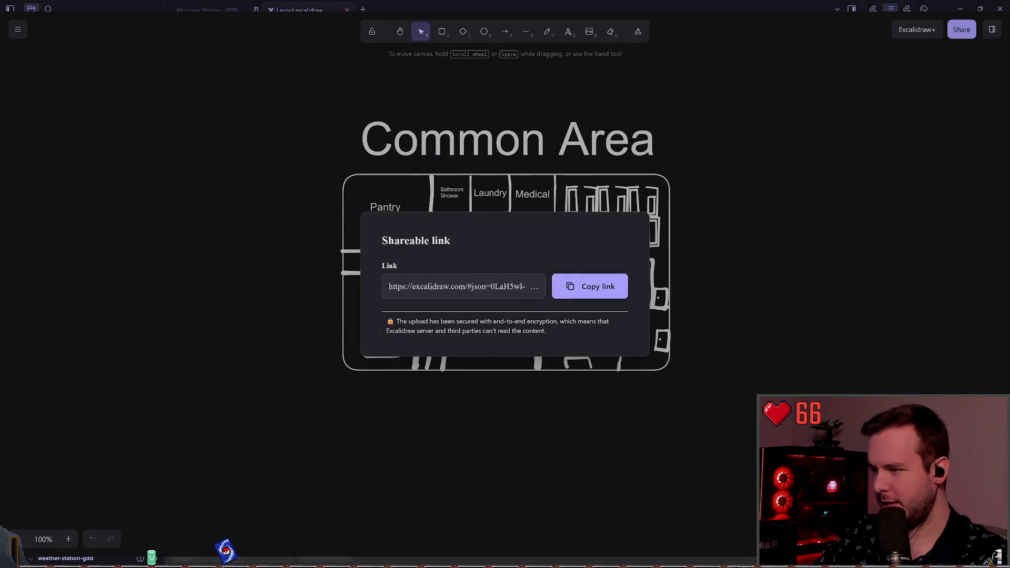
left_click(596, 298)
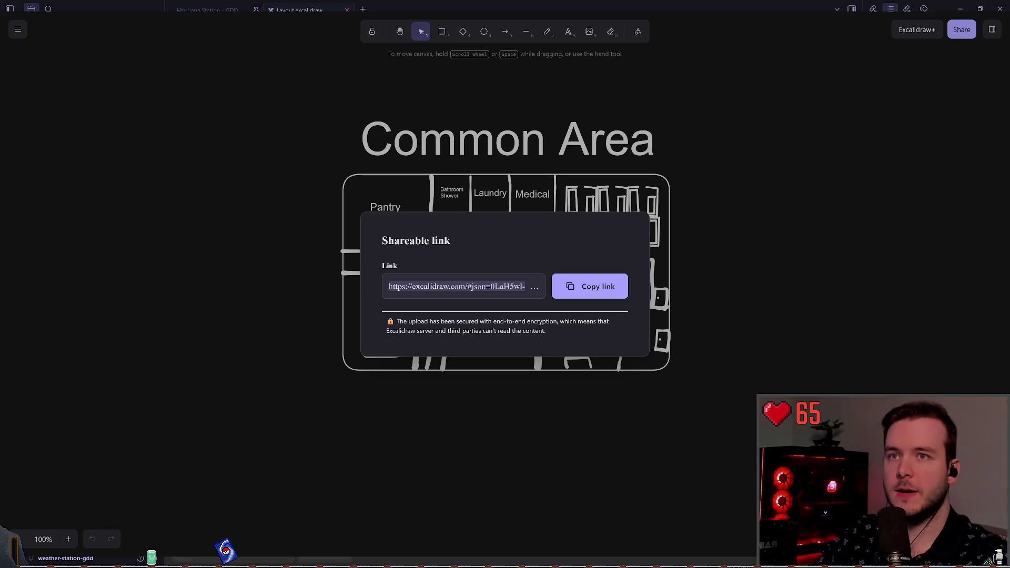
left_click(330, 221)
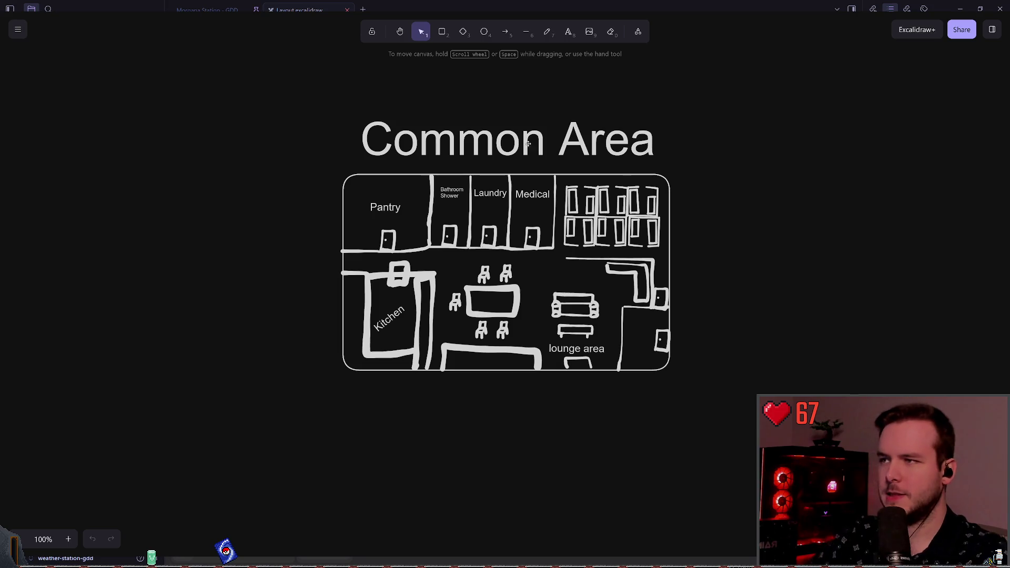
scroll(421, 127, "right", 1)
left_click_drag(280, 107, 730, 450)
left_click(733, 333)
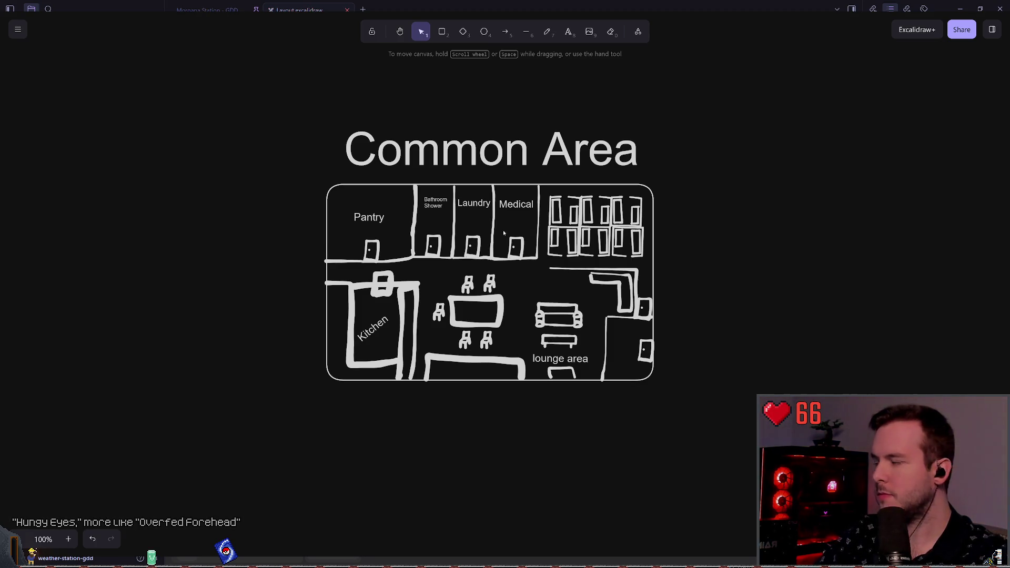
scroll(566, 196, "right", 1)
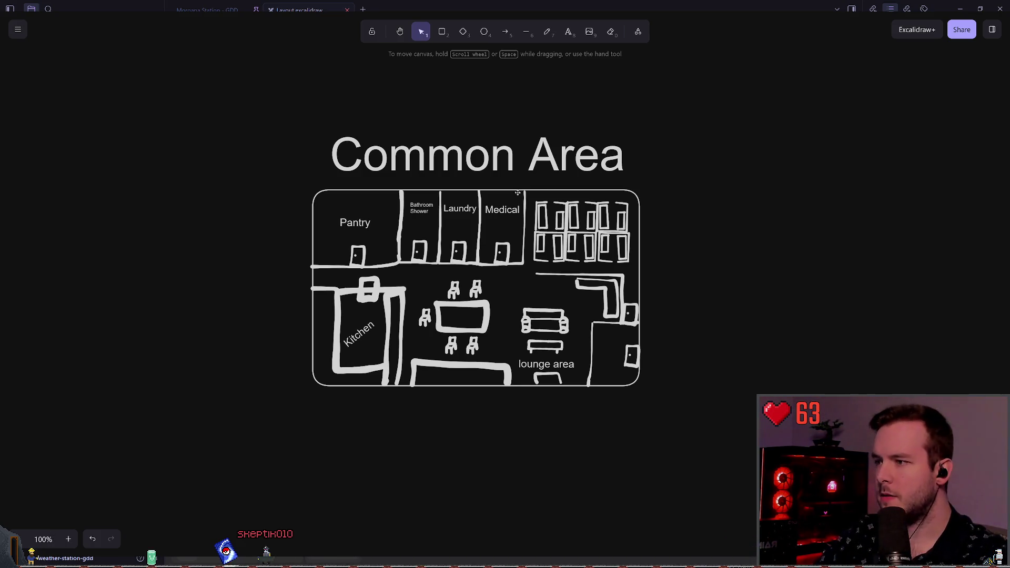
scroll(658, 219, "right", 6)
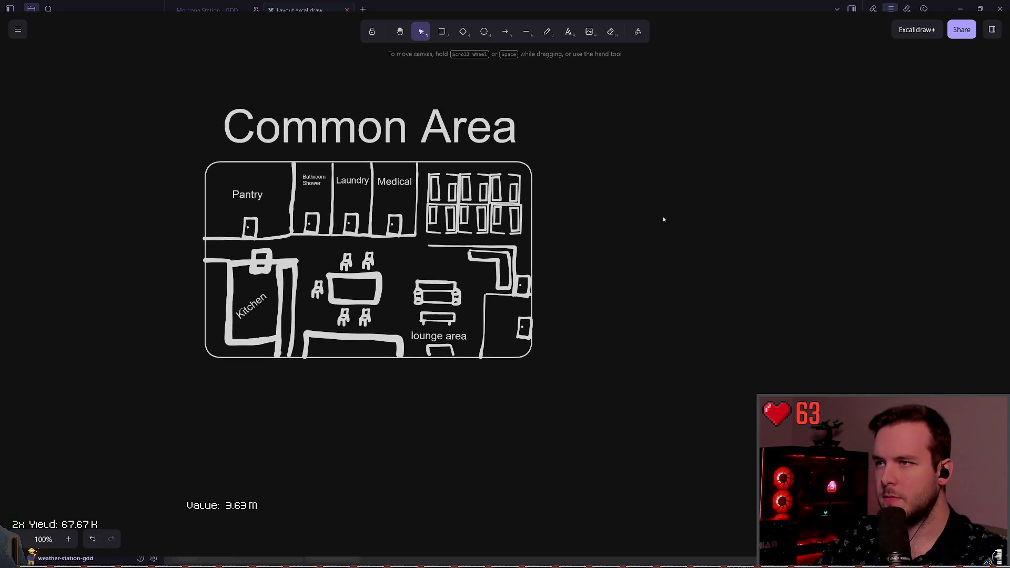
Paste the roof floor plan right of the Common Area and make its strokes light grey
key("ctrl+v")
left_click_drag(489, 193, 567, 258)
left_click(100, 78)
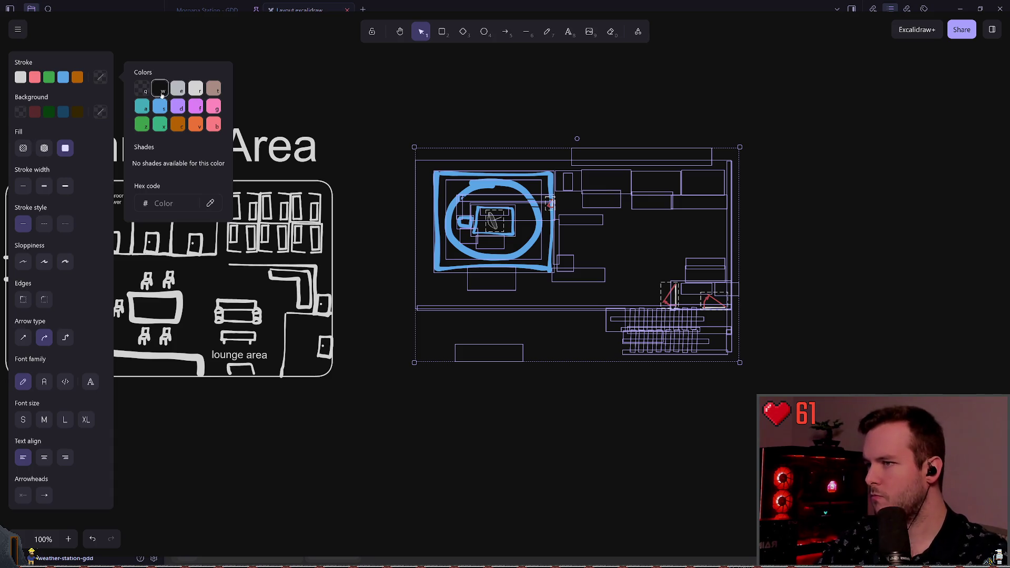
left_click(190, 91)
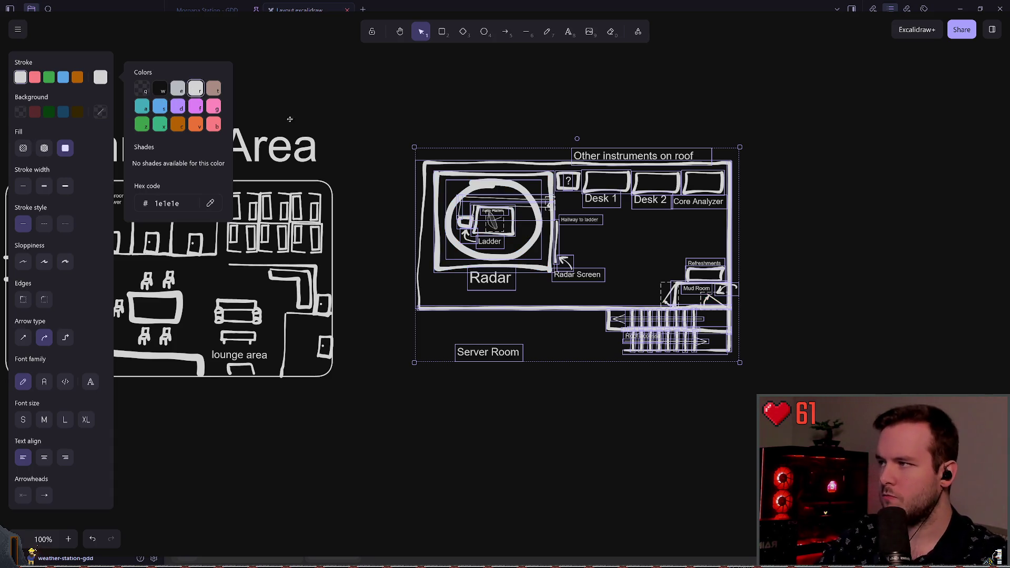
Try other stroke colours (hex fffff, grey, transparent) before settling back on light grey
scroll(256, 109, "left", 1)
left_click(101, 78)
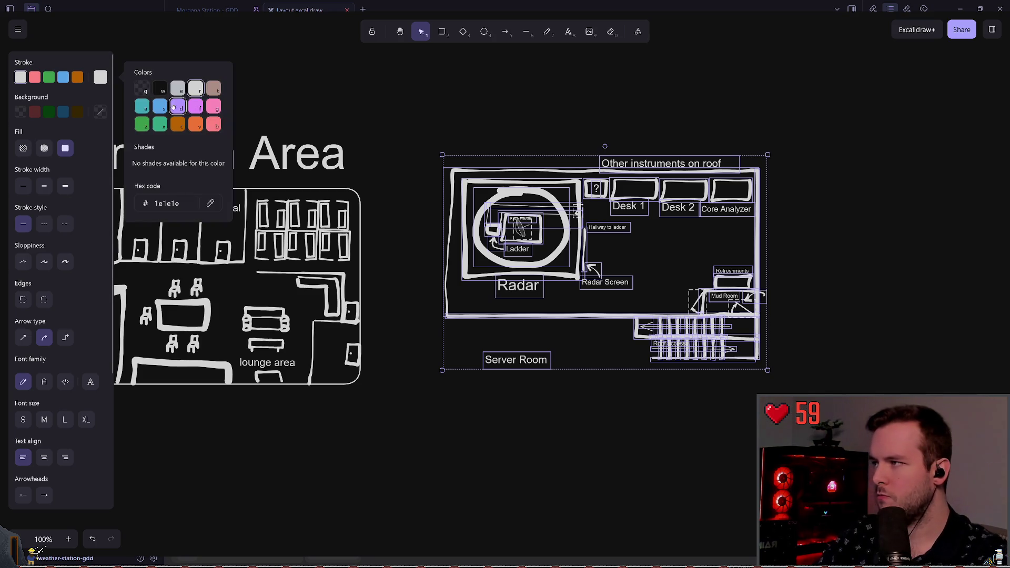
left_click(185, 211)
key("ctrl+a")
type("fffff")
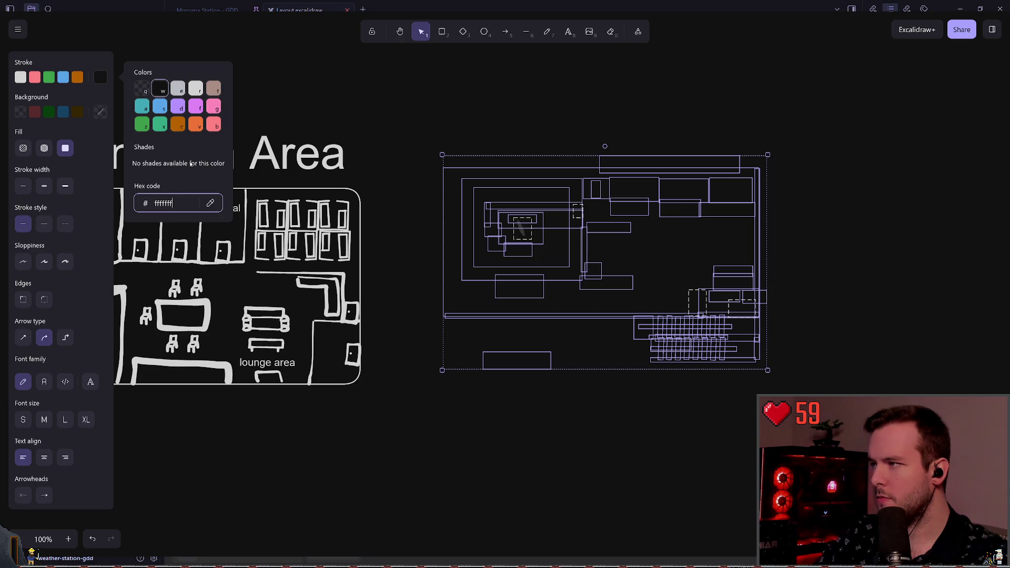
left_click(178, 88)
left_click(195, 90)
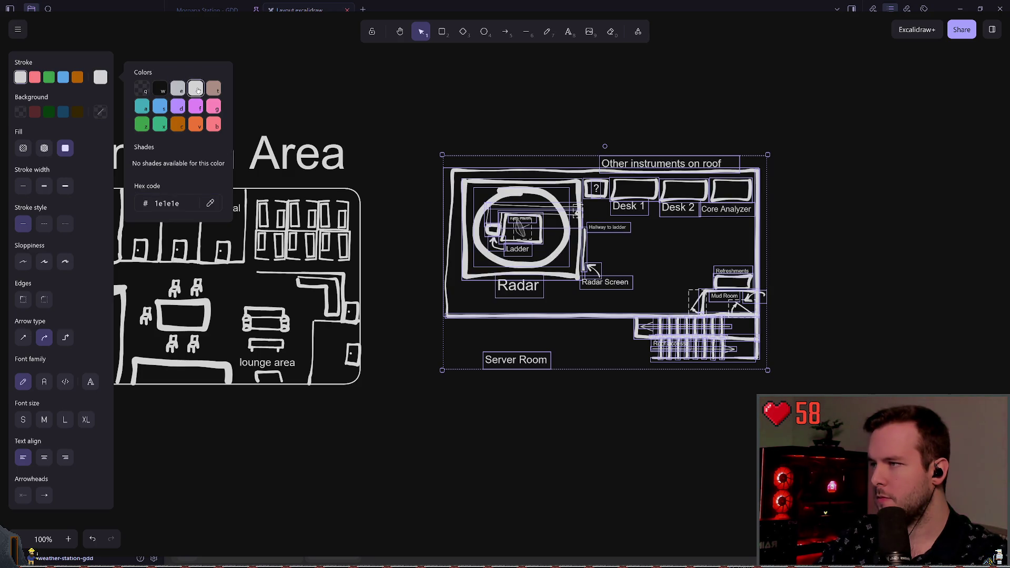
left_click(137, 93)
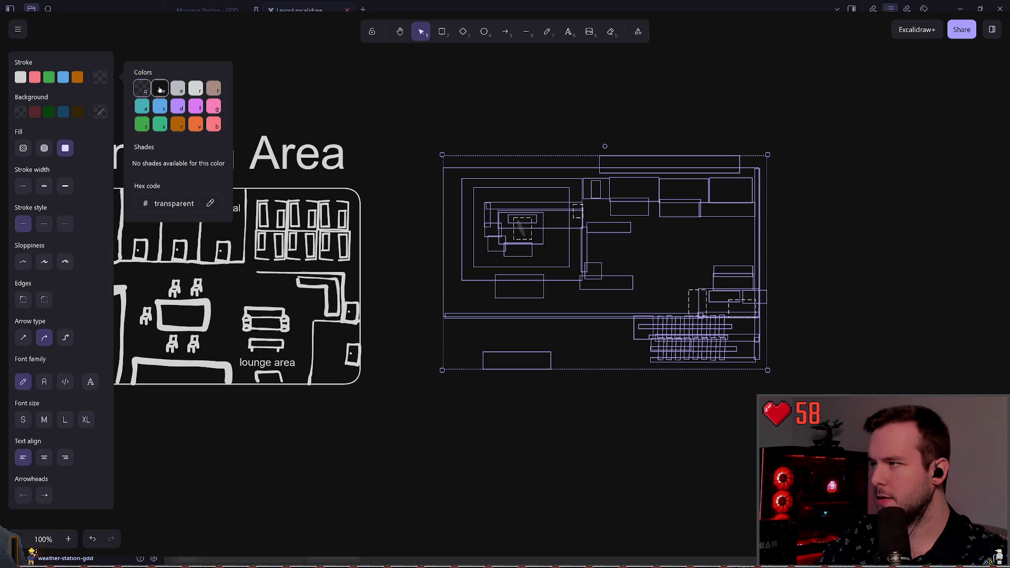
left_click(195, 90)
left_click(385, 146)
mouse_move(385, 146)
left_mouse_down()
mouse_move(402, 120)
mouse_move(523, 120)
left_mouse_up()
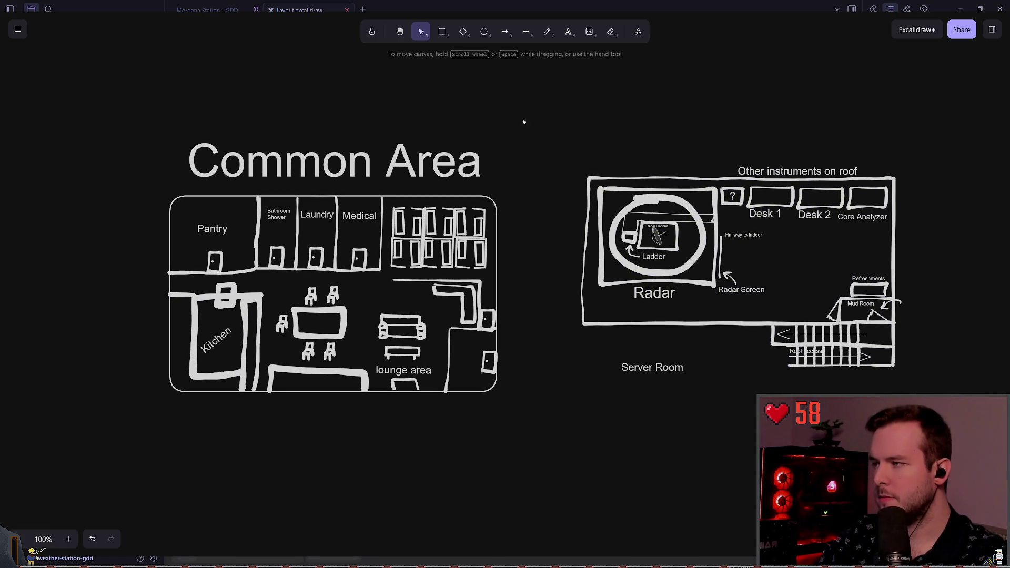
Switch the theme to light and back to the system dark theme
scroll(543, 180, "right", 3)
scroll(448, 189, "right", 2)
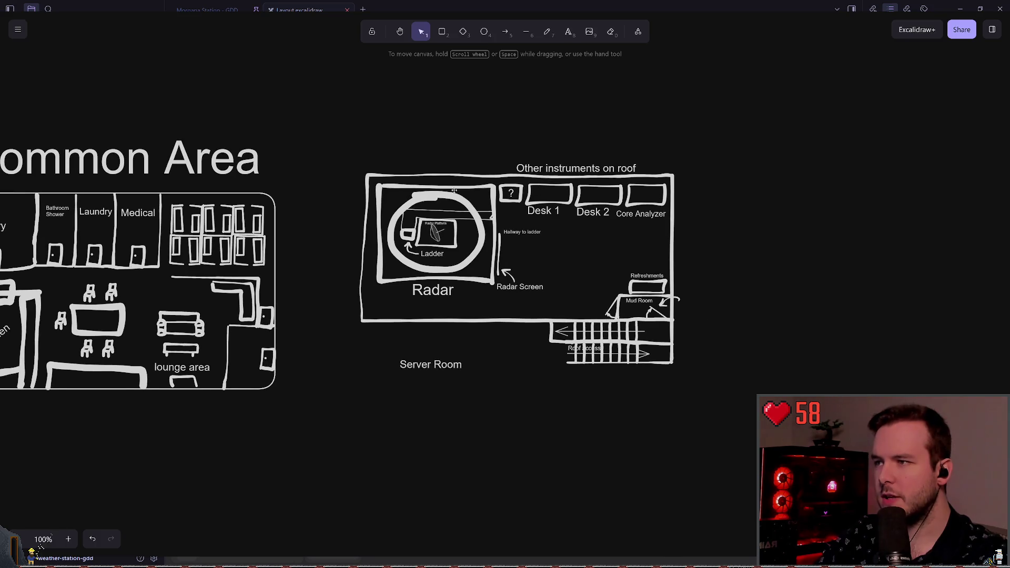
left_click(18, 29)
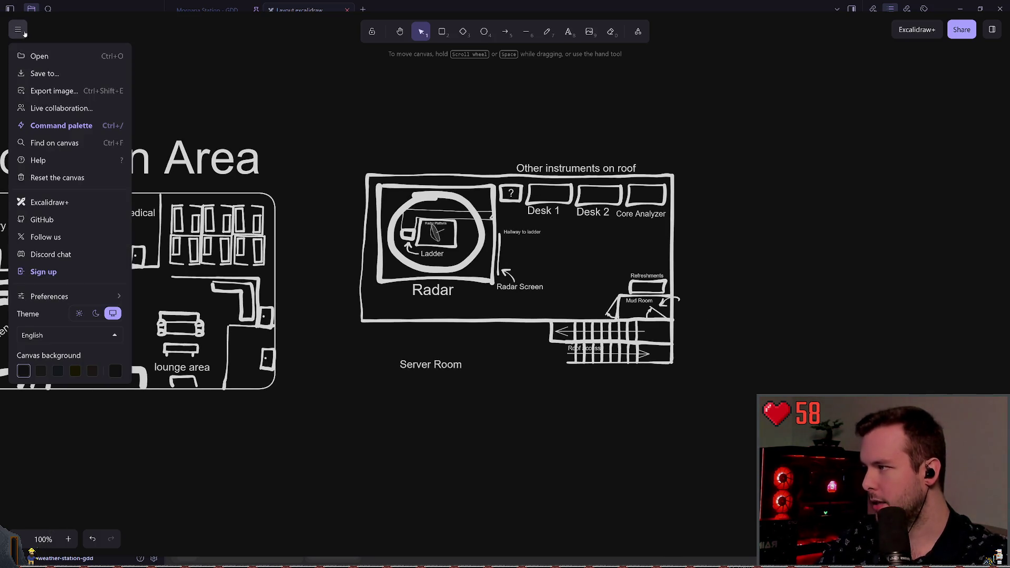
left_click(79, 314)
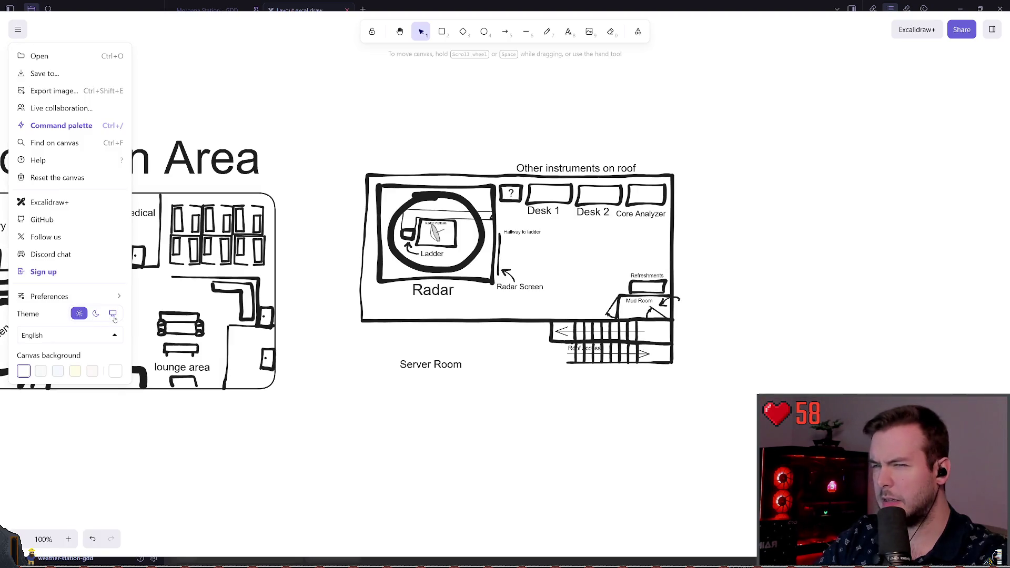
left_click(114, 315)
left_click(394, 106)
Box-select the whole Common Area plan and delete it
scroll(422, 169, "right", 1)
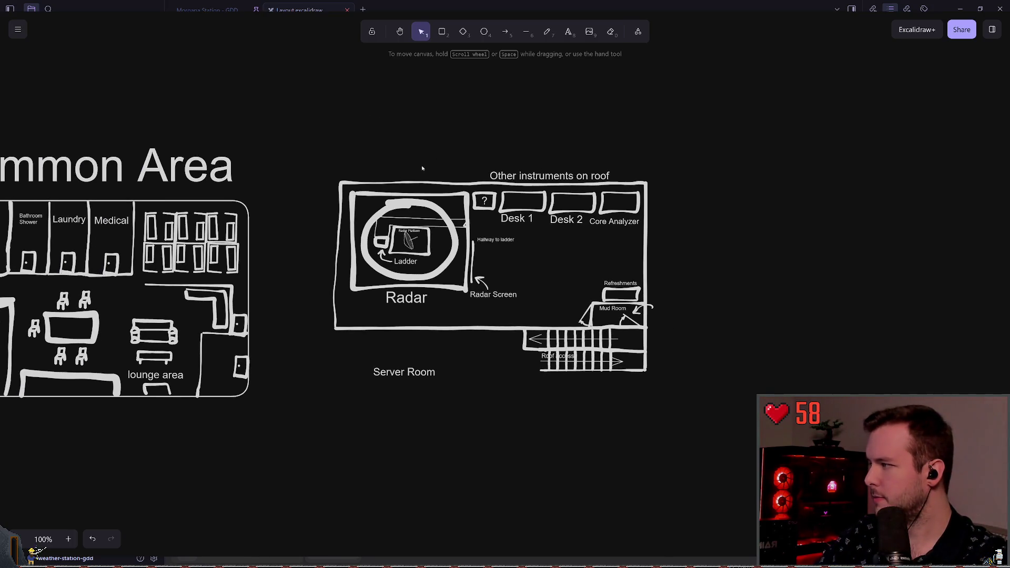
left_click_drag(311, 139, 717, 409)
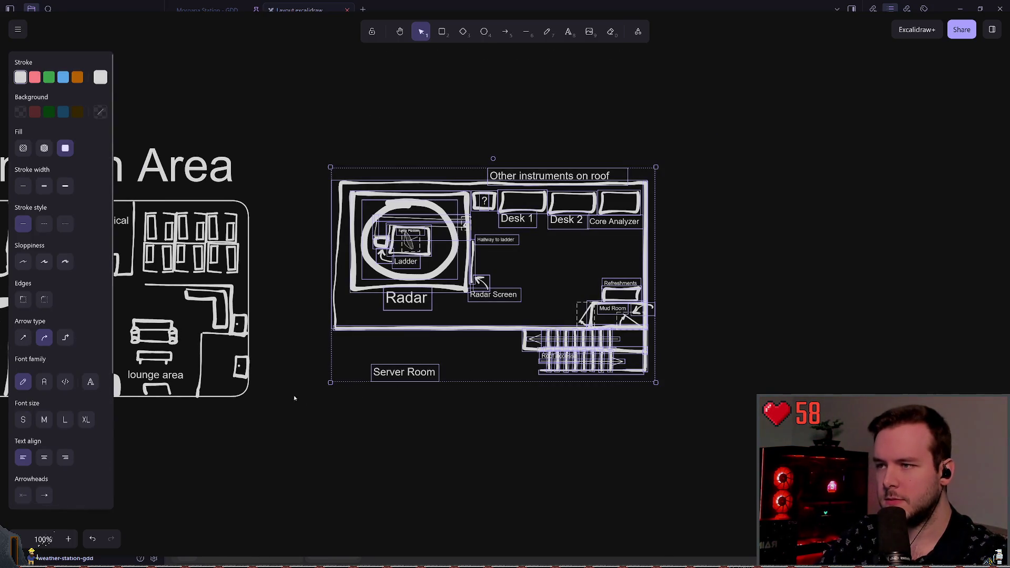
left_click(296, 399)
scroll(296, 399, "left", 5)
mouse_move(150, 431)
left_mouse_down()
mouse_move(548, 135)
mouse_move(505, 113)
left_mouse_up()
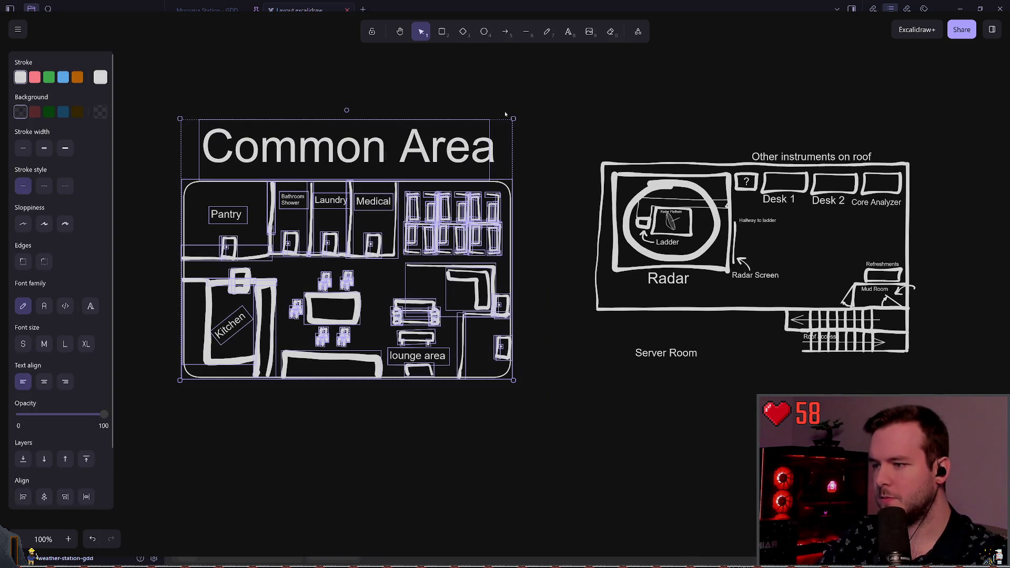
key("Delete")
Select the remaining roof floor plan, then clear the selection
scroll(613, 118, "right", 4)
key("ctrl+a")
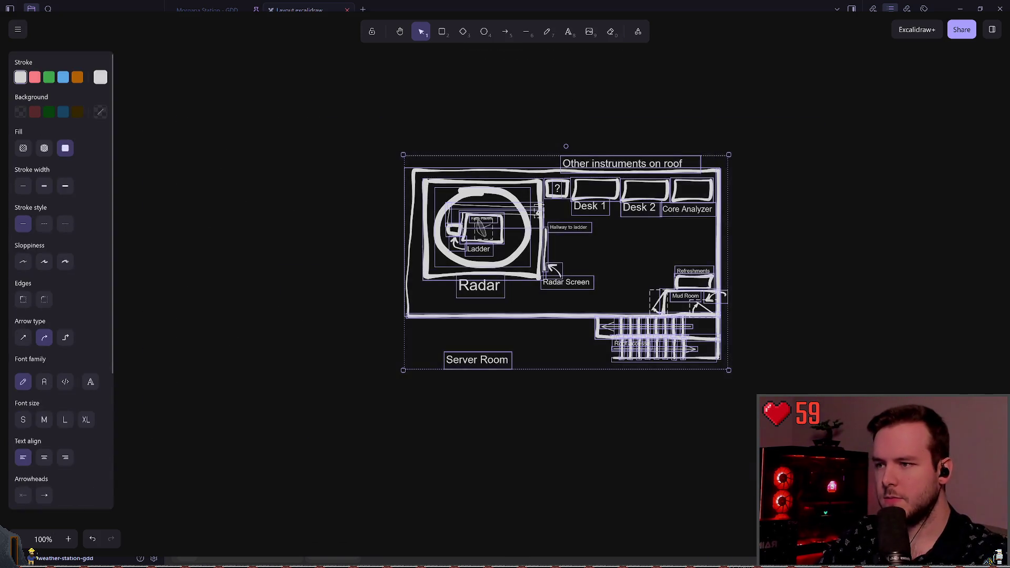
scroll(579, 290, "right", 3)
left_click_drag(368, 354, 237, 428)
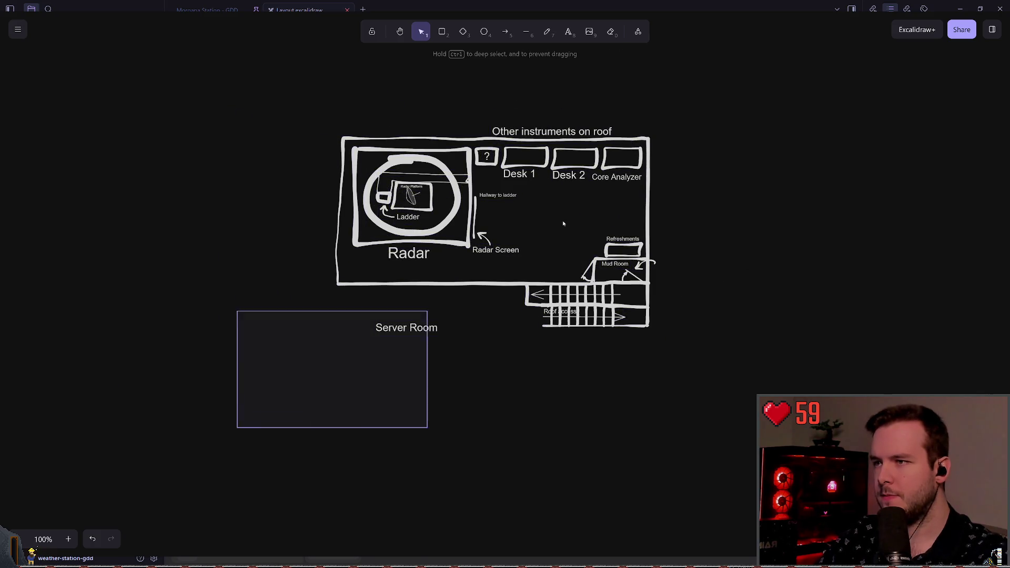
left_click_drag(430, 311, 579, 196)
scroll(579, 197, "right", 3)
left_click(652, 294)
Scroll past the Floor 1, Floor 2 and Roof layouts and box-select the four icons
scroll(510, 361, "left", 5)
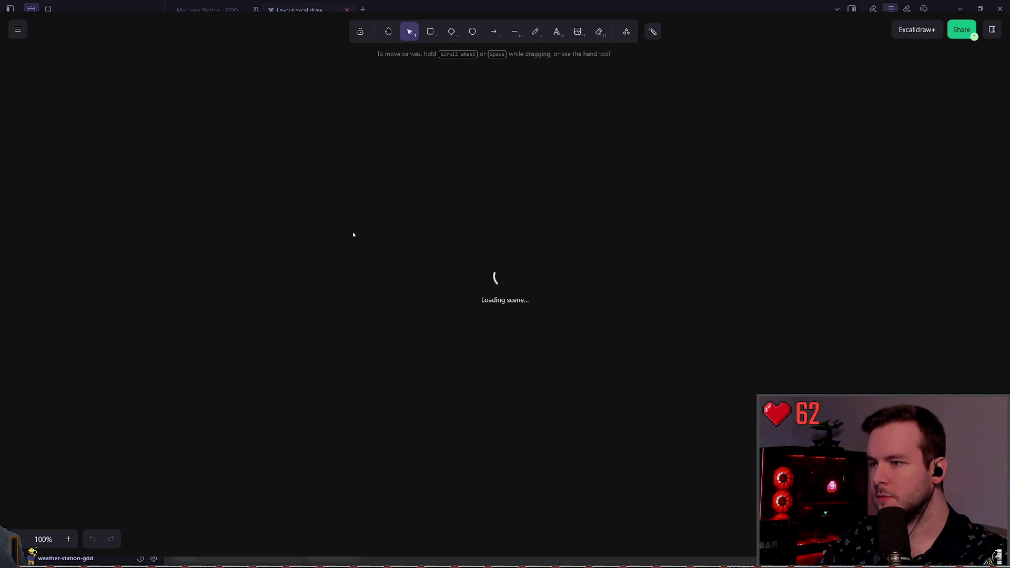
scroll(420, 201, "down", 3)
scroll(421, 201, "down", 2)
scroll(420, 202, "down", 2)
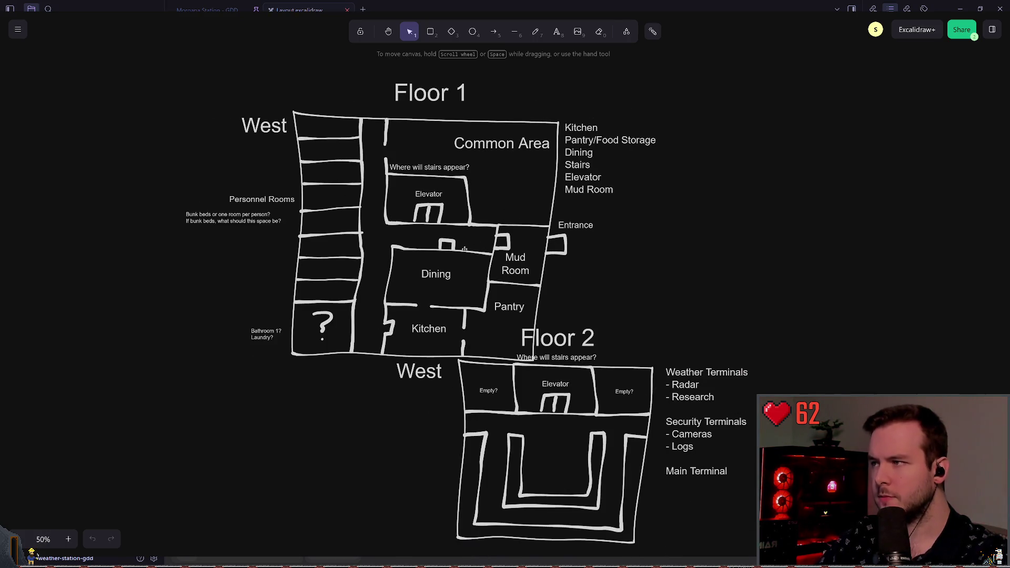
scroll(435, 199, "up", 1)
scroll(435, 199, "down", 3)
scroll(526, 225, "down", 5)
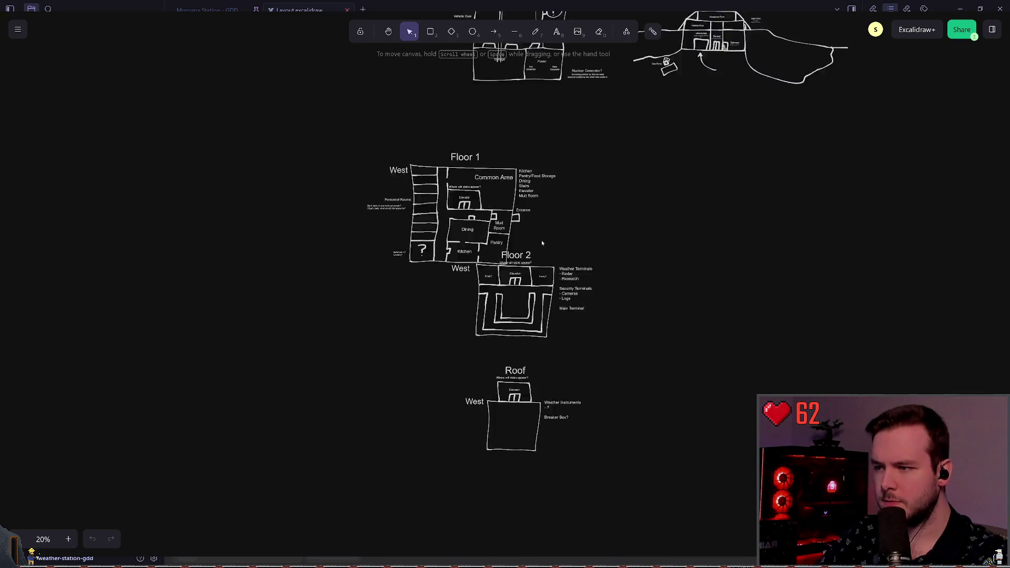
scroll(526, 225, "up", 2)
scroll(626, 412, "up", 3)
scroll(568, 210, "down", 2)
scroll(508, 248, "up", 5)
scroll(508, 249, "down", 2)
scroll(508, 248, "left", 2)
scroll(517, 208, "up", 1)
scroll(483, 223, "down", 1)
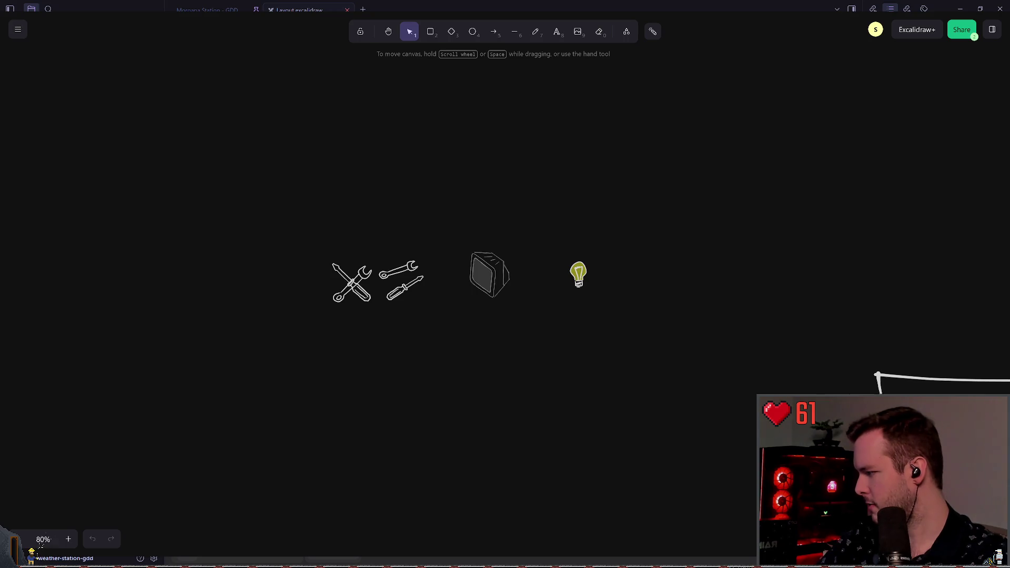
scroll(463, 188, "down", 1)
scroll(464, 187, "right", 1)
mouse_move(272, 178)
left_mouse_down()
mouse_move(312, 237)
mouse_move(666, 421)
left_mouse_up()
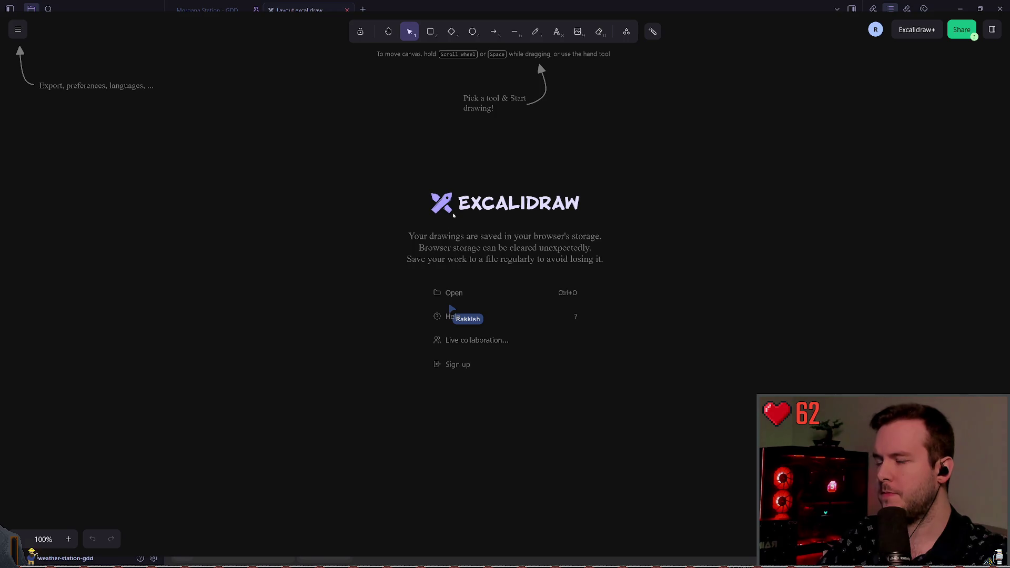
Paste the roof floor plan onto the new shared canvas
key("ctrl+v")
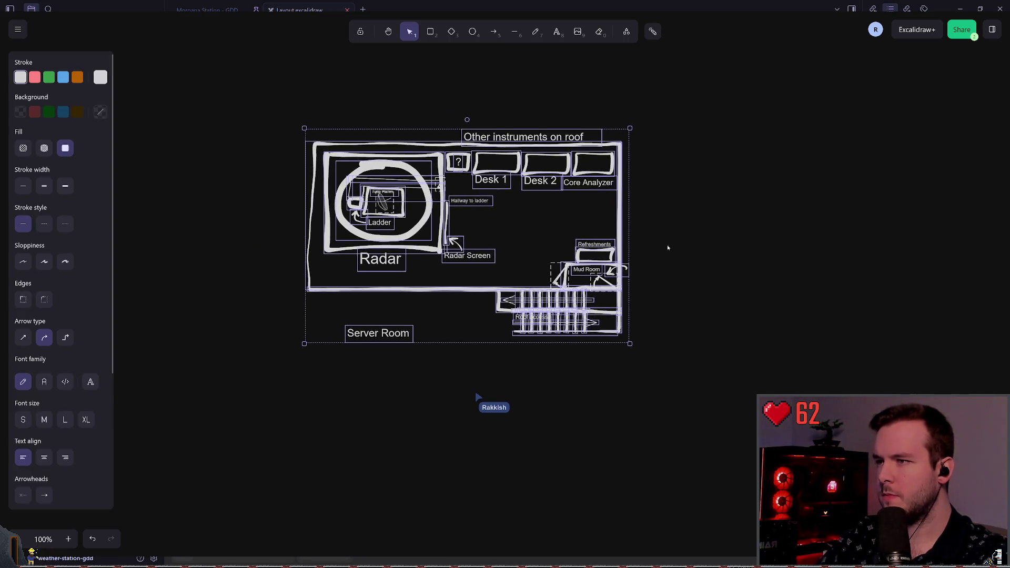
Deselect the pasted roof plan and zoom in on it
left_click(729, 225)
scroll(700, 226, "right", 2)
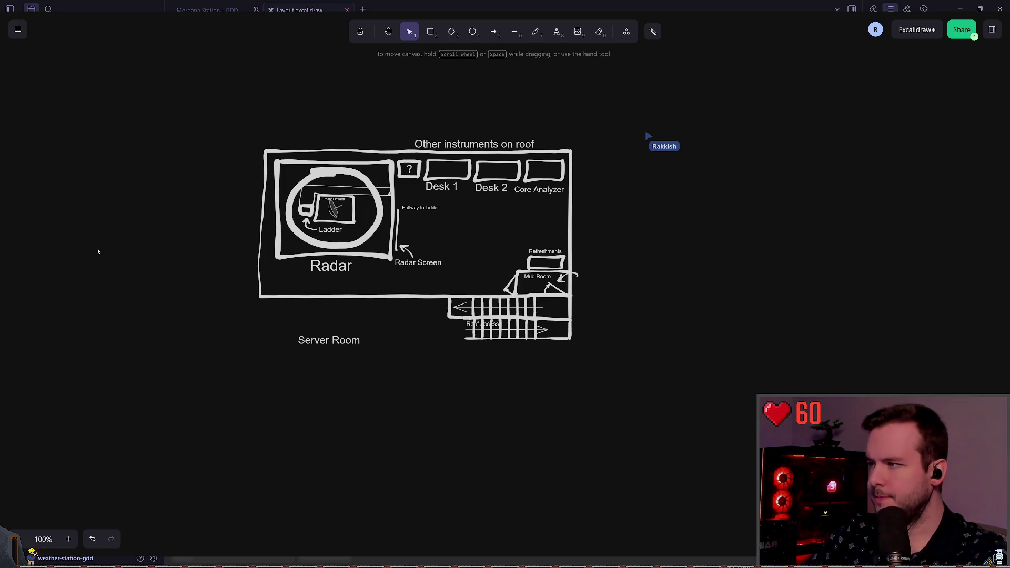
scroll(316, 237, "left", 3)
scroll(270, 276, "up", 1)
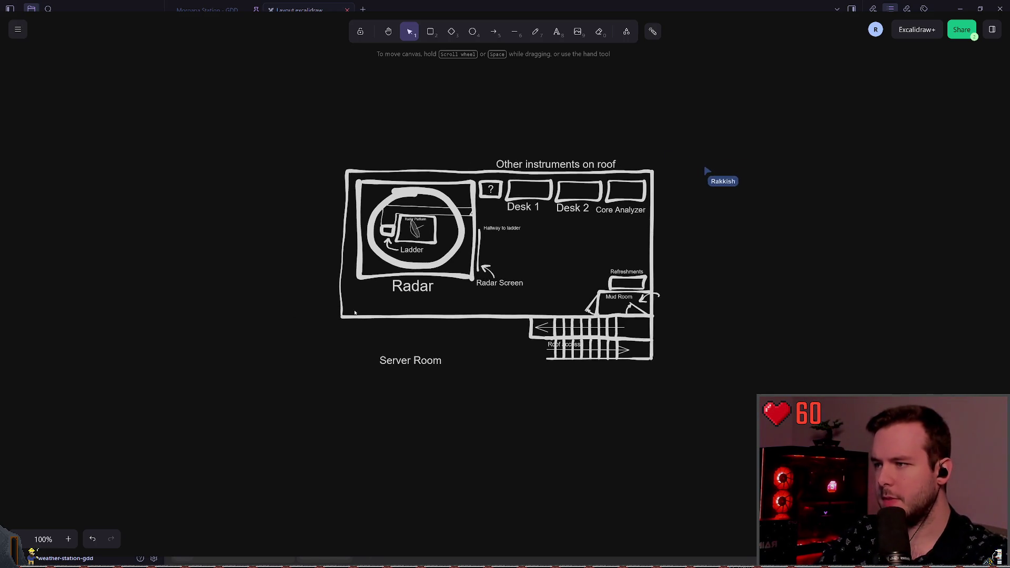
scroll(375, 286, "up", 2)
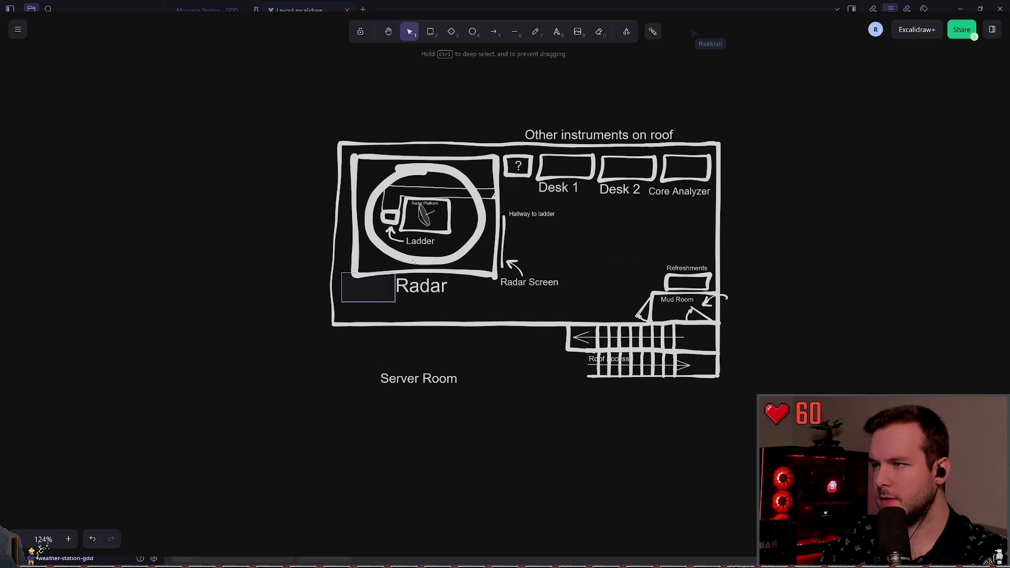
Move the Radar group out to the left and give its outline a blue stroke
left_click(369, 294)
mouse_move(507, 152)
left_mouse_down()
mouse_move(269, 156)
mouse_move(305, 160)
left_mouse_up()
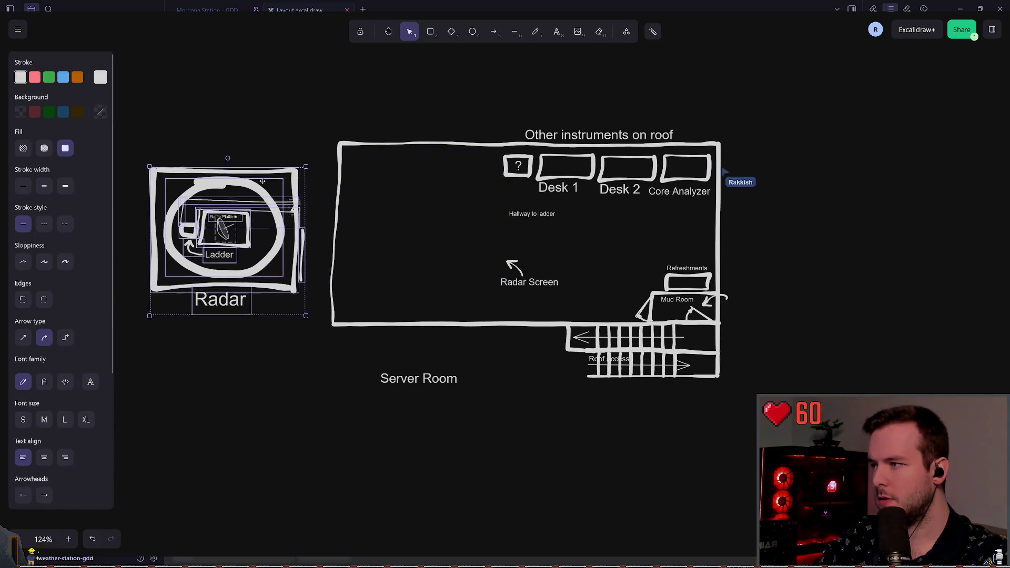
scroll(340, 151, "left", 1)
scroll(339, 152, "up", 1)
scroll(339, 151, "left", 4)
scroll(339, 151, "up", 1)
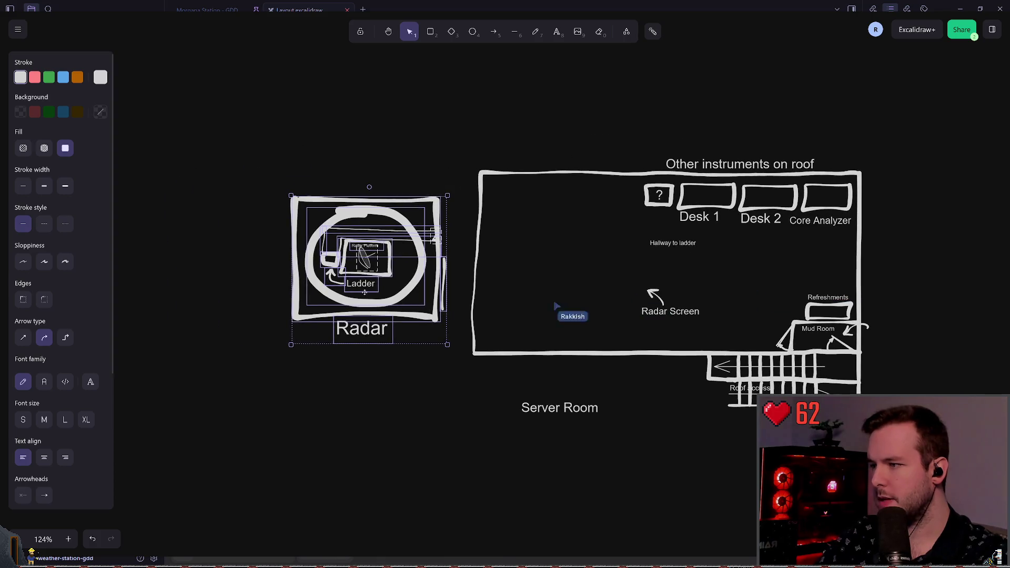
left_click(63, 77)
left_click(445, 318)
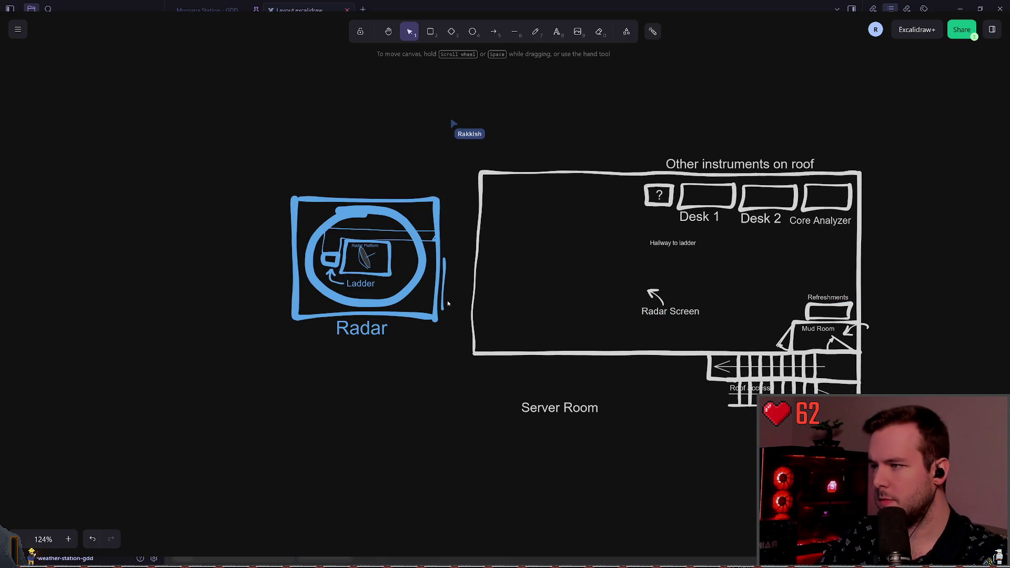
Make the two stray radar-platform lines and the vertical line right of Radar white
left_click(402, 239)
left_click(330, 253, "shift")
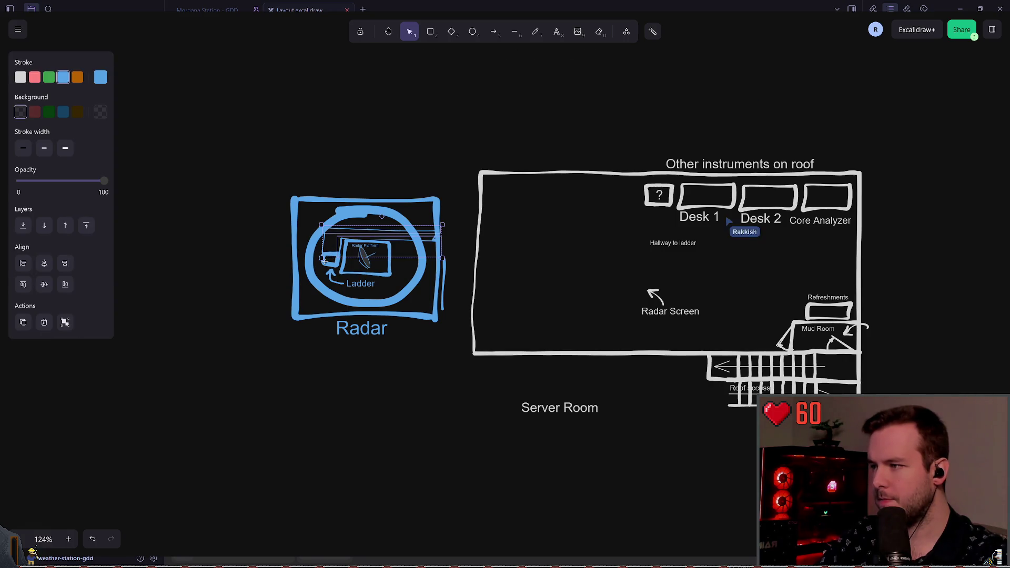
left_click(21, 77)
left_click(462, 261)
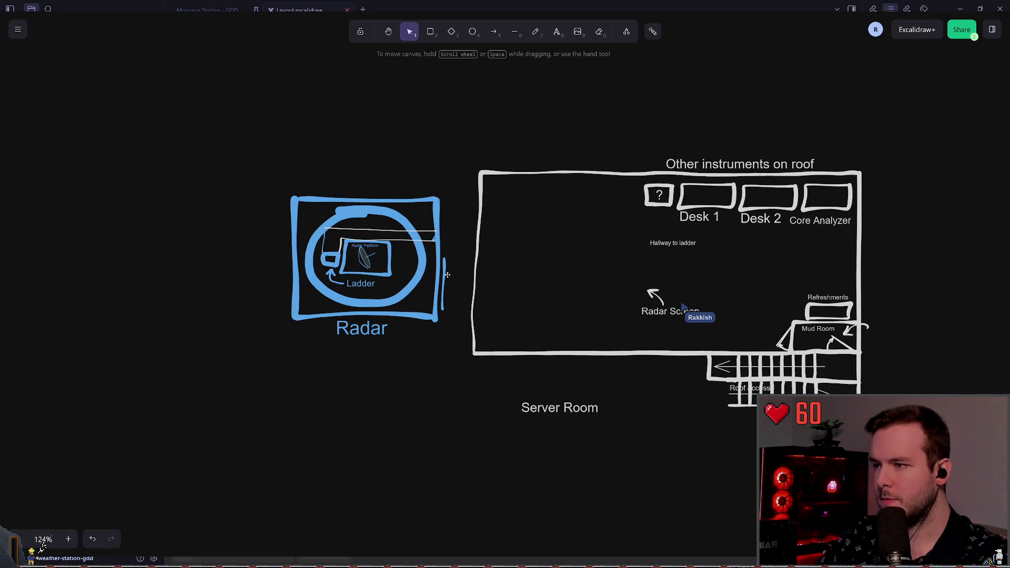
left_click(446, 276)
left_click(21, 77)
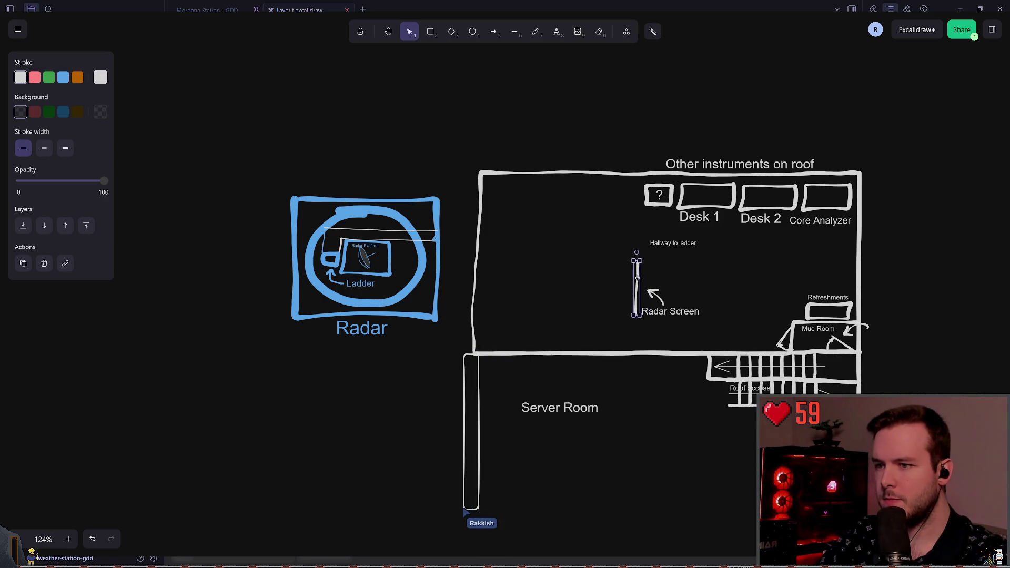
Shift the upper and lower stair flights slightly to the right
left_click(604, 286)
scroll(489, 203, "up", 4)
scroll(442, 296, "down", 5)
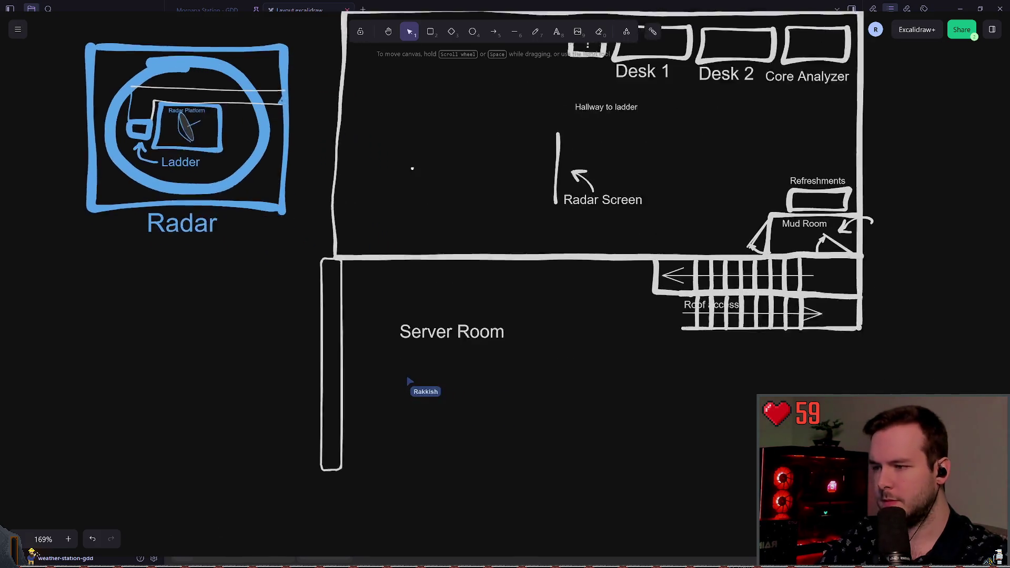
scroll(484, 259, "right", 5)
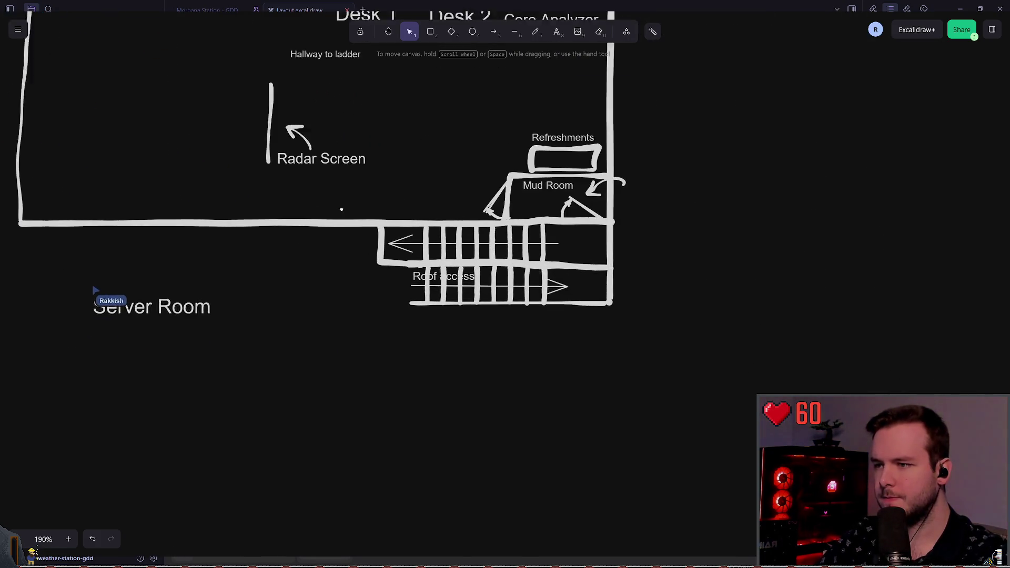
scroll(538, 283, "up", 2)
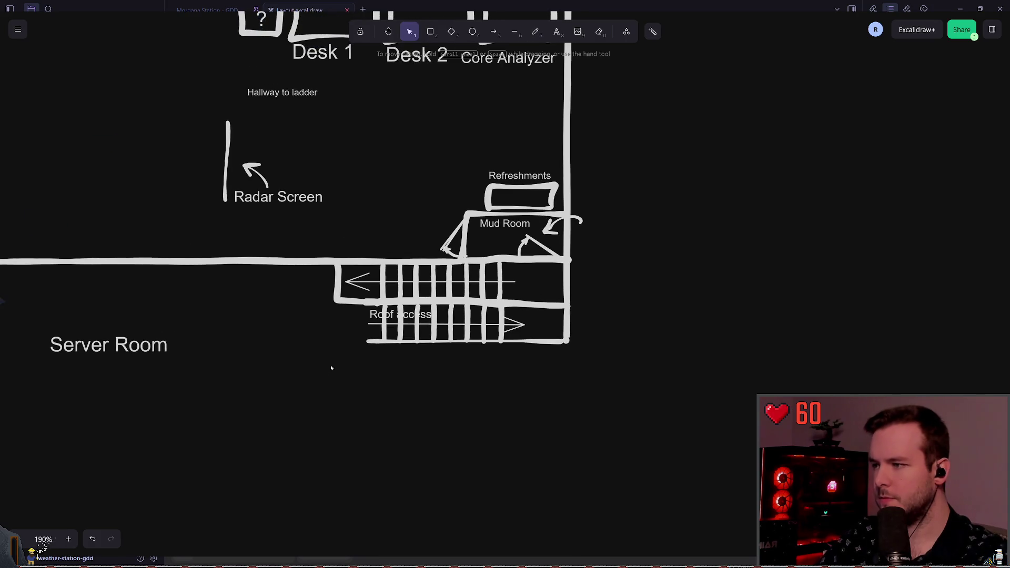
left_click(516, 256)
left_click_drag(470, 276, 492, 277)
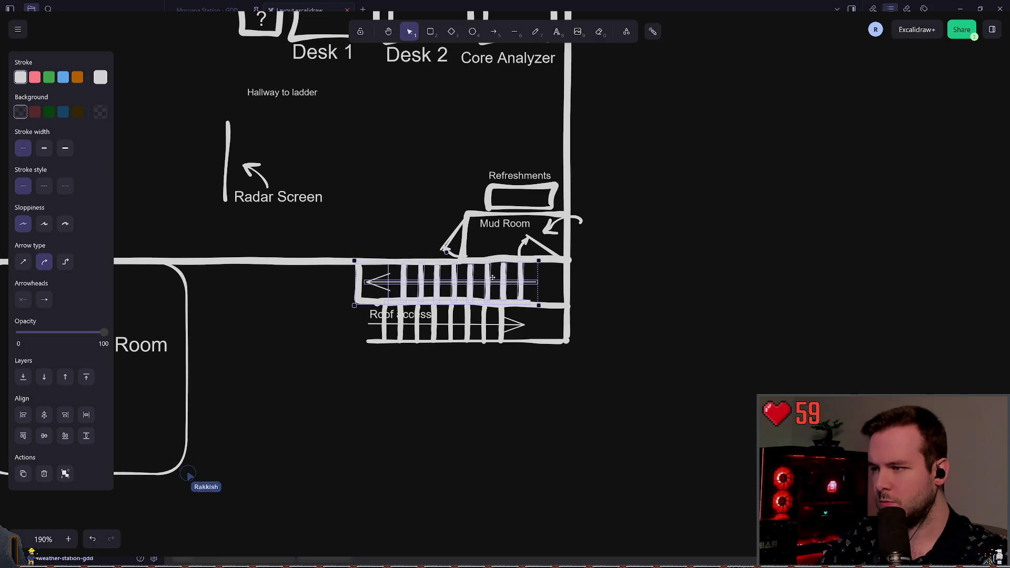
left_click(679, 315)
left_click_drag(352, 389, 533, 298)
left_click_drag(451, 329, 469, 330)
Shorten the bottom wall under the stairs to match the flights
left_click(381, 345)
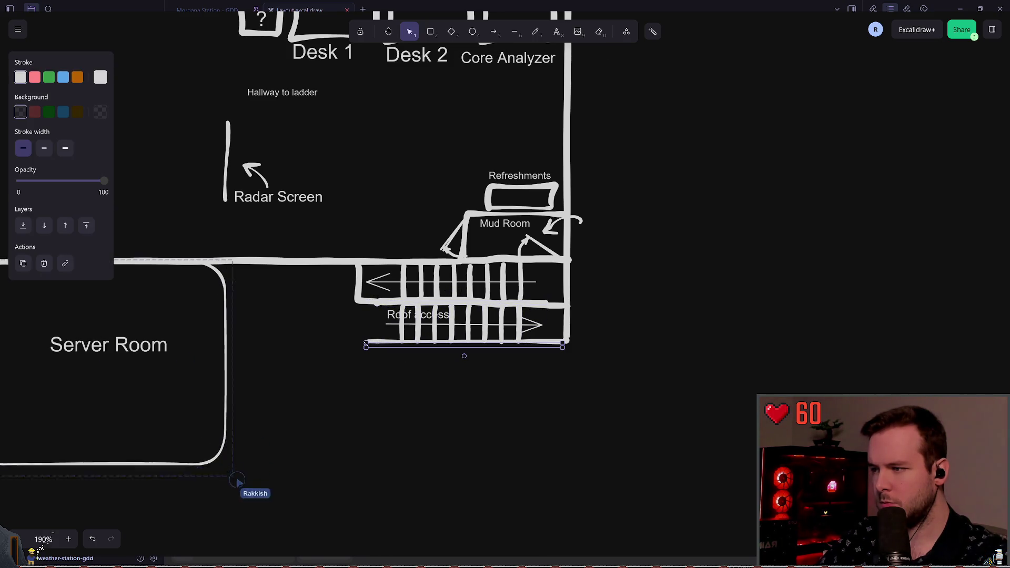
mouse_move(366, 345)
left_mouse_down()
mouse_move(408, 352)
mouse_move(294, 280)
mouse_move(318, 315)
mouse_move(283, 272)
mouse_move(354, 248)
mouse_move(291, 286)
left_mouse_up()
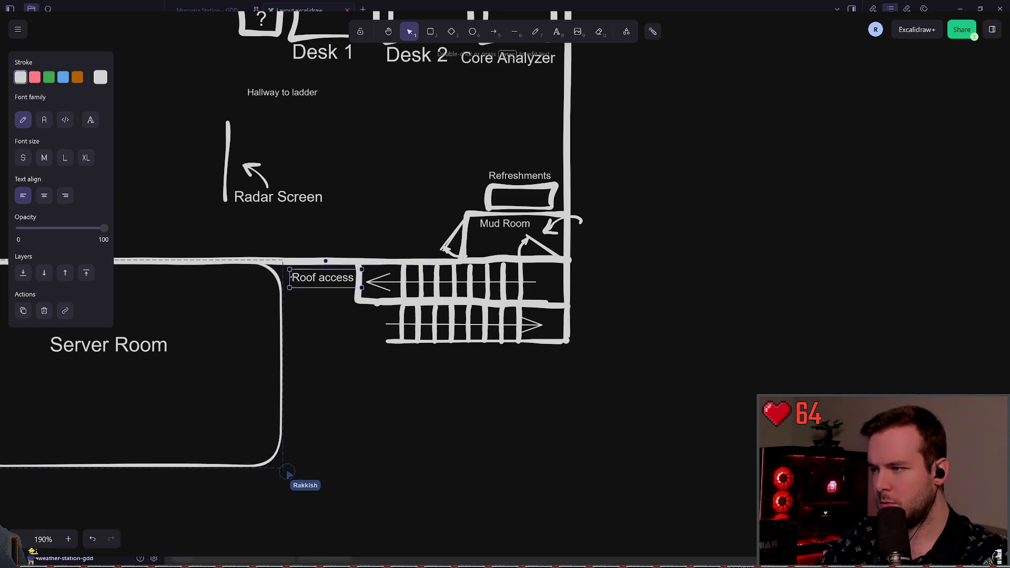
left_click(315, 387)
scroll(429, 320, "left", 5)
Move the ? box from beside Desk 1 toward the Refreshments area
scroll(429, 320, "down", 3)
scroll(410, 286, "left", 3)
scroll(433, 279, "up", 3)
scroll(436, 254, "up", 1)
scroll(437, 261, "right", 1)
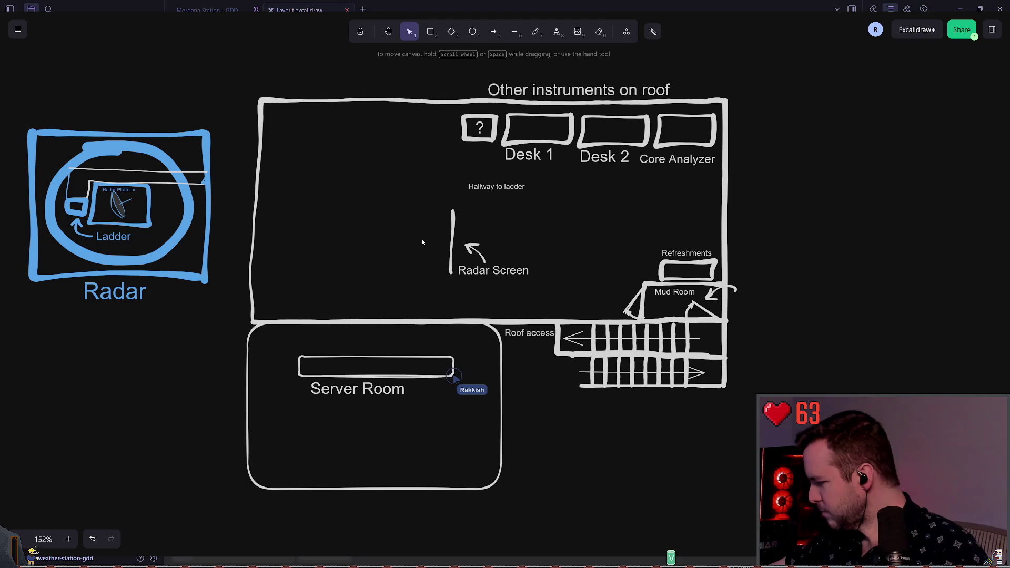
scroll(469, 256, "up", 1)
scroll(468, 255, "left", 1)
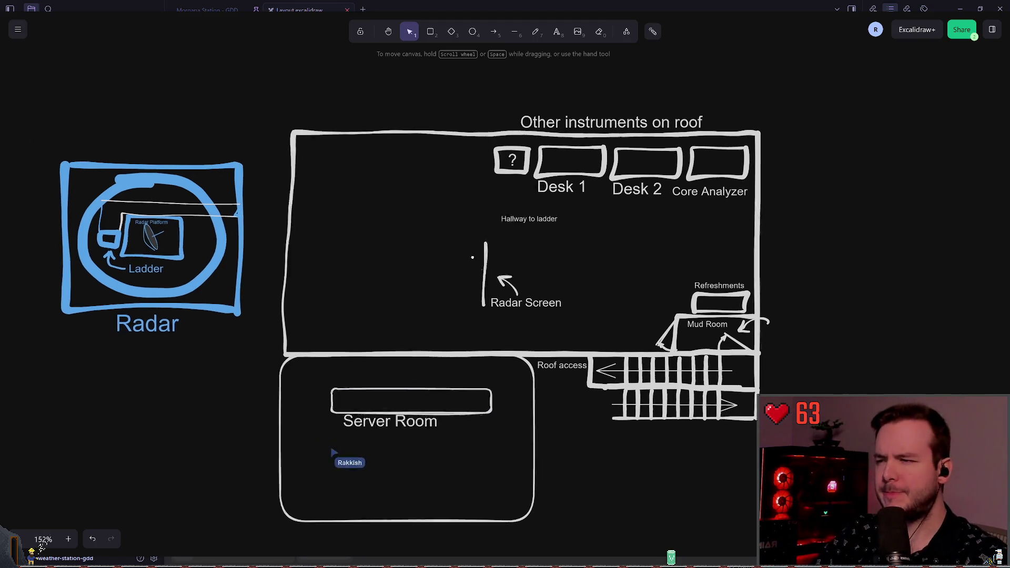
scroll(443, 251, "up", 2)
scroll(481, 155, "up", 3)
left_click(500, 167)
mouse_move(499, 167)
left_mouse_down()
mouse_move(603, 249)
mouse_move(667, 280)
left_mouse_up()
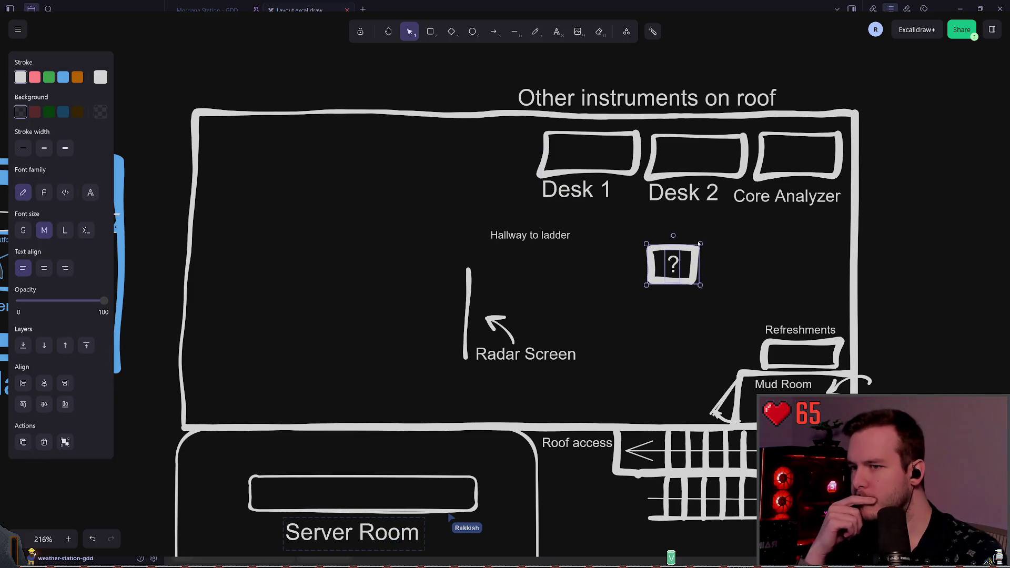
Realign Refreshments and rotate the ? box to sit just left of the counter
scroll(745, 215, "right", 4)
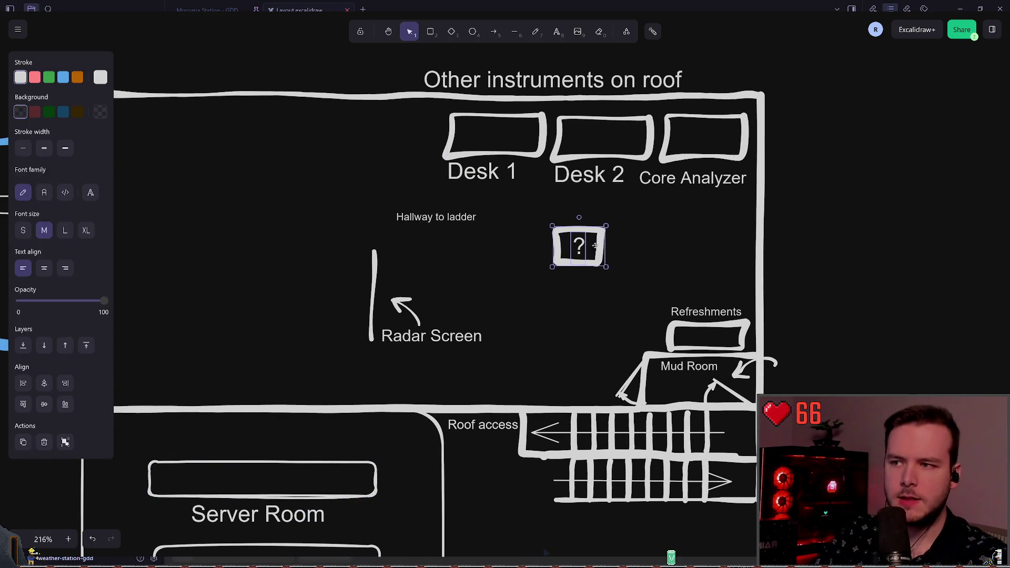
mouse_move(648, 293)
left_mouse_down()
mouse_move(754, 351)
mouse_move(713, 340)
mouse_move(741, 339)
left_mouse_up()
left_click_drag(530, 292, 652, 226)
mouse_move(579, 218)
left_mouse_down()
mouse_move(567, 319)
mouse_move(566, 224)
mouse_move(579, 218)
mouse_move(654, 314)
left_mouse_up()
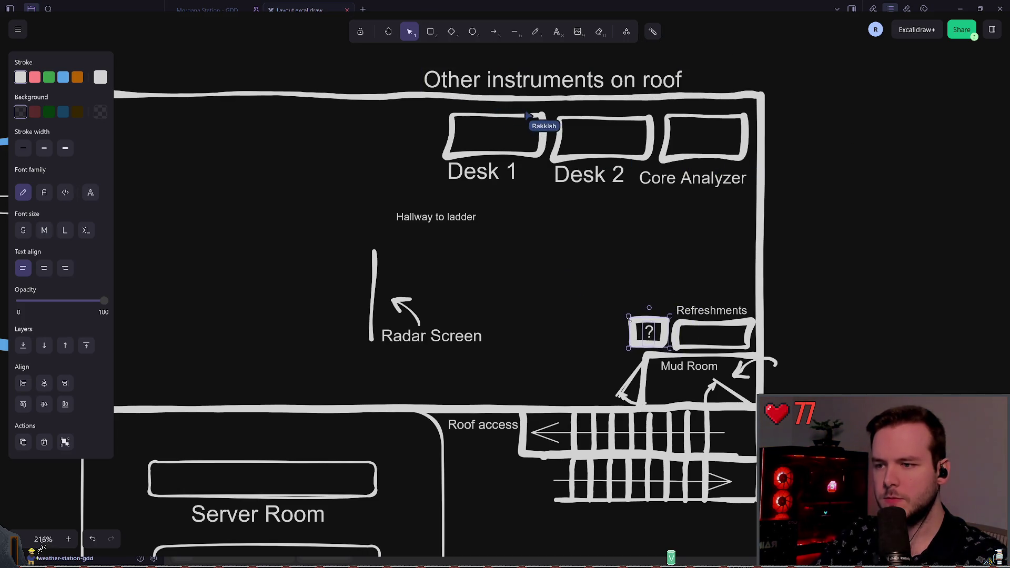
Replace the box's ? text with 'Water Cooler'
left_click(637, 319)
left_click(649, 332)
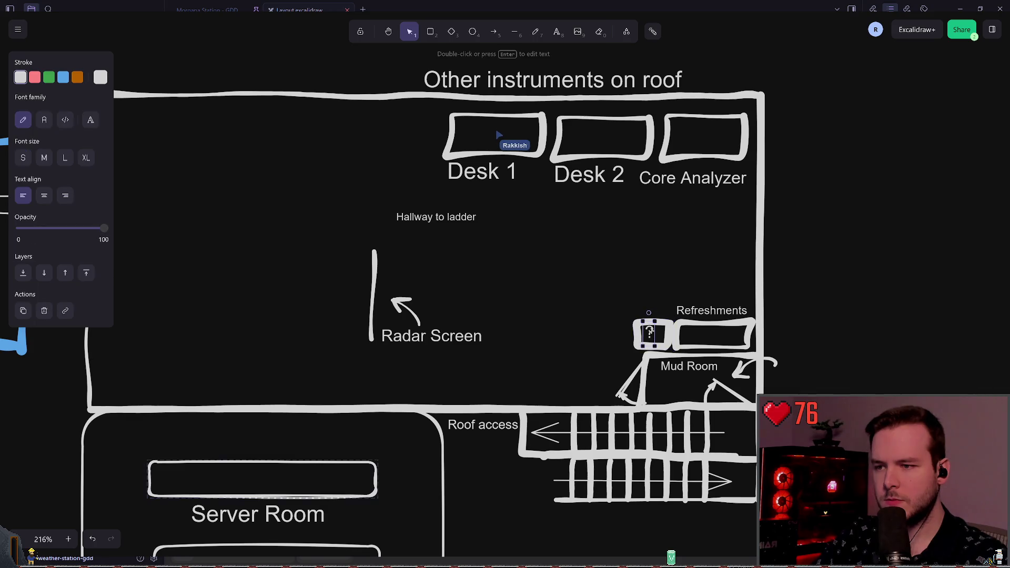
key("Return")
key("ctrl+BackSpace")
type("Wtaer")
key("BackSpace")
key("BackSpace")
key("BackSpace")
type("Water Cooler")
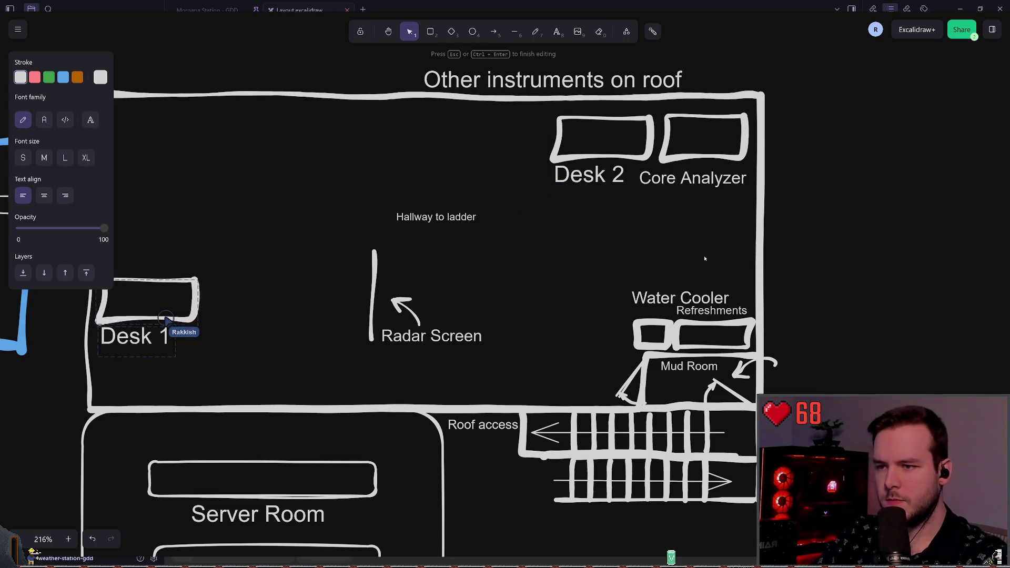
key("Escape")
Shrink the Water Cooler label and place it above the box
mouse_move(731, 311)
left_mouse_down()
mouse_move(679, 299)
mouse_move(665, 315)
left_mouse_up()
left_click(612, 268)
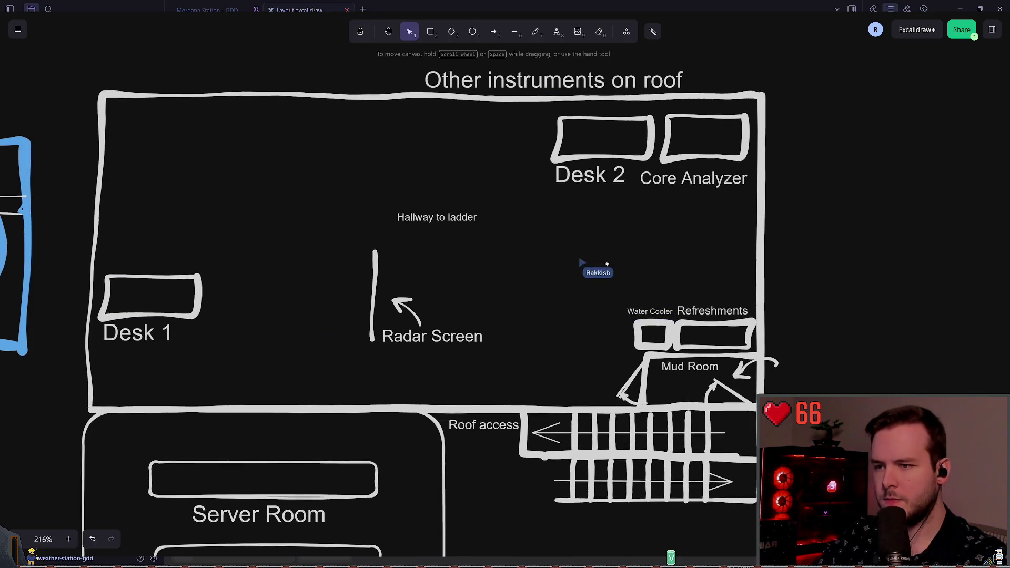
scroll(542, 273, "left", 3)
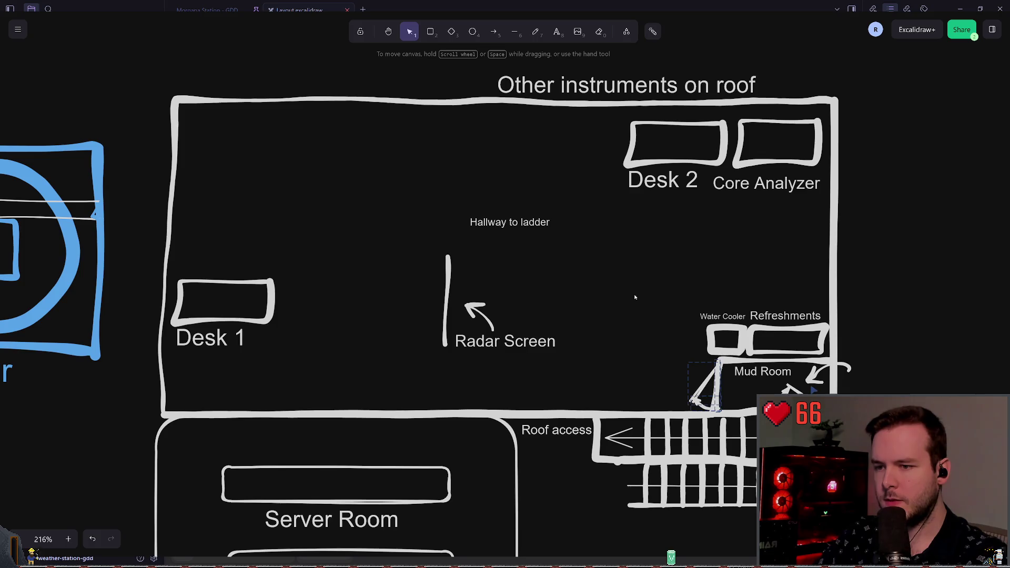
scroll(638, 299, "down", 2)
scroll(639, 299, "right", 3)
scroll(604, 308, "right", 3)
scroll(603, 308, "down", 1)
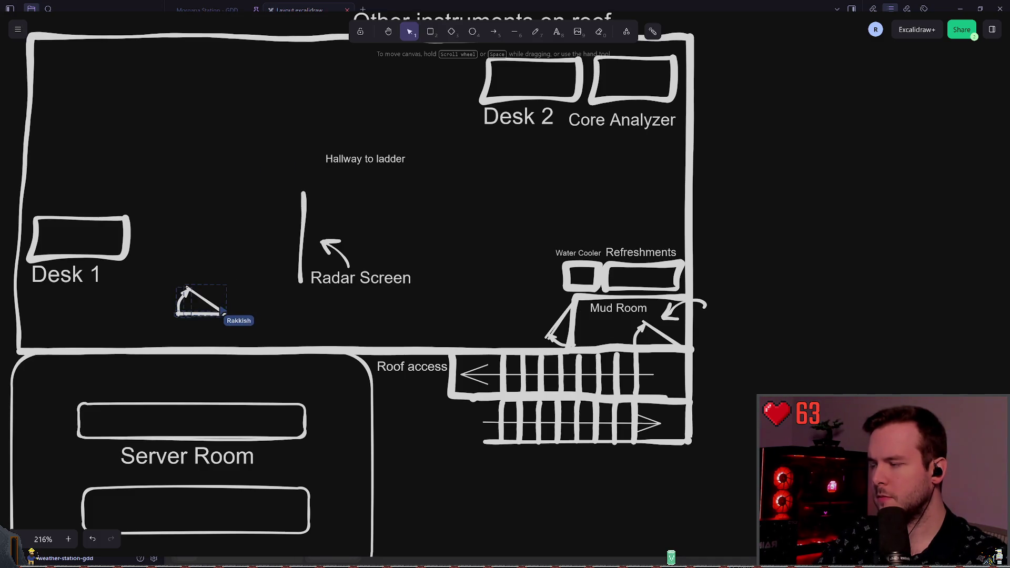
scroll(407, 314, "down", 8)
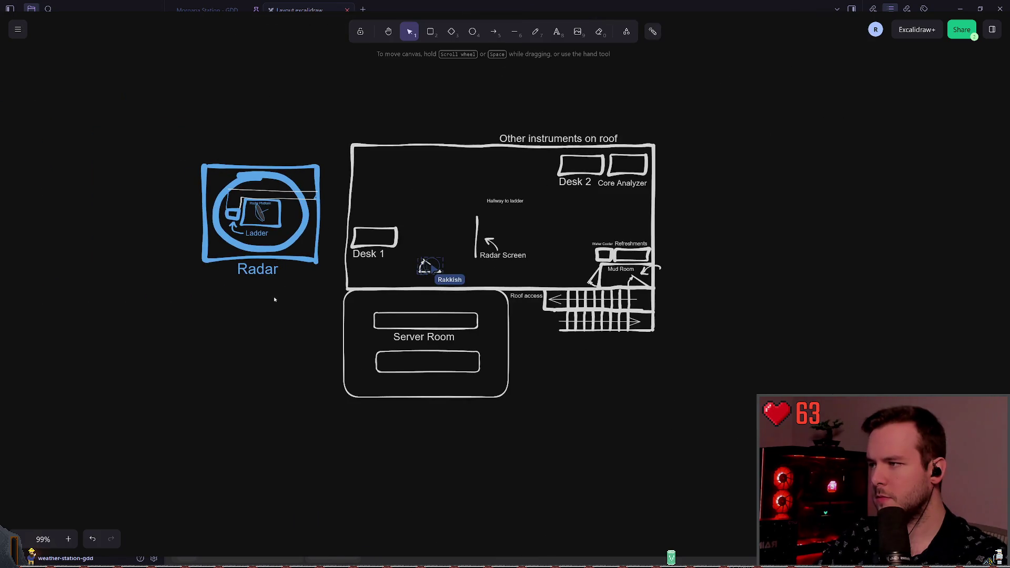
Paste the icon set above the floor plan, make its strokes white and shrink it
scroll(390, 174, "up", 2)
key("ctrl+v")
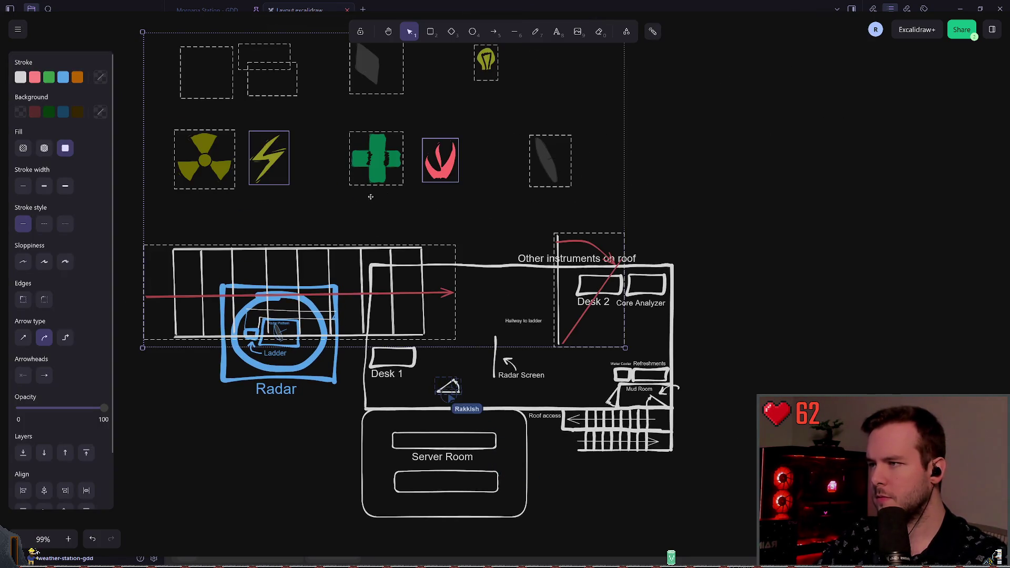
scroll(400, 271, "up", 3)
left_click_drag(400, 271, 515, 135)
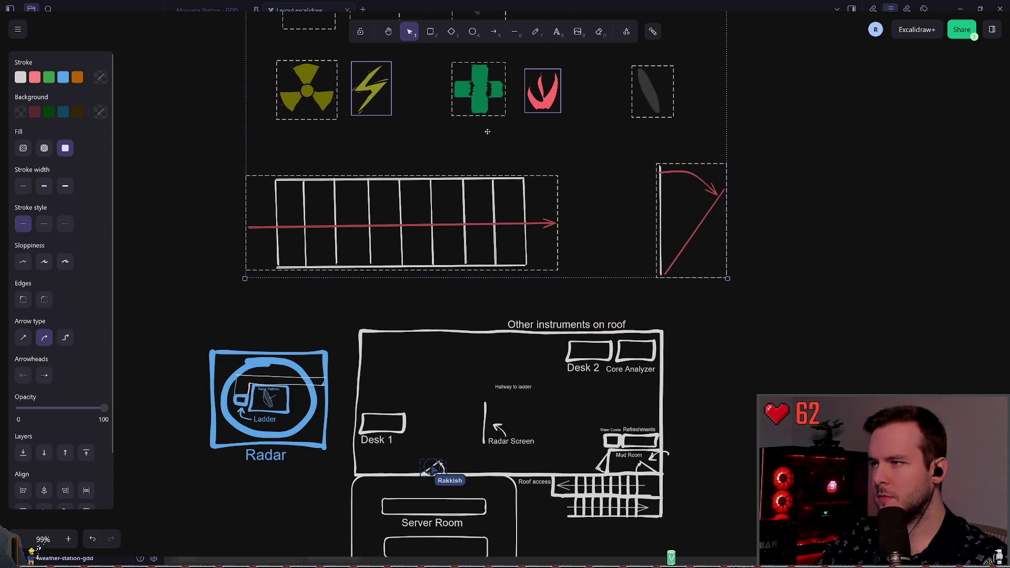
left_click(25, 80)
scroll(643, 386, "up", 3)
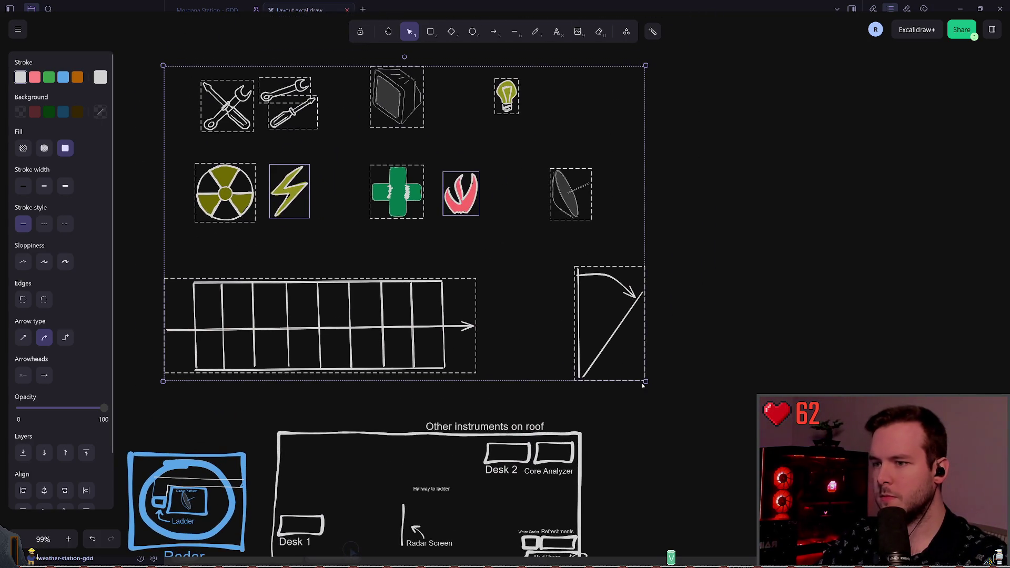
mouse_move(646, 381)
left_mouse_down()
mouse_move(469, 264)
mouse_move(453, 276)
mouse_move(544, 371)
left_mouse_up()
left_click(681, 361)
Paste a red copy of the door-swing symbol next to the white one
scroll(526, 366, "up", 3)
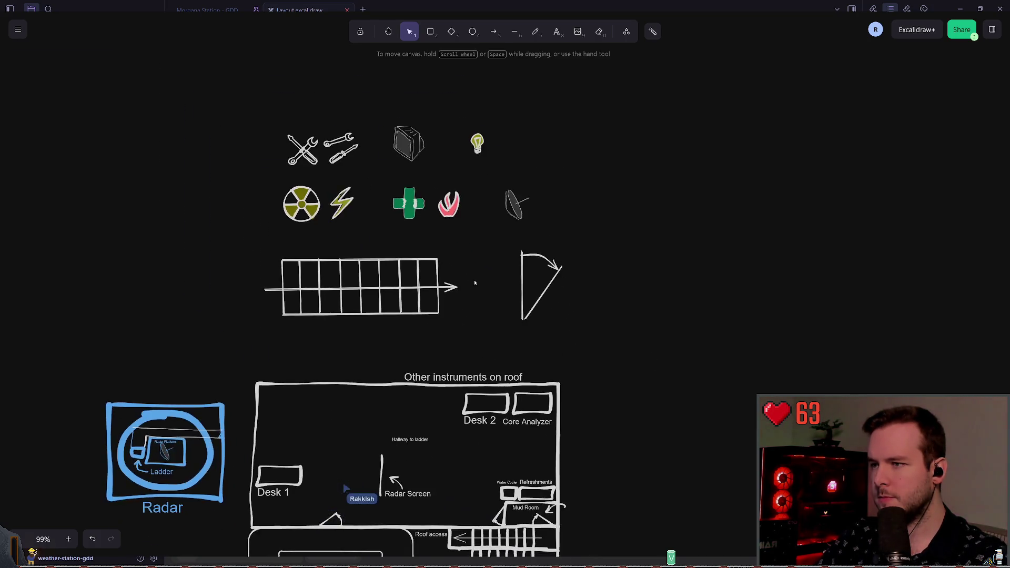
left_click_drag(639, 344, 536, 227)
left_click(551, 253)
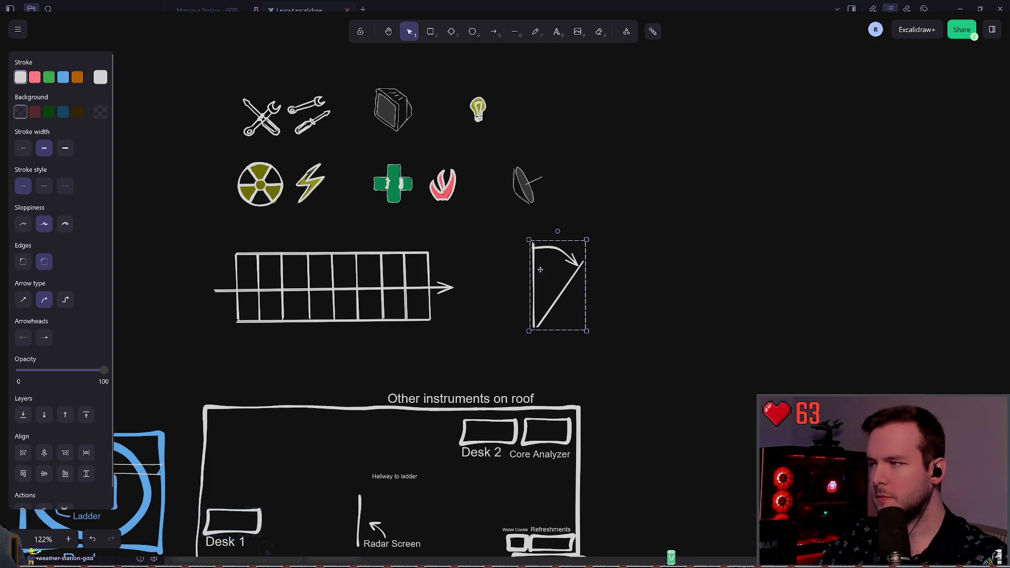
left_click(625, 349)
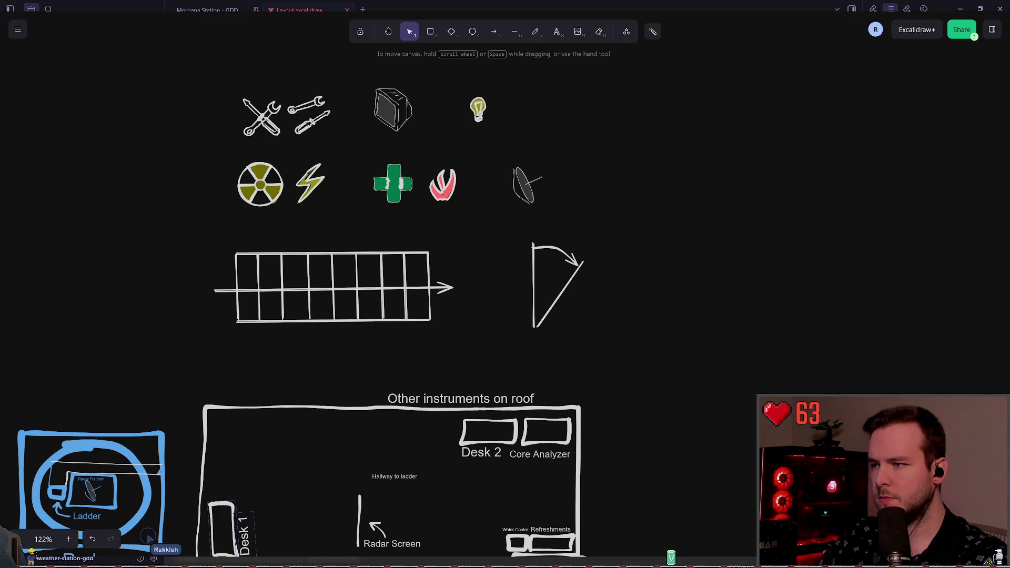
key("ctrl+v")
left_click_drag(651, 262, 633, 238)
left_click(750, 373)
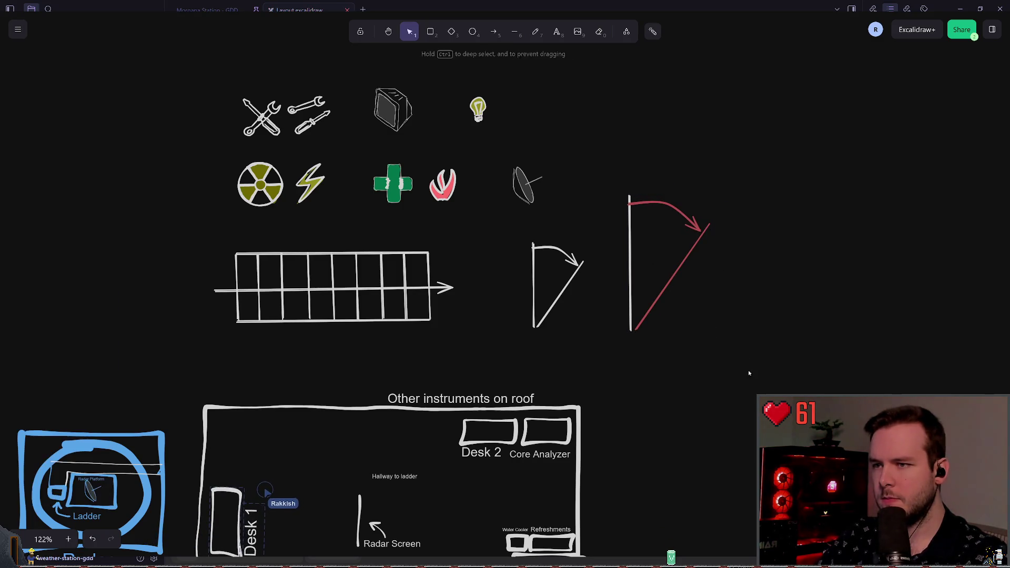
Delete the white door-swing symbol and resize the red one in its place
scroll(505, 331, "right", 3)
left_click_drag(442, 333, 526, 219)
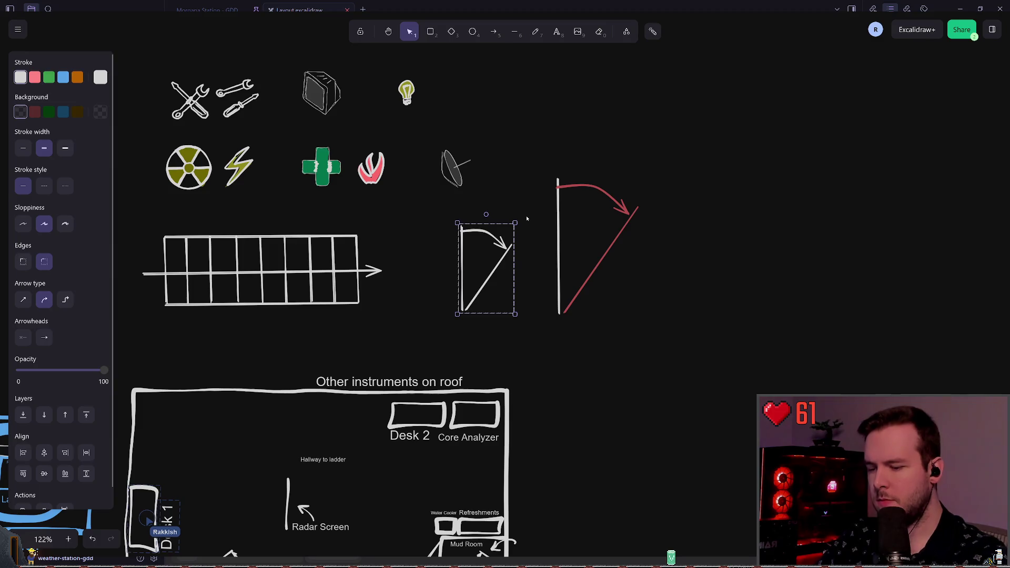
key("Delete")
mouse_move(527, 153)
left_mouse_down()
mouse_move(670, 315)
mouse_move(647, 311)
mouse_move(613, 266)
mouse_move(532, 216)
mouse_move(584, 222)
mouse_move(447, 271)
left_mouse_up()
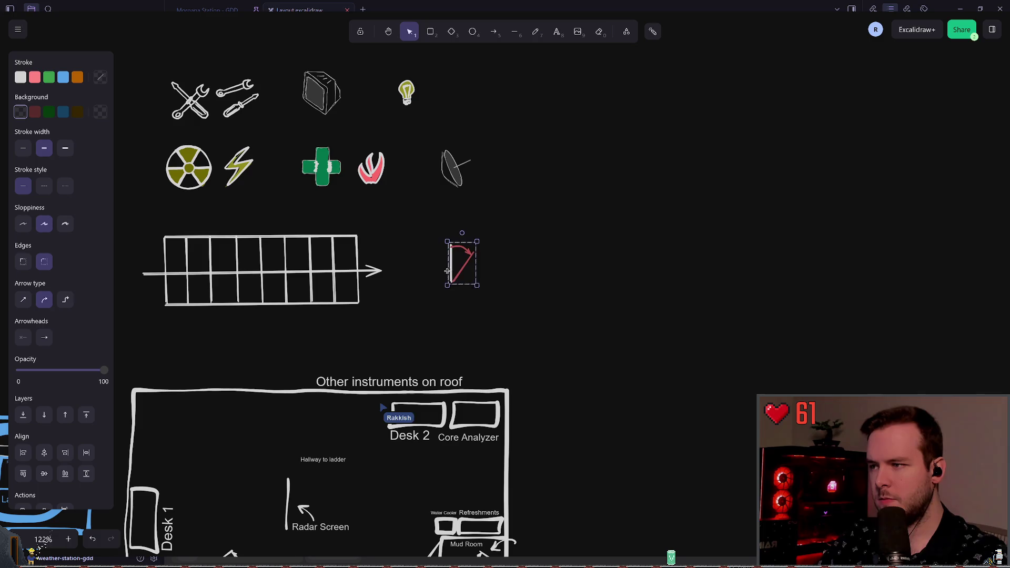
left_click(627, 243)
scroll(627, 244, "down", 4)
scroll(628, 244, "left", 4)
scroll(584, 173, "down", 2)
scroll(584, 174, "right", 1)
left_click(562, 333)
left_click(649, 340)
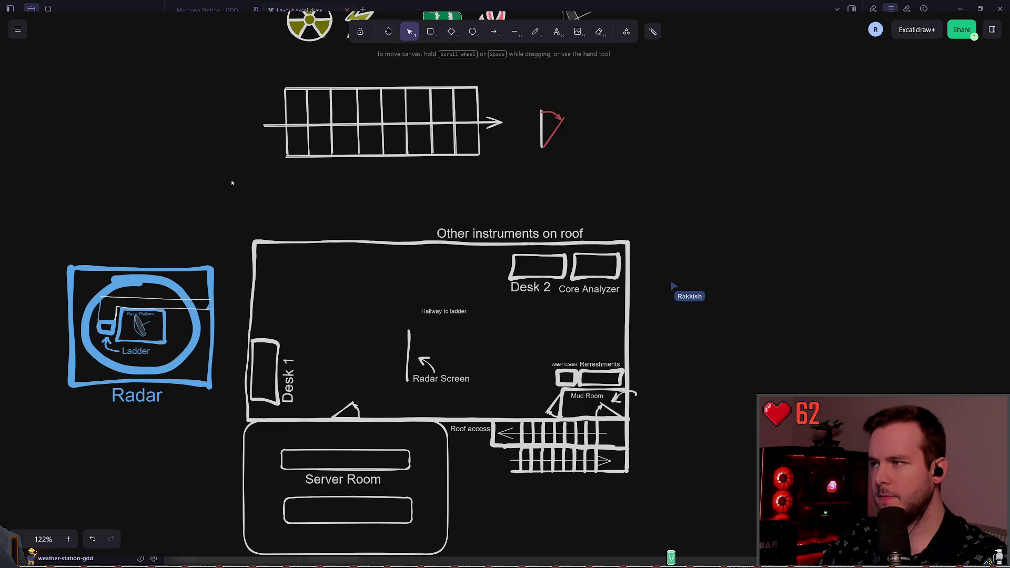
Shrink the staircase grid with its red arrows and shift it right
left_click_drag(241, 183, 519, 68)
key("Delete")
scroll(379, 125, "up", 1)
scroll(378, 125, "left", 1)
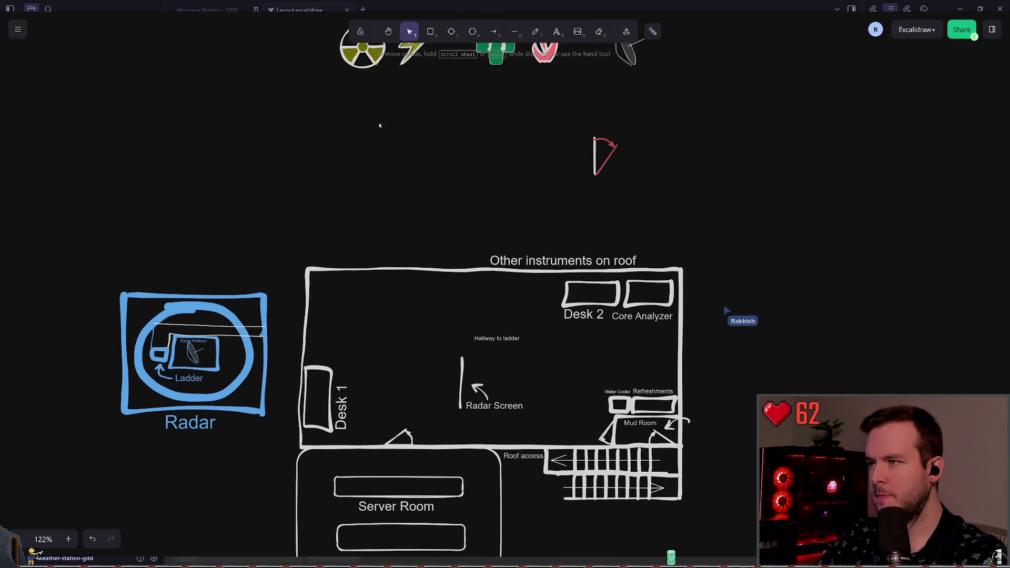
key("ctrl+z")
left_click_drag(581, 214, 509, 195)
left_click(538, 210)
left_click_drag(192, 98, 327, 111)
left_click(510, 226)
Delete the white curved arrows at the Mud Room doorway
scroll(523, 232, "right", 2)
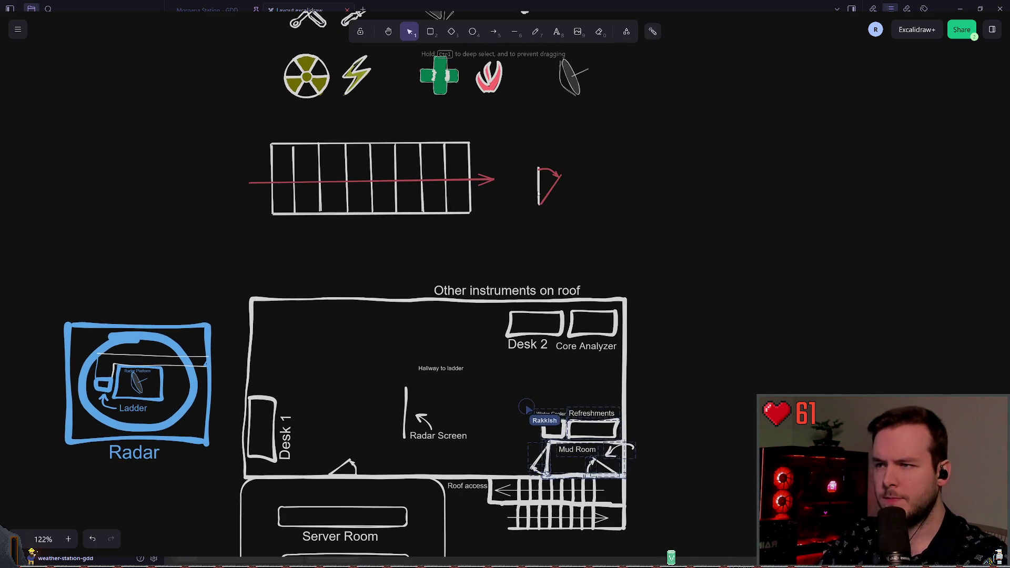
left_click_drag(520, 246, 572, 151)
scroll(605, 169, "down", 3)
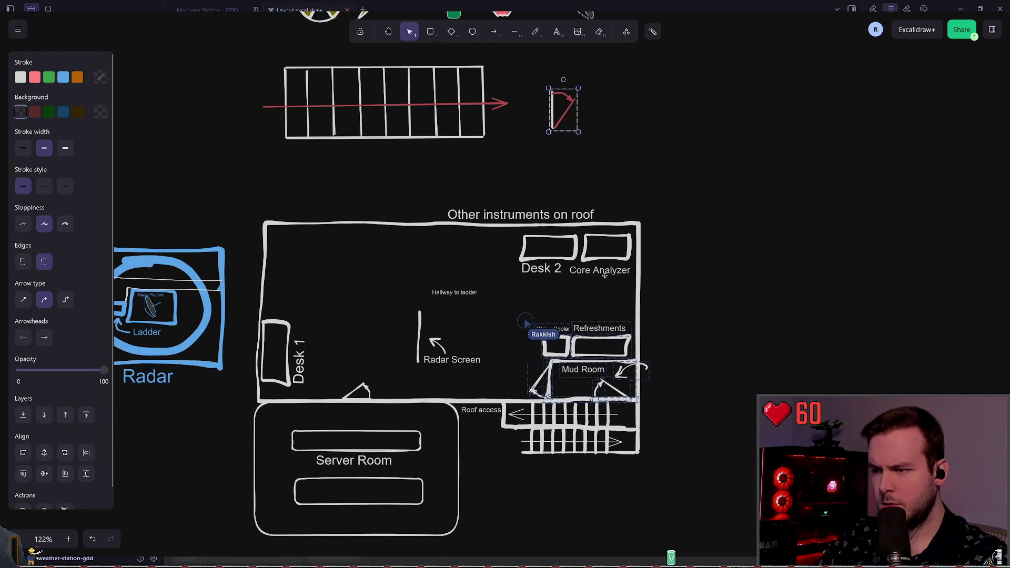
scroll(642, 321, "down", 1)
scroll(642, 321, "right", 1)
left_click(632, 310)
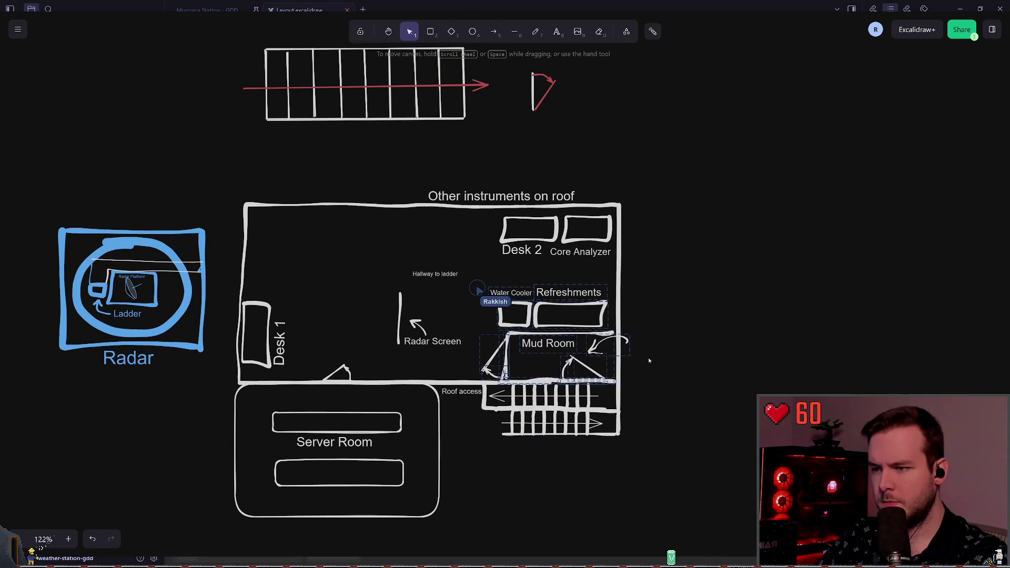
left_click_drag(624, 339, 688, 345)
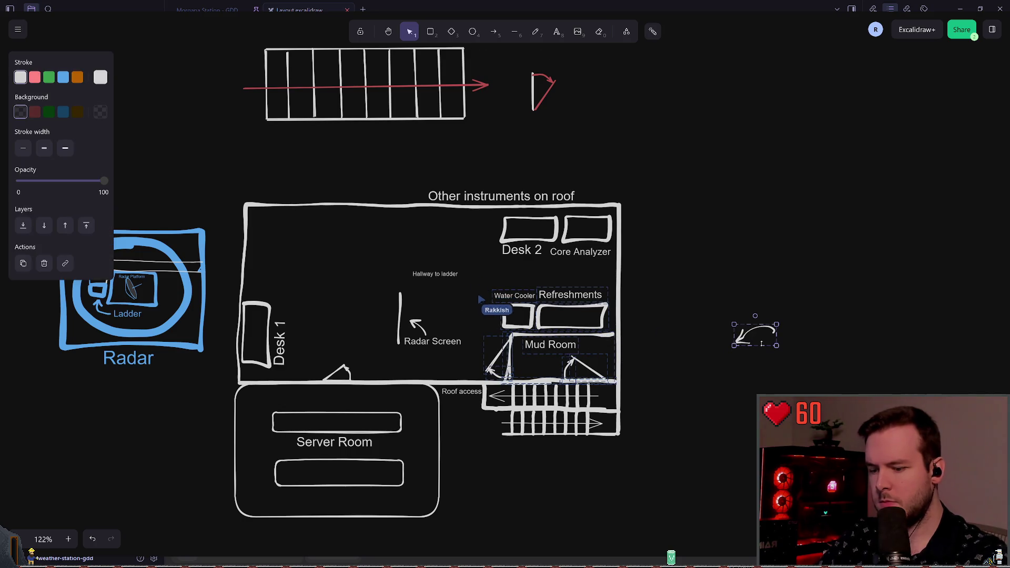
key("Delete")
scroll(636, 273, "up", 1)
scroll(636, 272, "left", 1)
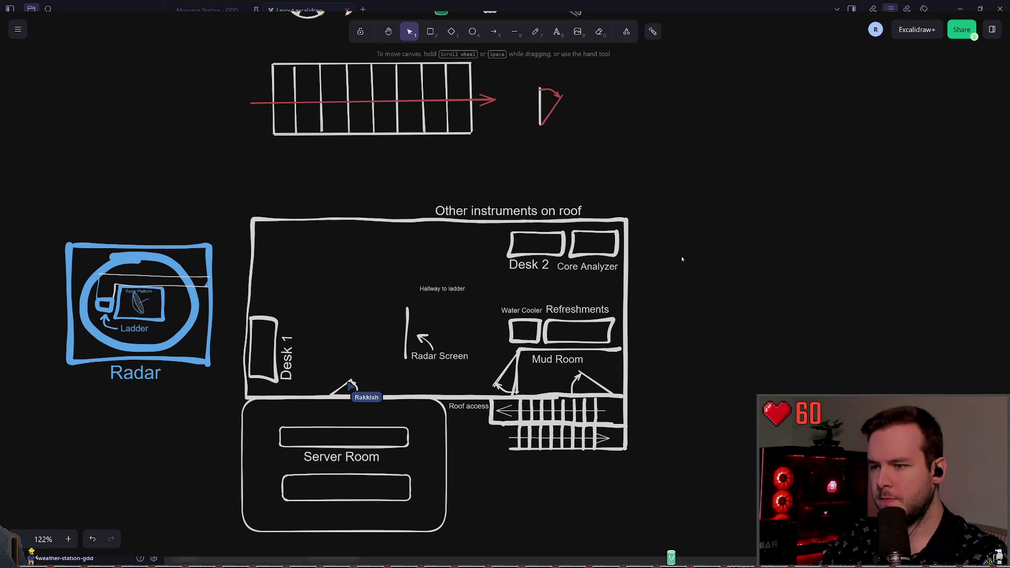
left_click(571, 373)
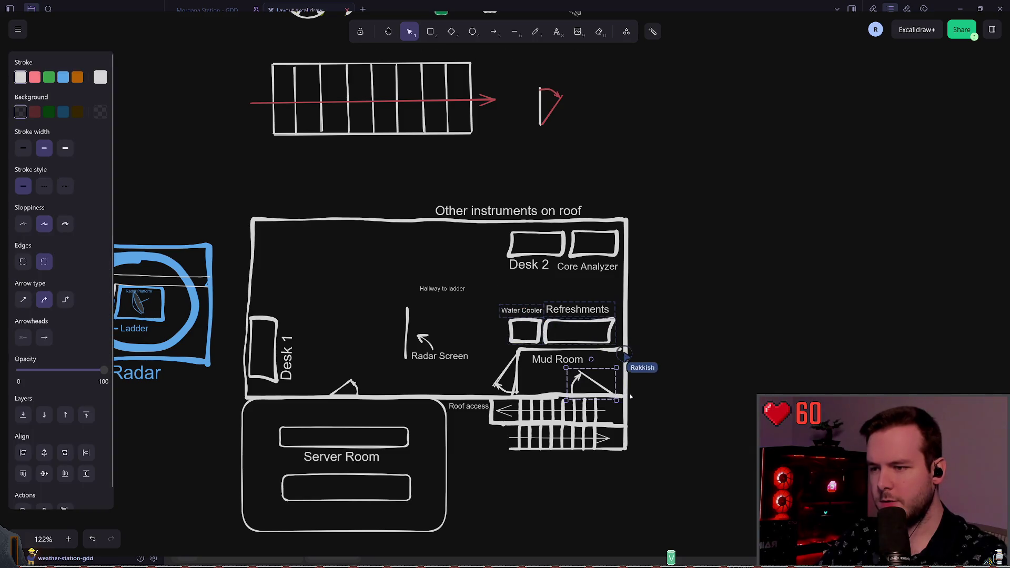
key("Delete")
Copy the red door swing, rotate it and place it at Mud Room's right door
left_click(552, 108)
key("ctrl+c")
key("ctrl+v")
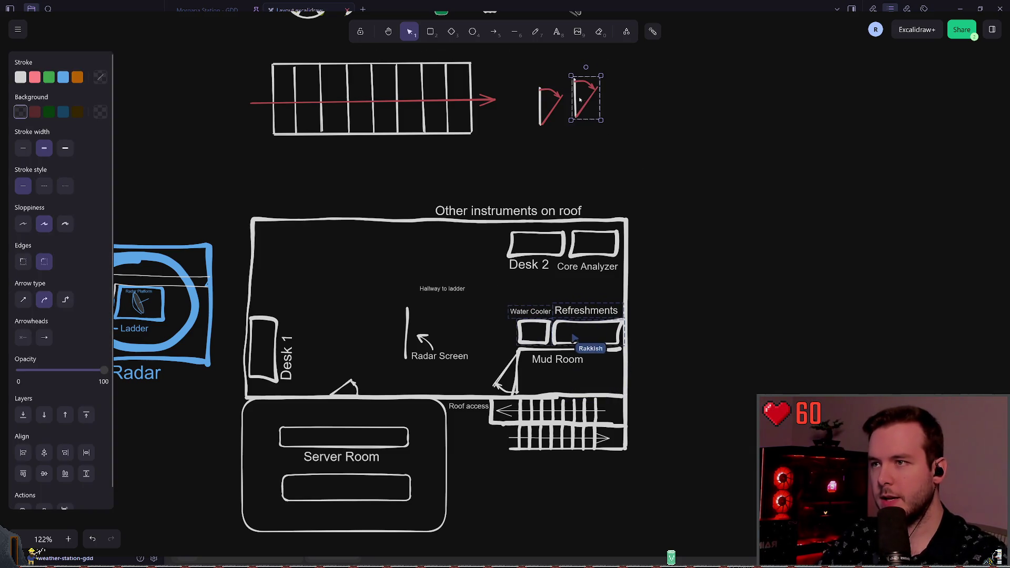
mouse_move(586, 67)
left_mouse_down()
mouse_move(526, 99)
mouse_move(558, 69)
mouse_move(613, 393)
left_mouse_up()
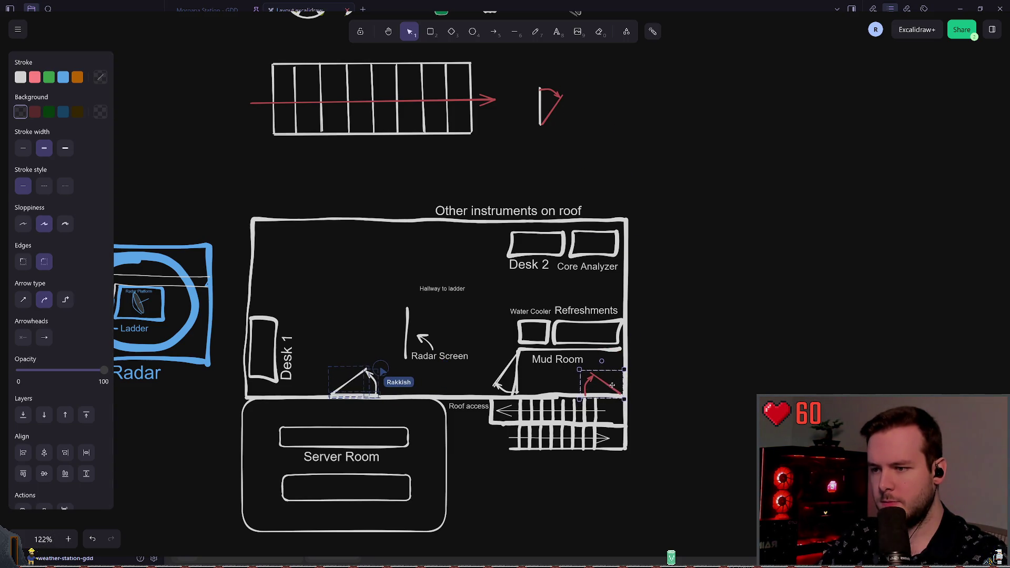
left_click(645, 296)
scroll(645, 296, "up", 3)
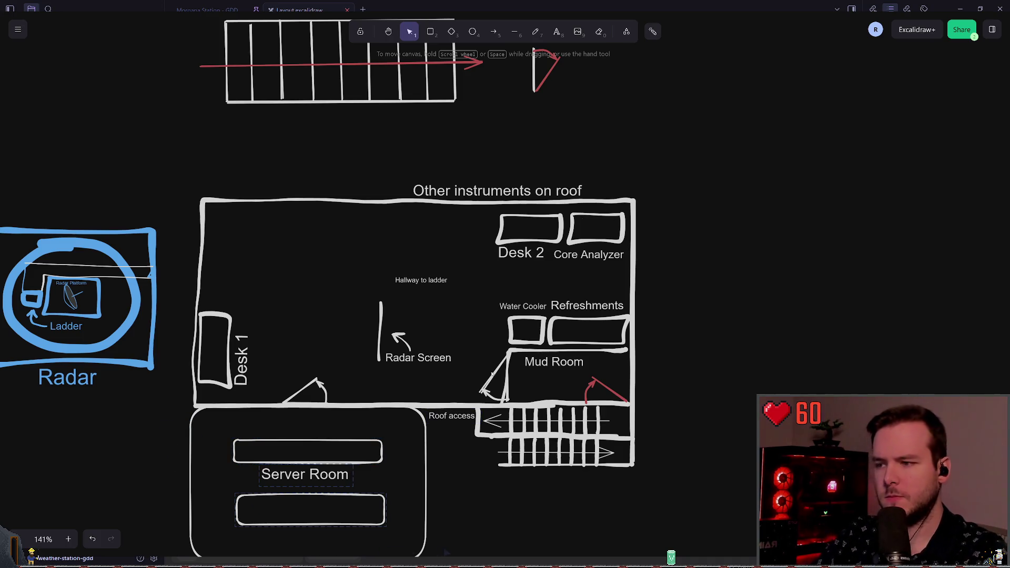
Move a red door swing to Mud Room's left wall, turn it upright and flip it vertically
left_click(491, 367)
scroll(531, 438, "up", 7)
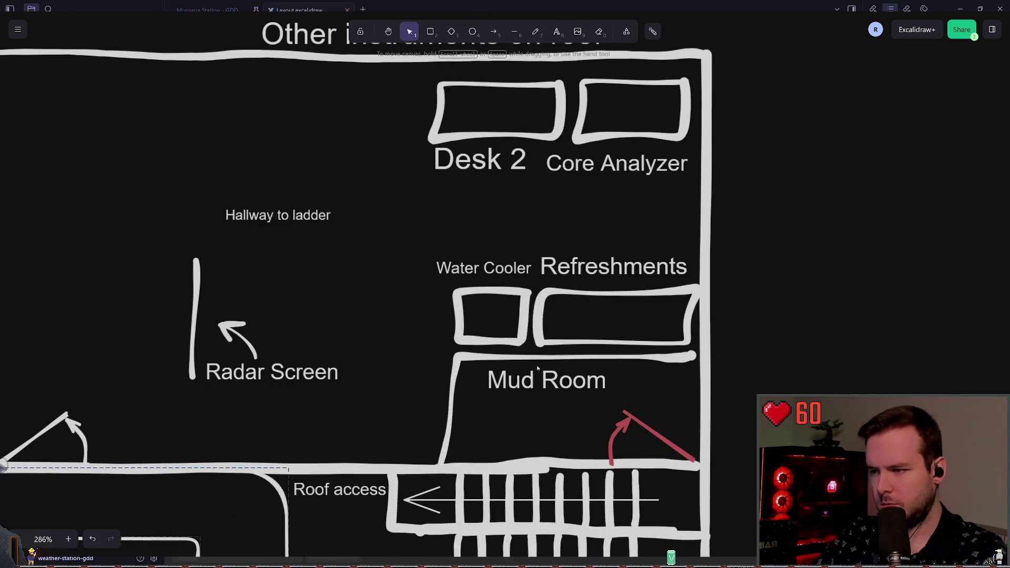
mouse_move(660, 371)
left_mouse_down()
mouse_move(702, 357)
mouse_move(429, 334)
left_mouse_up()
mouse_move(428, 293)
left_mouse_down()
mouse_move(349, 329)
mouse_move(409, 334)
mouse_move(387, 307)
left_mouse_up()
right_click(387, 307)
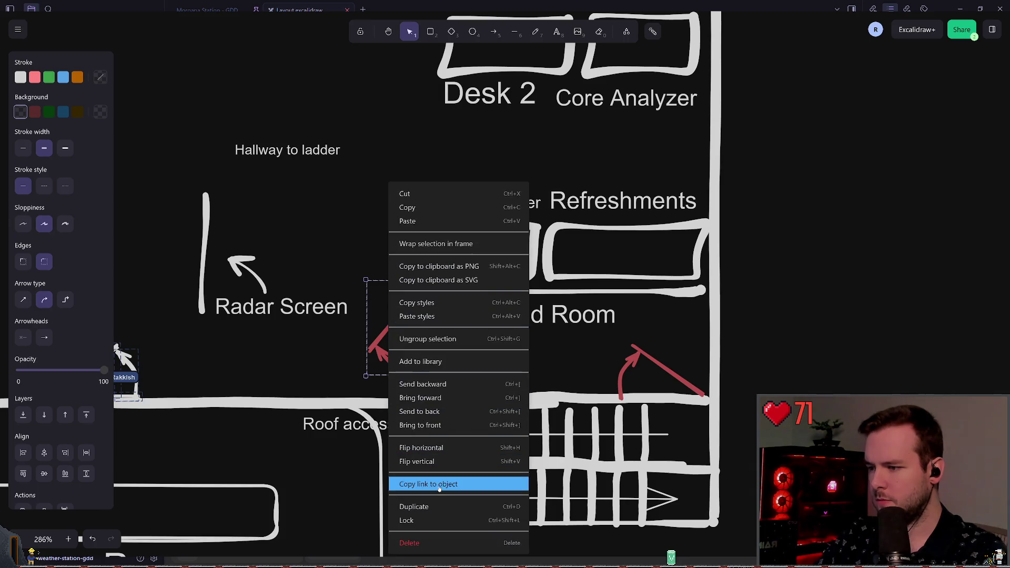
left_click(425, 457)
mouse_move(409, 286)
left_mouse_down()
mouse_move(438, 306)
mouse_move(433, 294)
left_mouse_up()
left_click(397, 261)
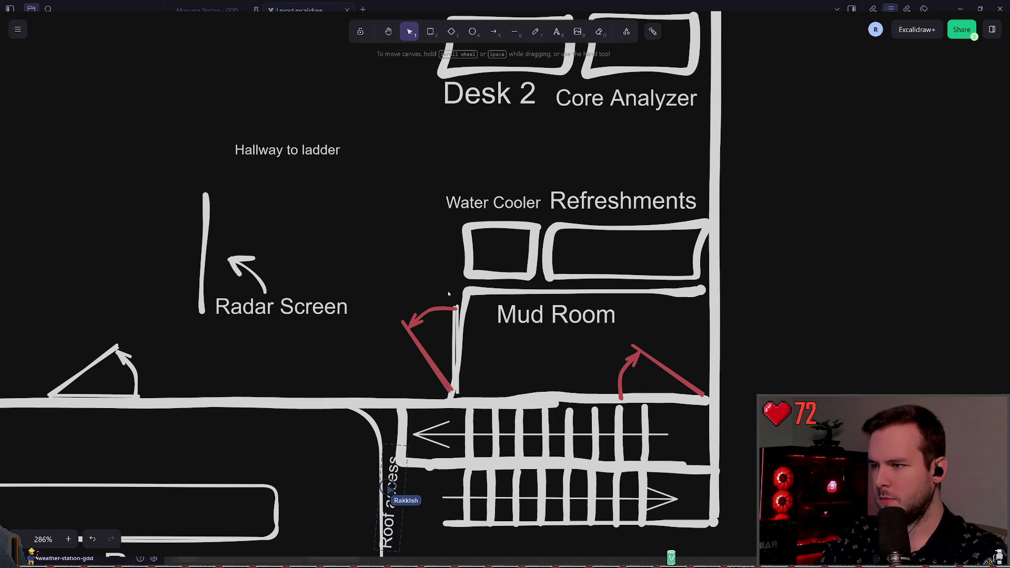
left_click(441, 310)
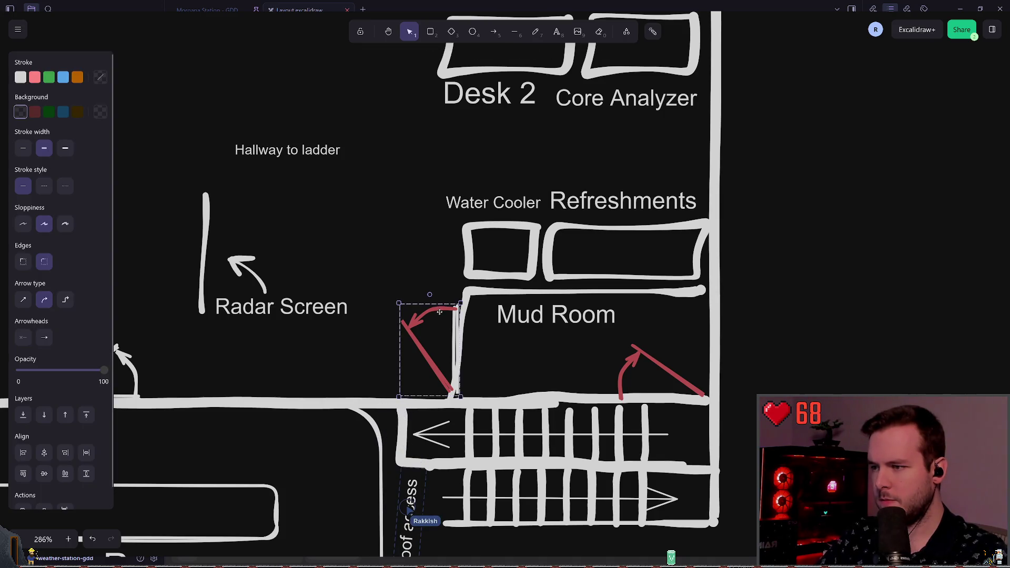
left_click(343, 223)
scroll(325, 195, "down", 5)
mouse_move(326, 196)
left_mouse_down()
mouse_move(415, 203)
mouse_move(440, 219)
mouse_move(408, 219)
mouse_move(431, 205)
mouse_move(579, 228)
mouse_move(224, 204)
left_mouse_up()
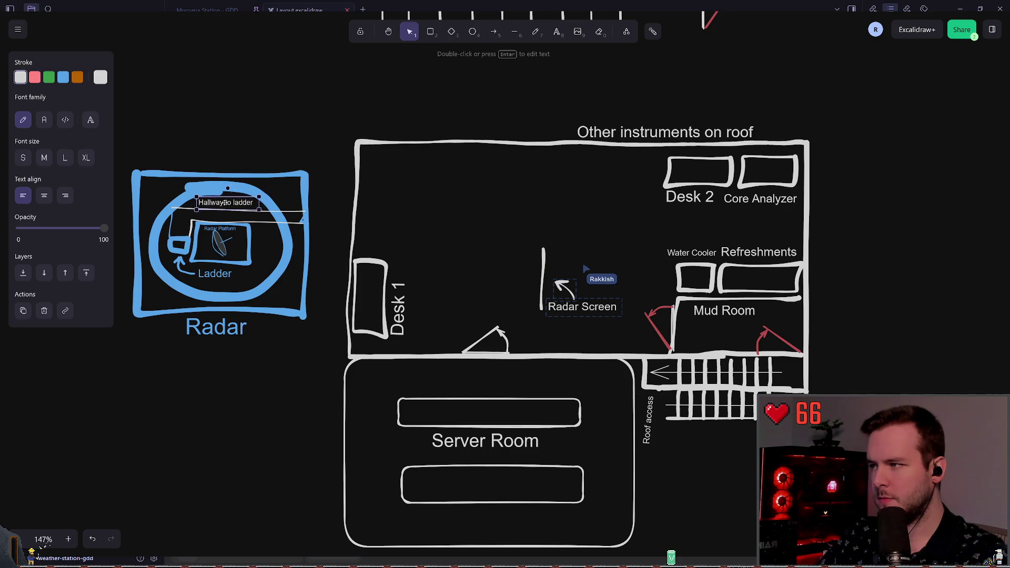
Nudge the Hallway to ladder label left and rename Core Analyzer to '???'
left_click(485, 210)
mouse_move(527, 283)
left_mouse_down()
mouse_move(478, 261)
mouse_move(432, 284)
mouse_move(441, 288)
left_mouse_up()
left_click(690, 204)
key("Return")
type("???")
left_click(673, 217)
left_click_drag(646, 202, 681, 200)
left_click(672, 230)
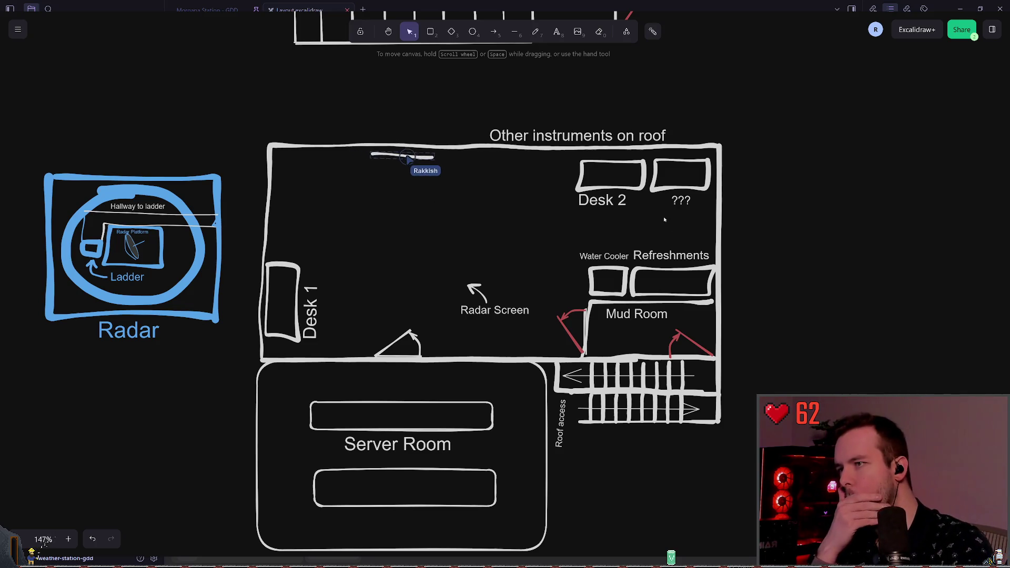
Delete the second box together with its '???' label
mouse_move(648, 226)
left_mouse_down()
mouse_move(707, 177)
mouse_move(714, 157)
left_mouse_up()
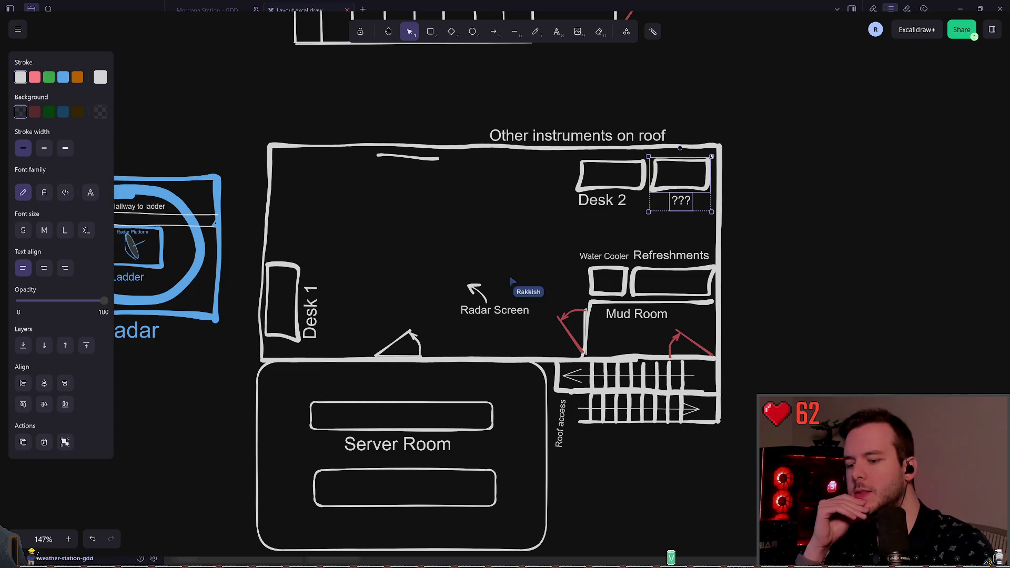
key("Delete")
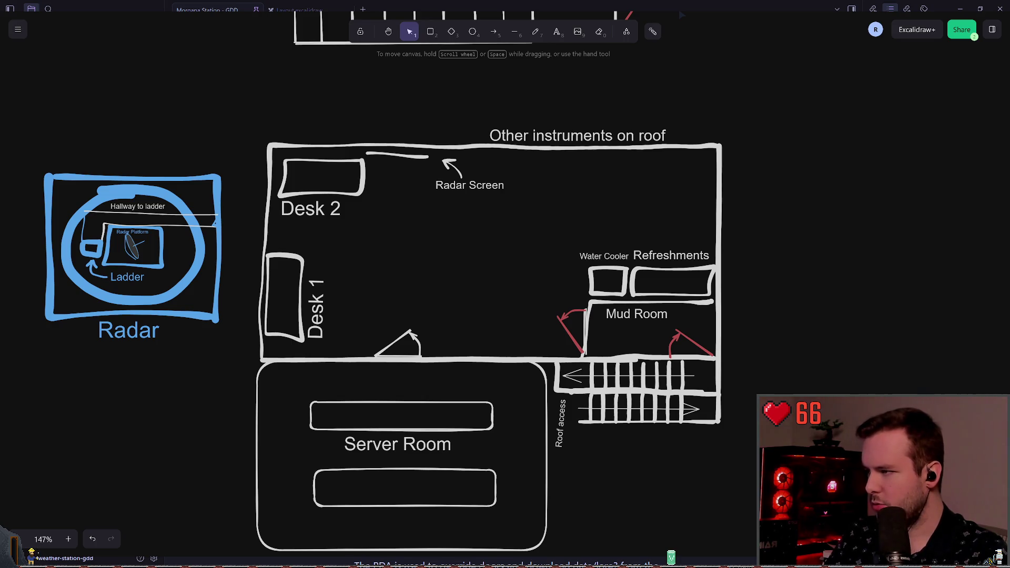
key("ctrl+Tab")
Review the Meteorologist and Science Project Manager positions in the GDD note's Lore section
scroll(442, 309, "up", 3)
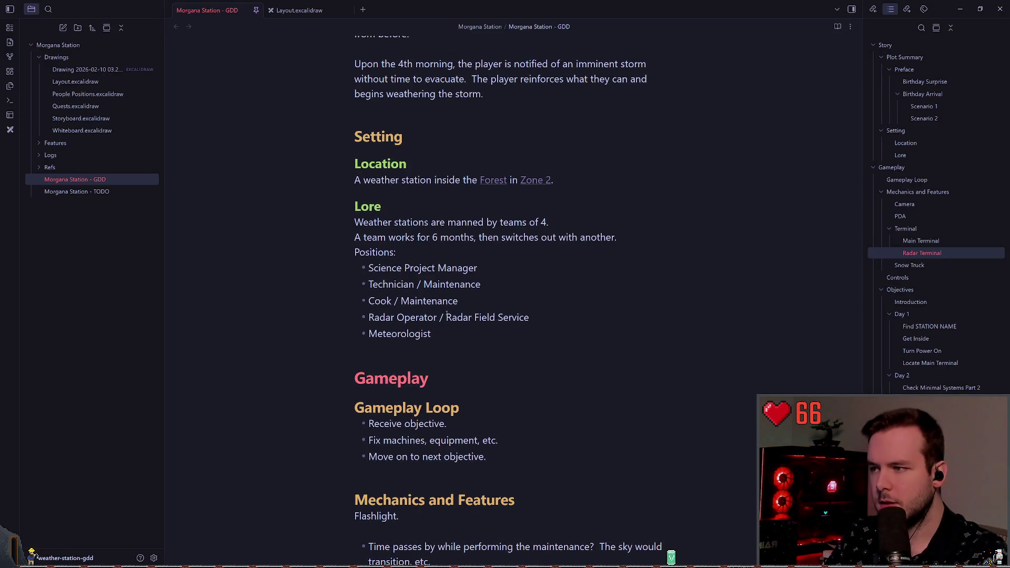
left_click_drag(531, 318, 367, 318)
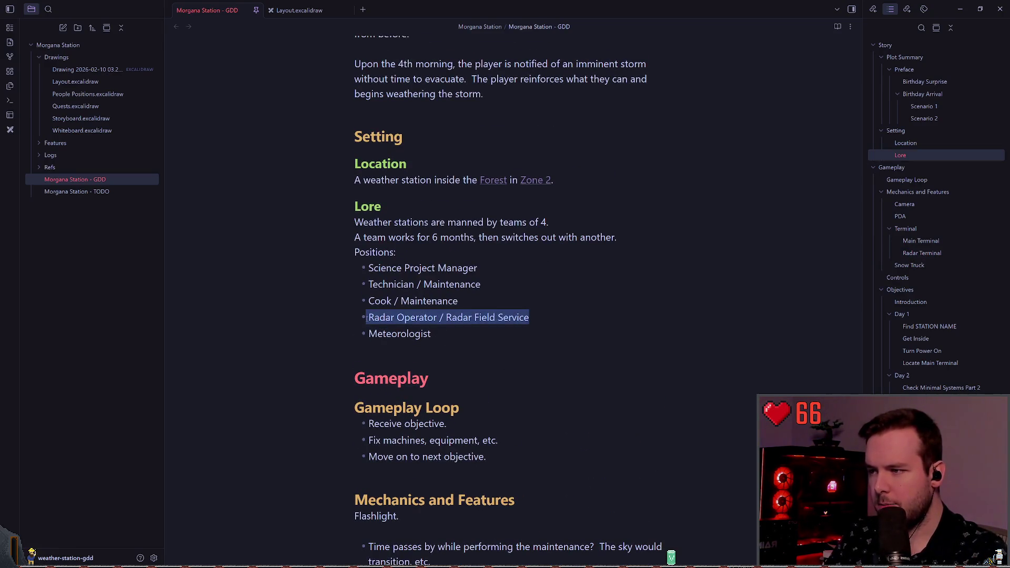
left_click_drag(431, 334, 361, 331)
left_click(449, 336)
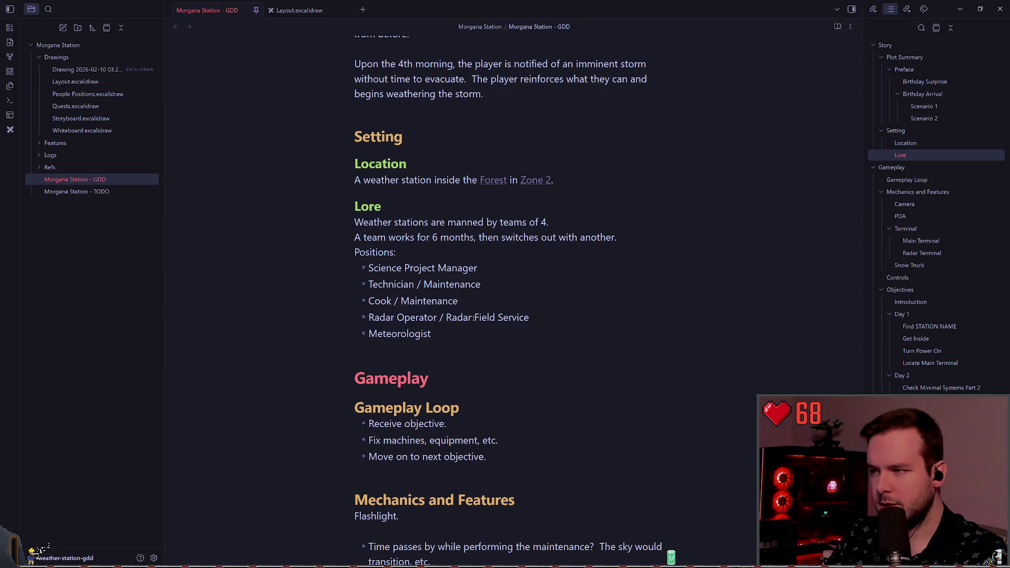
left_click_drag(493, 275, 362, 269)
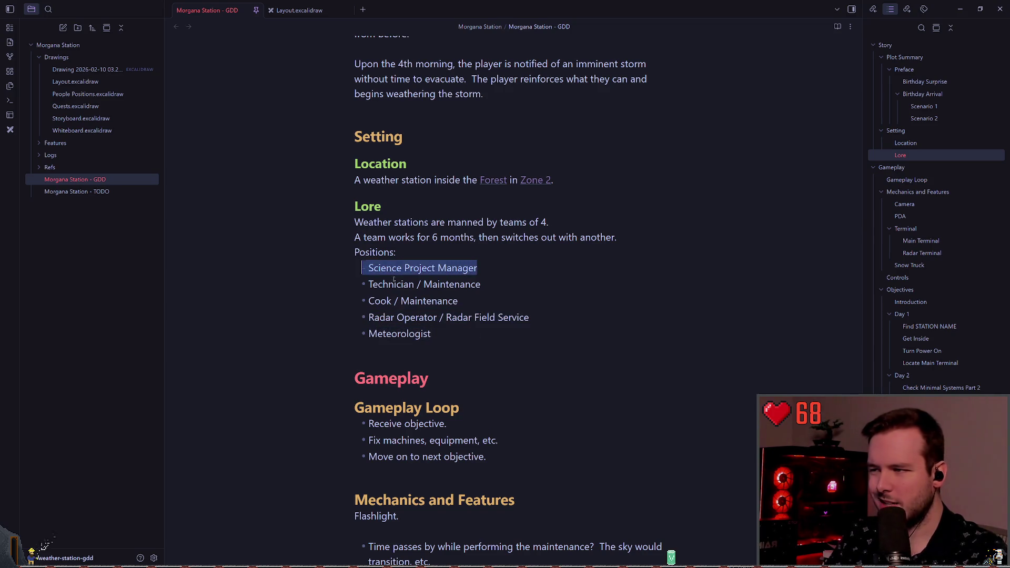
left_click(438, 339)
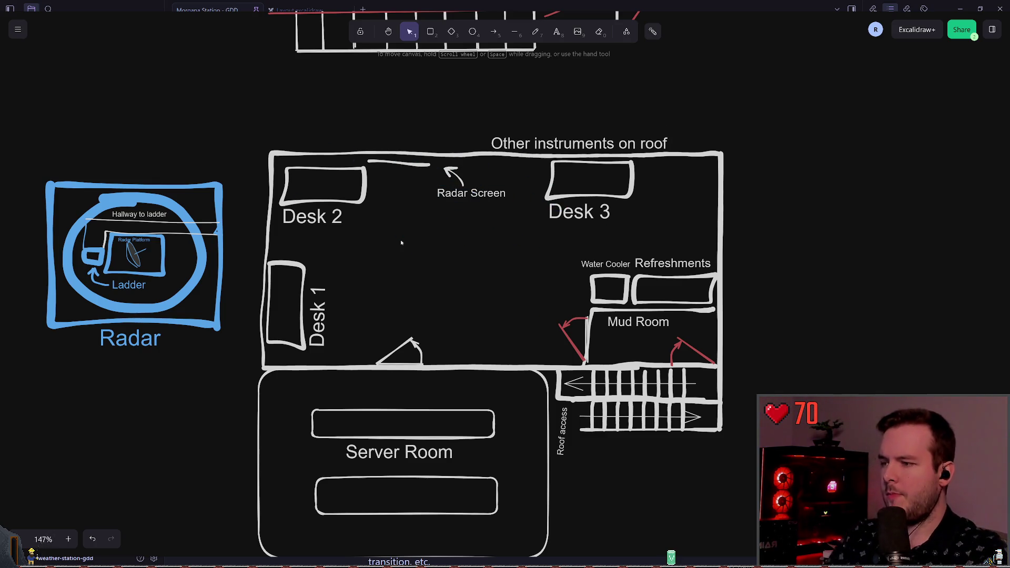
Alt-drag a duplicate of the Mud Room's red door swing onto the doorway beside Desk 1
left_click(408, 345)
left_click(417, 350)
left_click(562, 331)
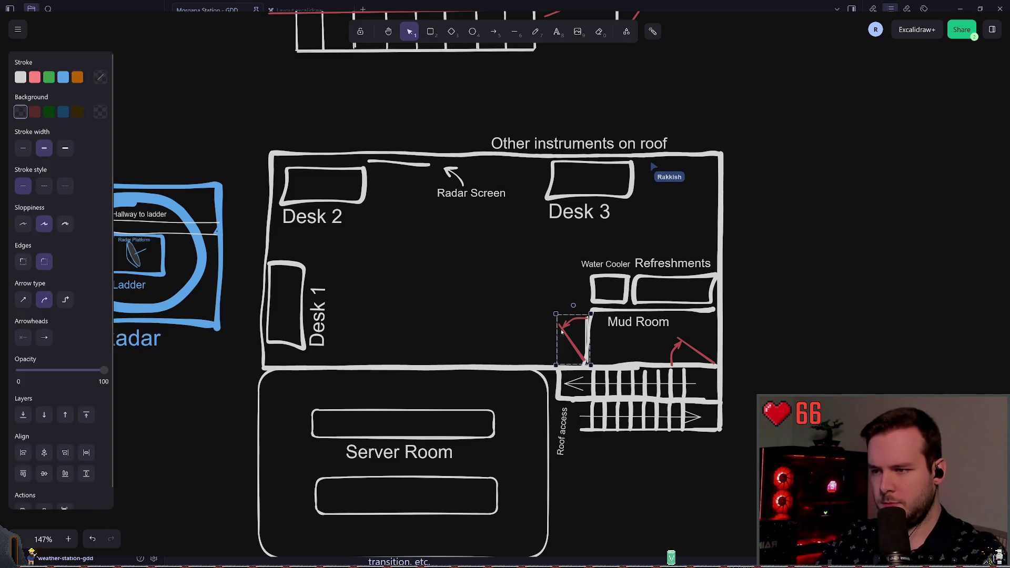
mouse_move(562, 331)
left_mouse_down()
mouse_move(415, 335)
mouse_move(460, 336)
mouse_move(463, 346)
mouse_move(424, 332)
left_mouse_up()
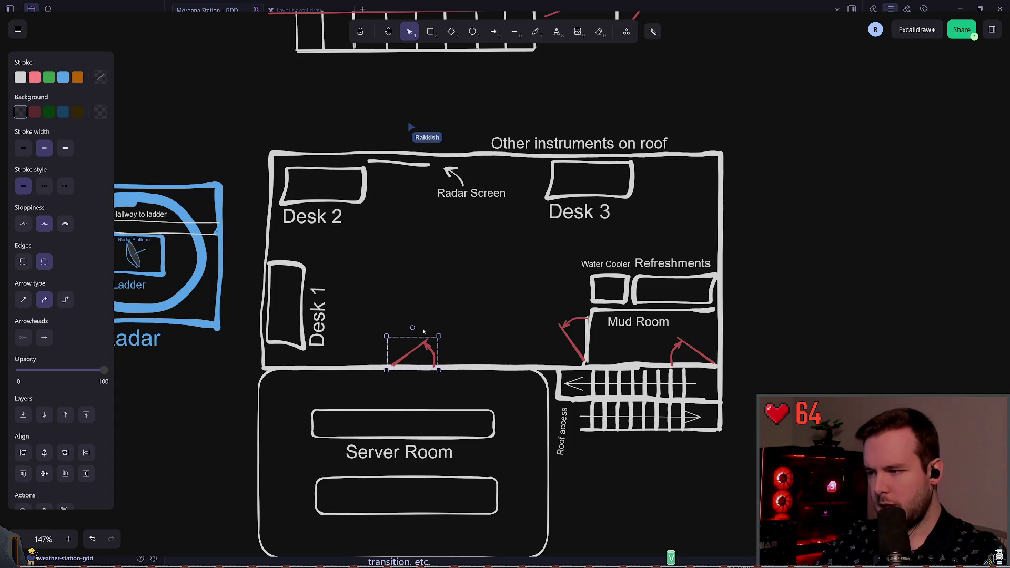
left_click(425, 331)
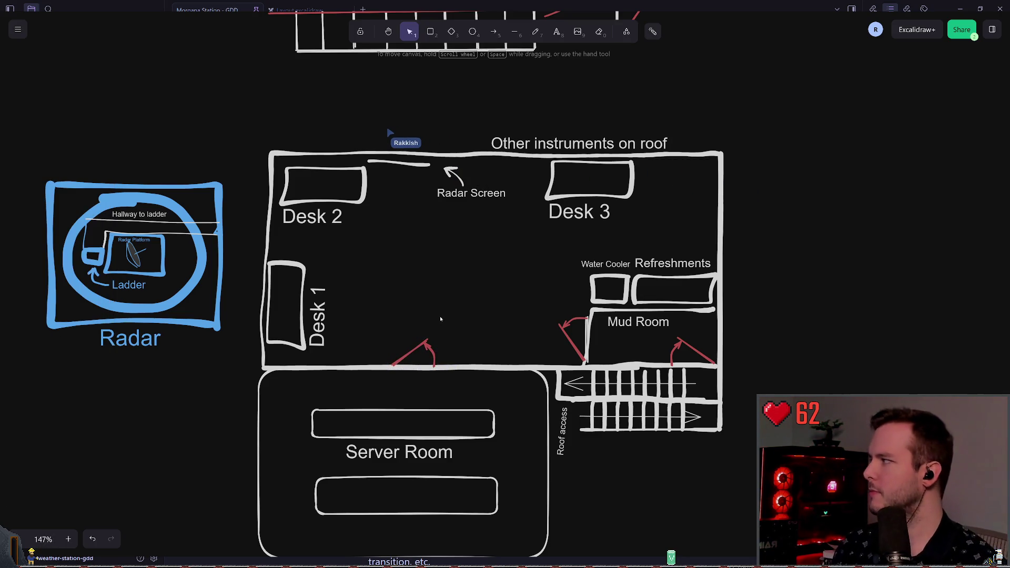
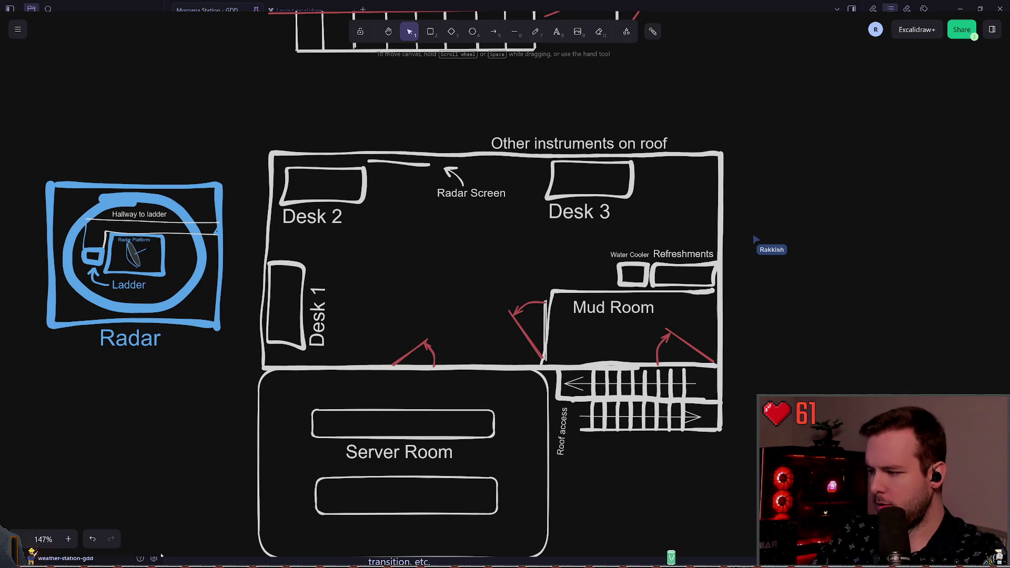
Use the laser pointer to trace the stair arrows up to the Mud Room
right_click(590, 476)
key("Escape")
scroll(665, 288, "down", 5)
scroll(603, 355, "up", 1)
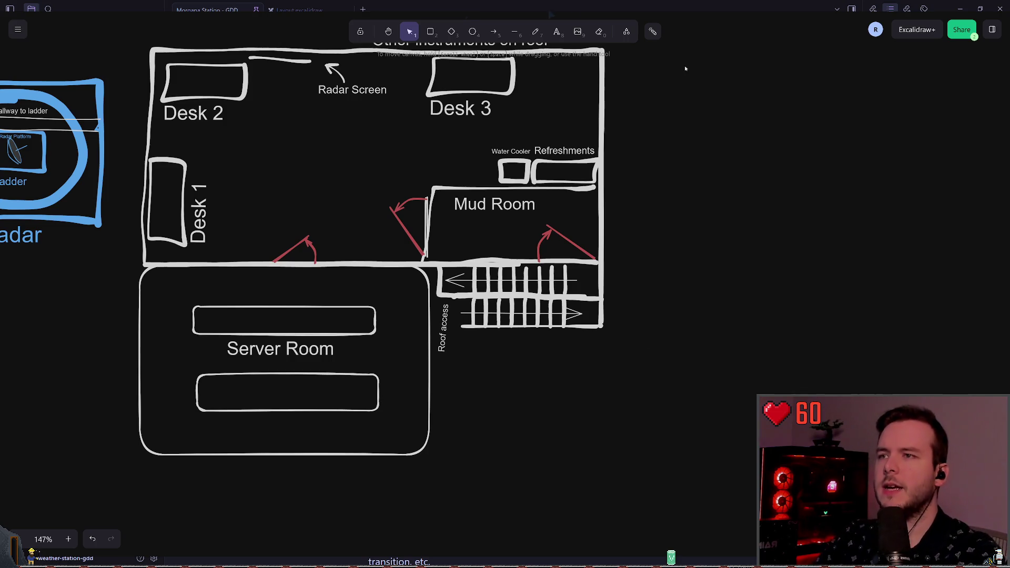
key("k")
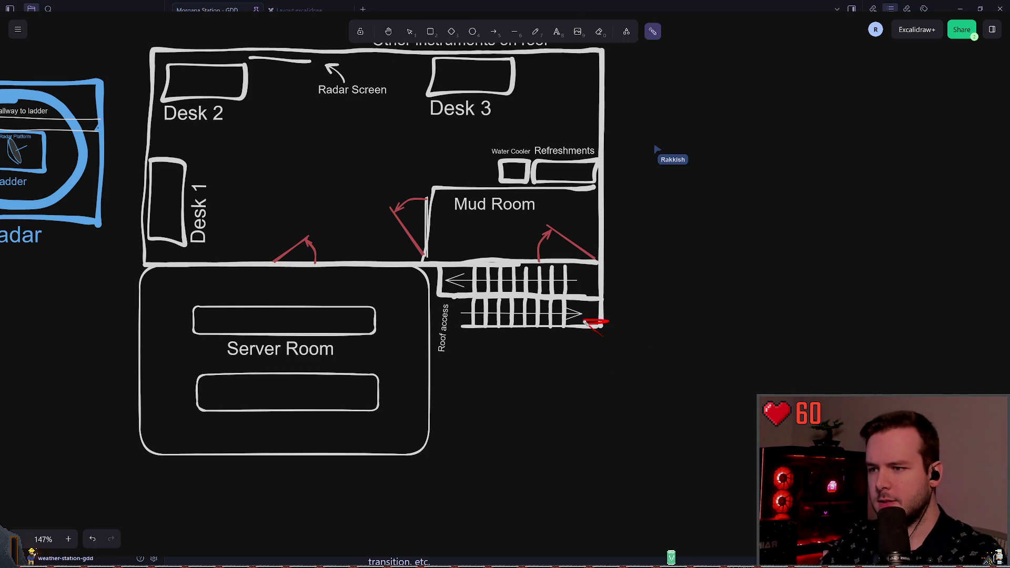
left_click_drag(581, 314, 489, 314)
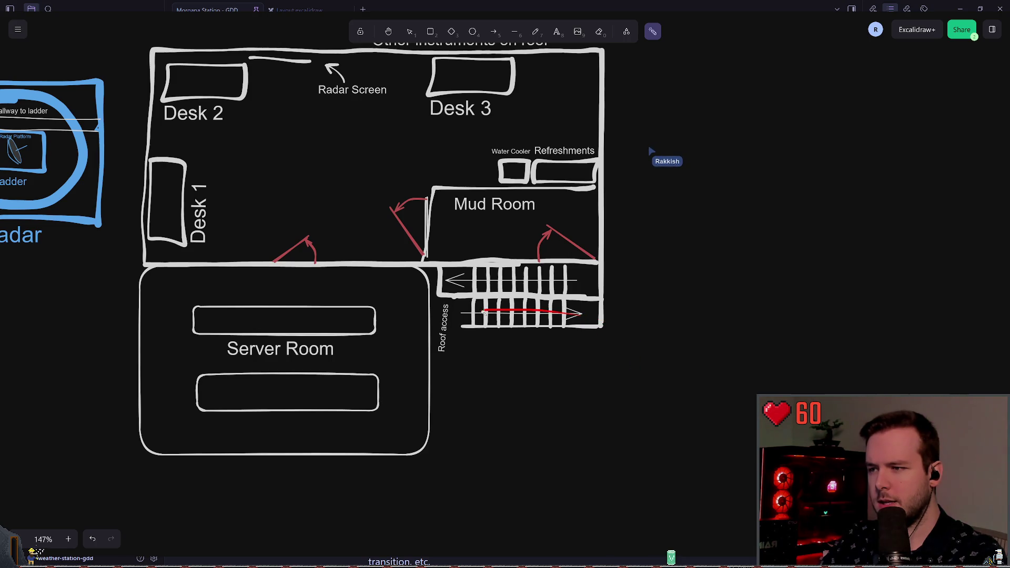
left_click_drag(671, 364, 458, 255)
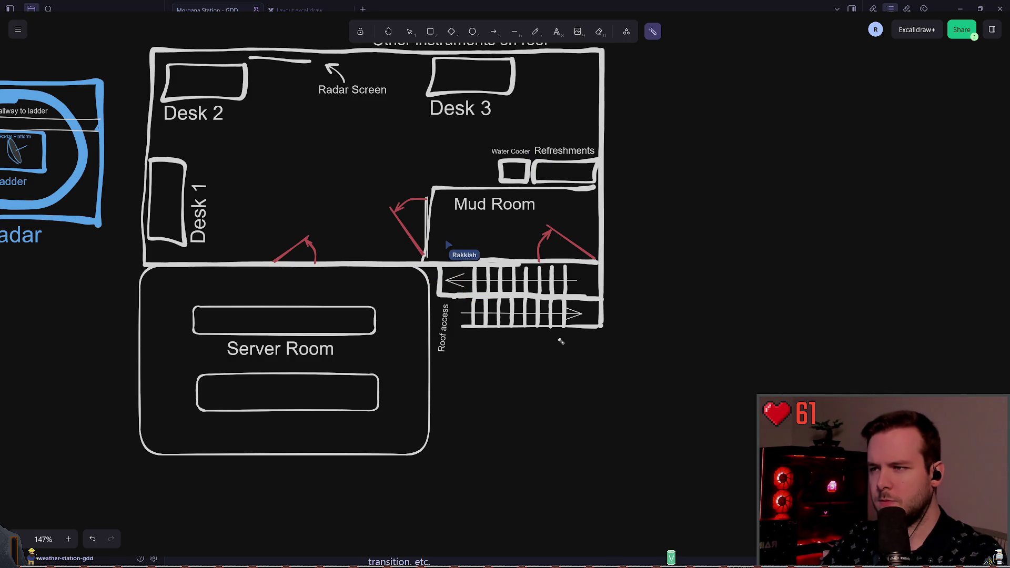
Point out the Refreshments counter, the lower stair flight and the Roof access label
scroll(559, 338, "up", 1)
scroll(585, 338, "up", 1)
mouse_move(473, 245)
left_mouse_down()
mouse_move(459, 258)
mouse_move(481, 248)
left_mouse_up()
scroll(538, 258, "up", 1)
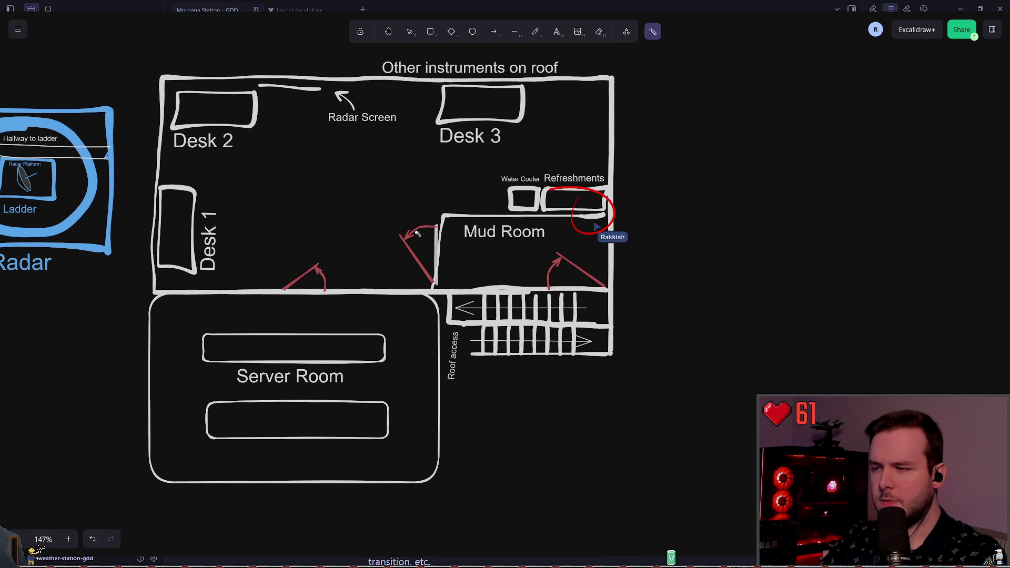
scroll(447, 247, "up", 1)
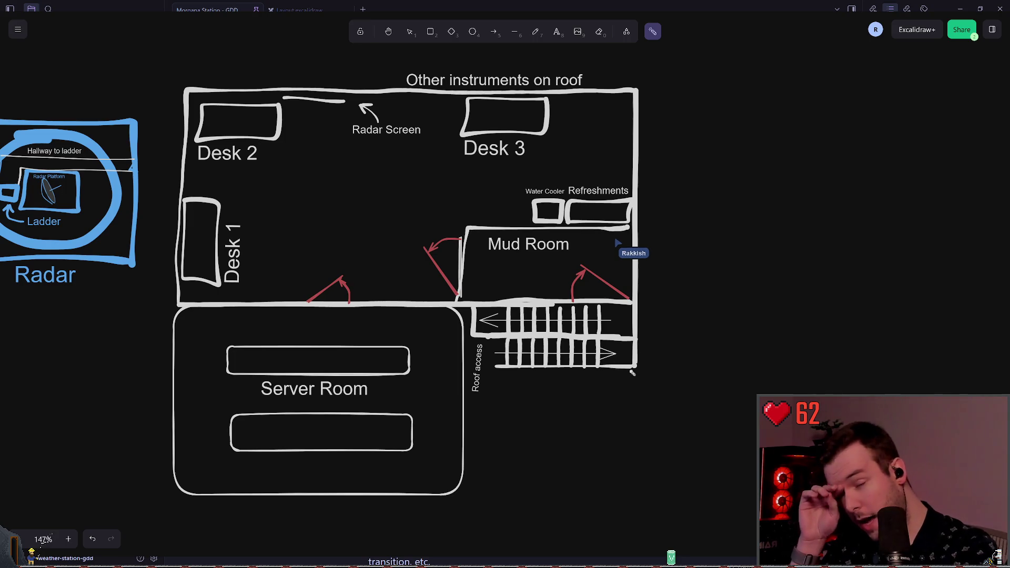
mouse_move(575, 412)
left_mouse_down()
mouse_move(589, 428)
mouse_move(648, 390)
mouse_move(654, 345)
mouse_move(547, 401)
mouse_move(658, 415)
mouse_move(584, 369)
mouse_move(648, 414)
left_mouse_up()
mouse_move(492, 482)
left_mouse_down()
mouse_move(491, 371)
mouse_move(462, 463)
mouse_move(467, 342)
mouse_move(463, 471)
mouse_move(476, 466)
left_mouse_up()
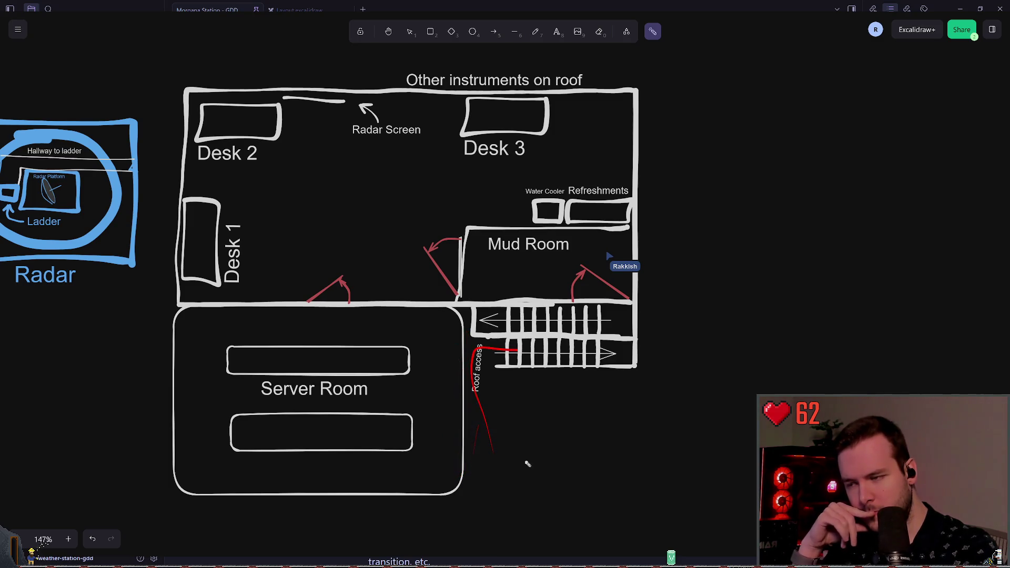
scroll(523, 388, "down", 2)
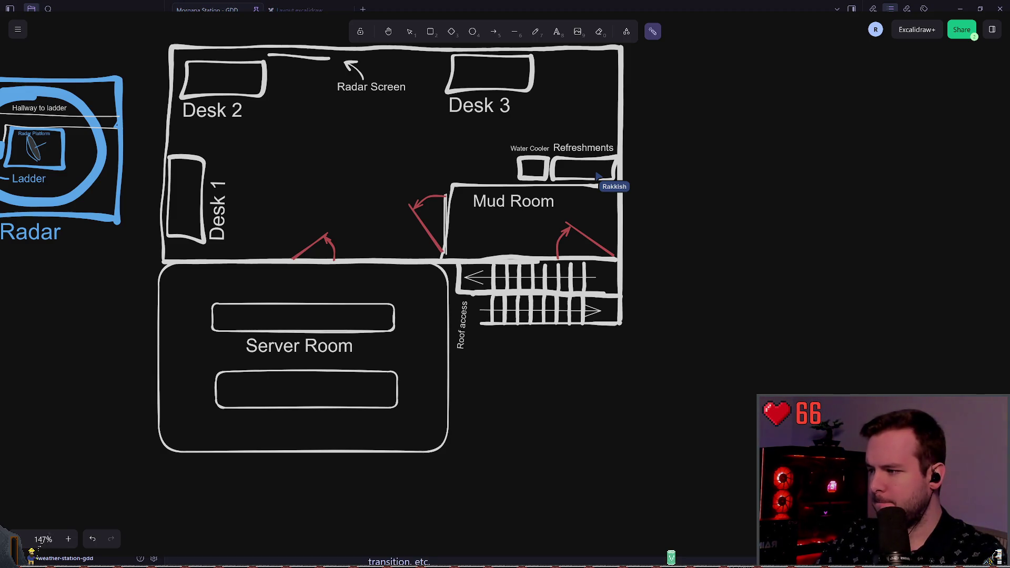
Leave the drawing and scroll through the station reference photos in the Morgana Station - GDD note
key("Escape")
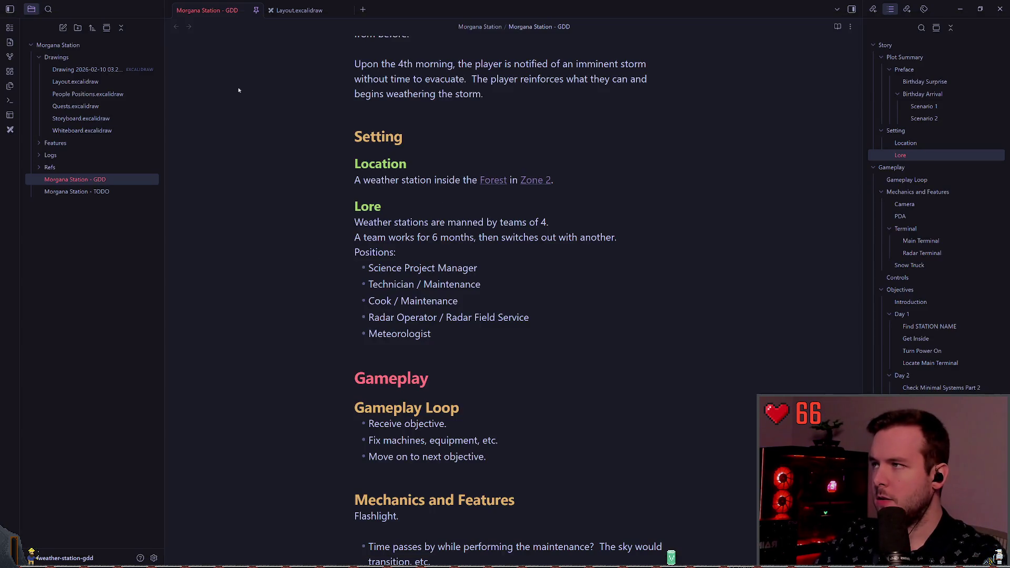
scroll(511, 275, "down", 20)
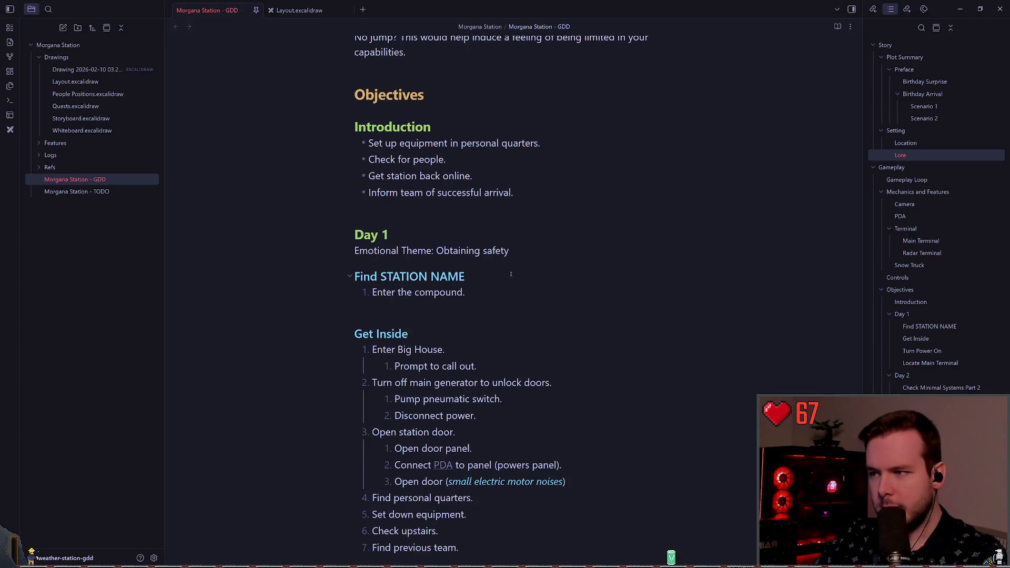
scroll(757, 206, "down", 20)
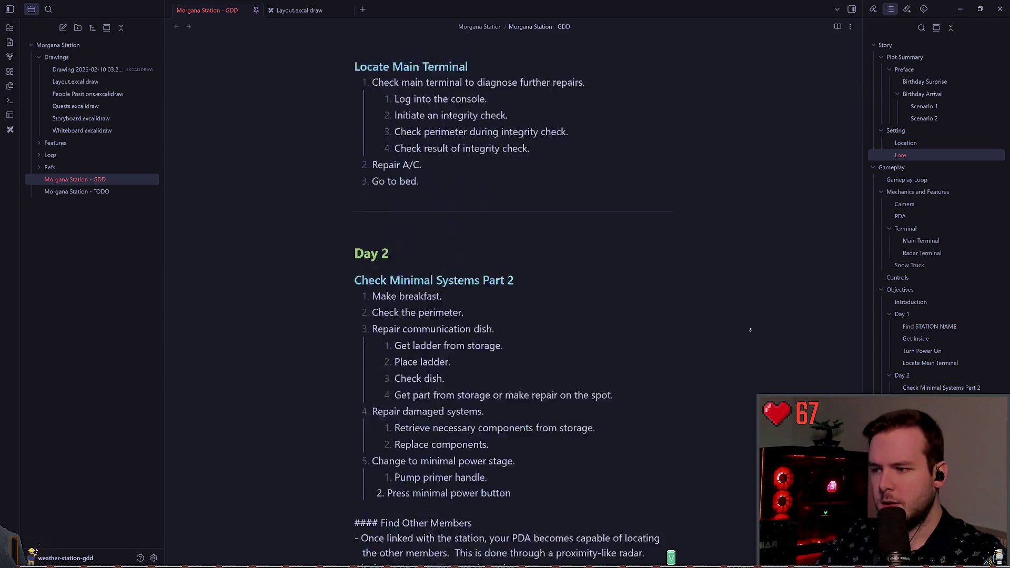
scroll(758, 237, "down", 15)
scroll(766, 158, "up", 8)
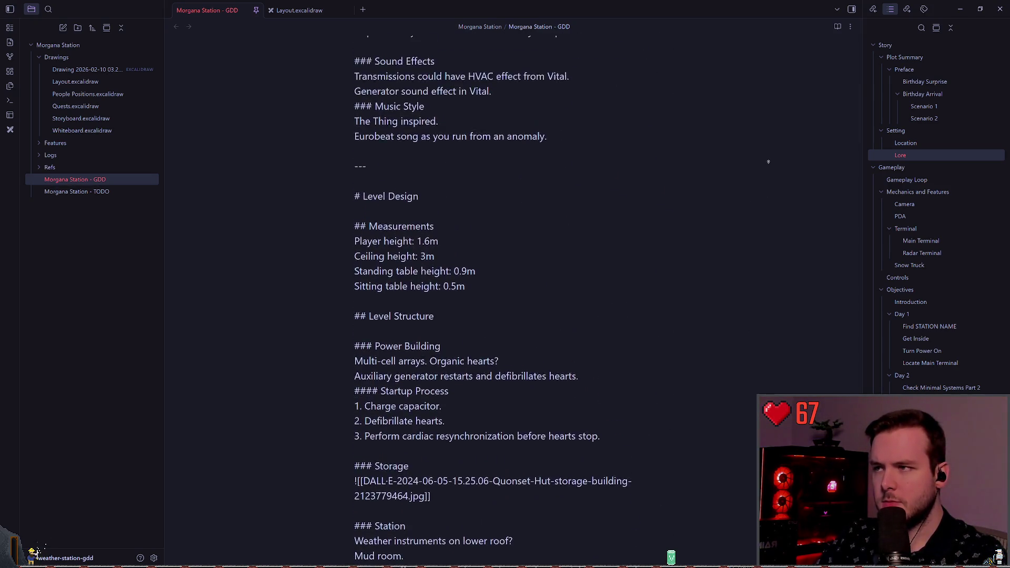
scroll(770, 128, "up", 10)
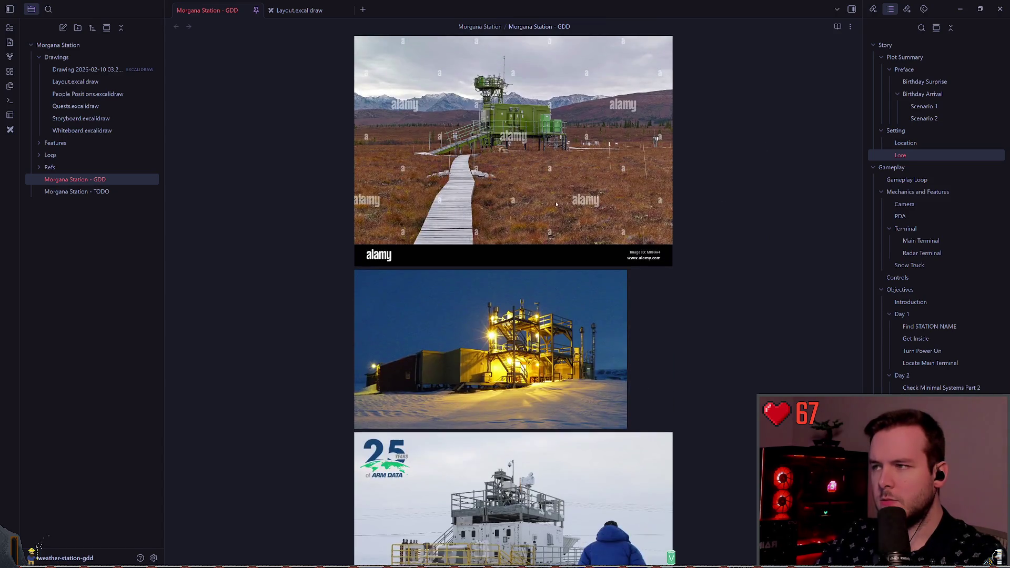
scroll(697, 258, "up", 15)
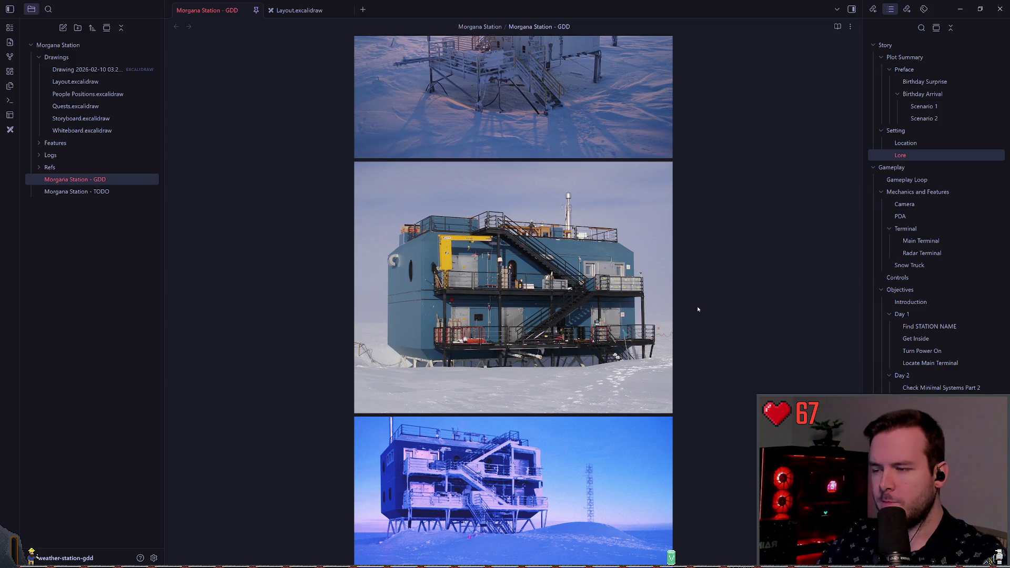
scroll(694, 307, "up", 6)
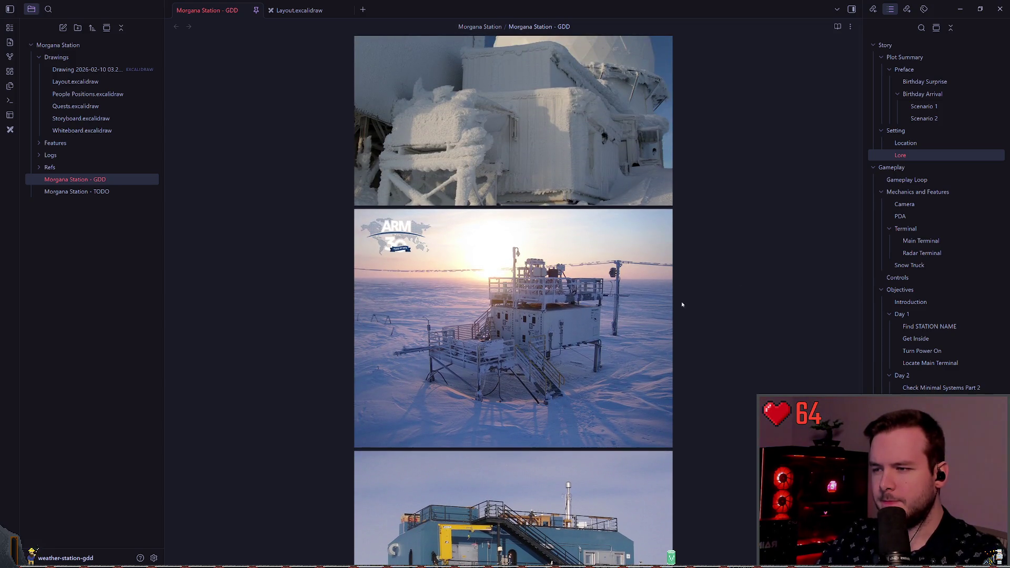
scroll(682, 305, "up", 15)
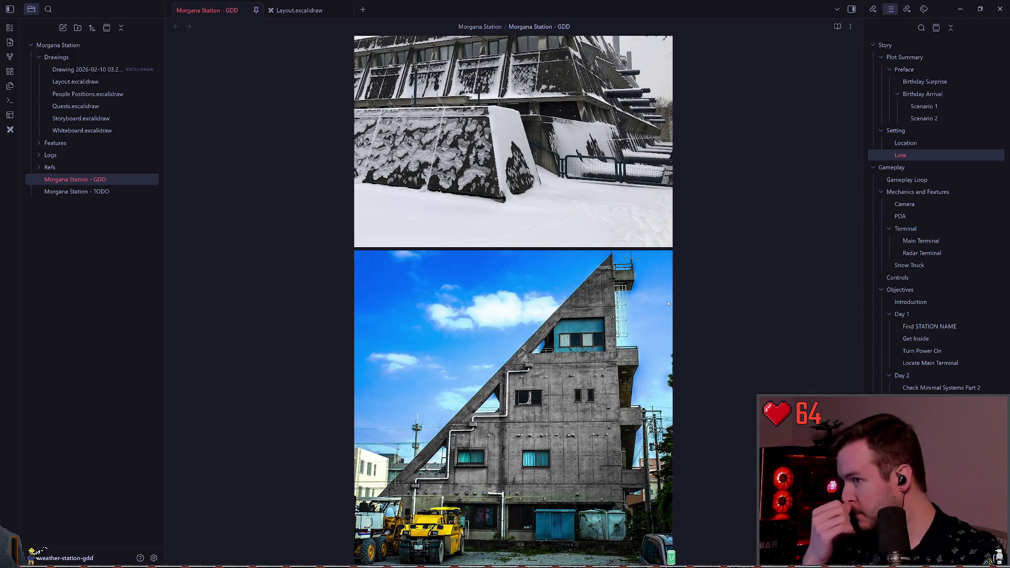
scroll(669, 304, "up", 15)
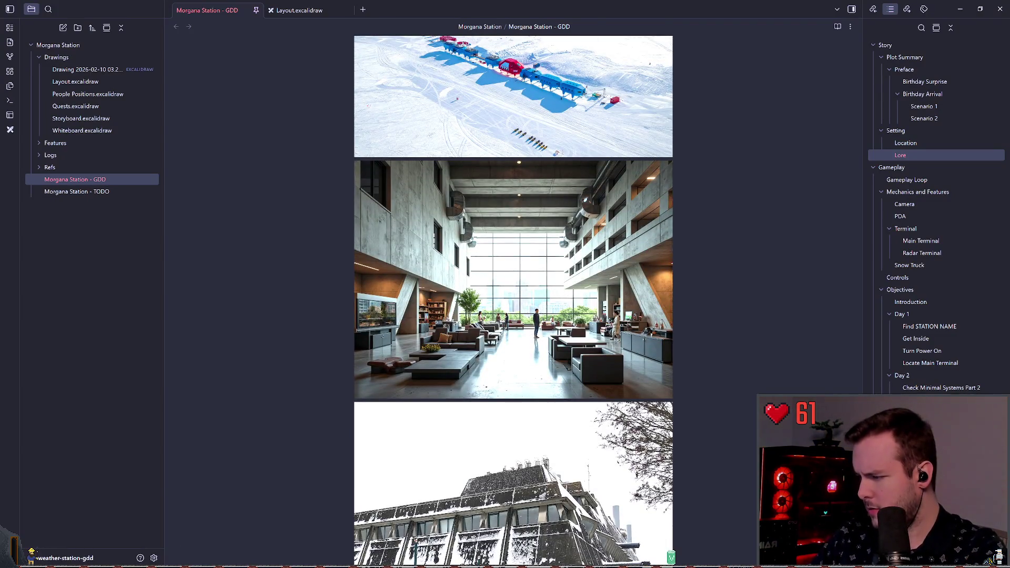
scroll(754, 256, "up", 15)
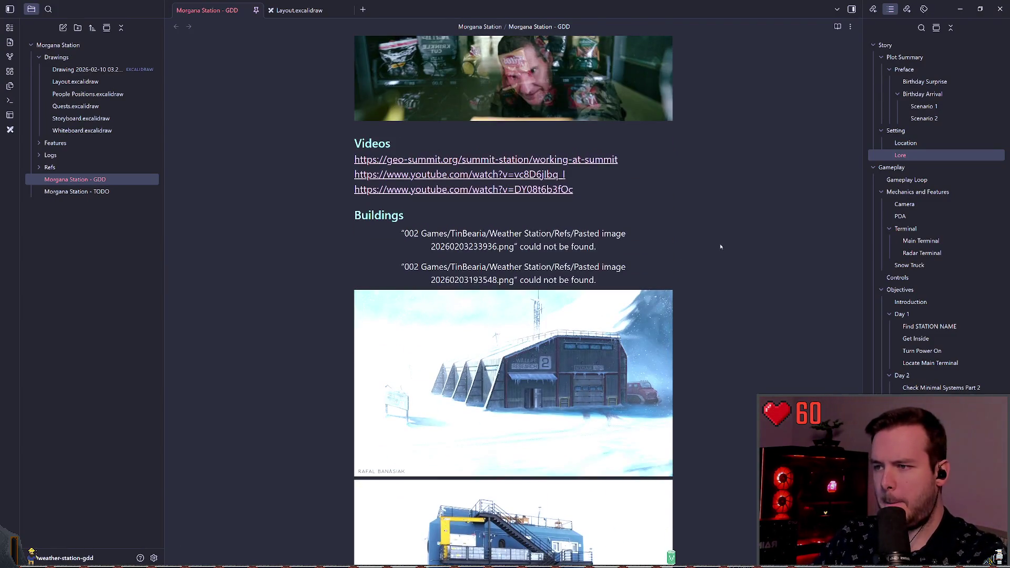
scroll(753, 256, "down", 20)
scroll(777, 190, "up", 15)
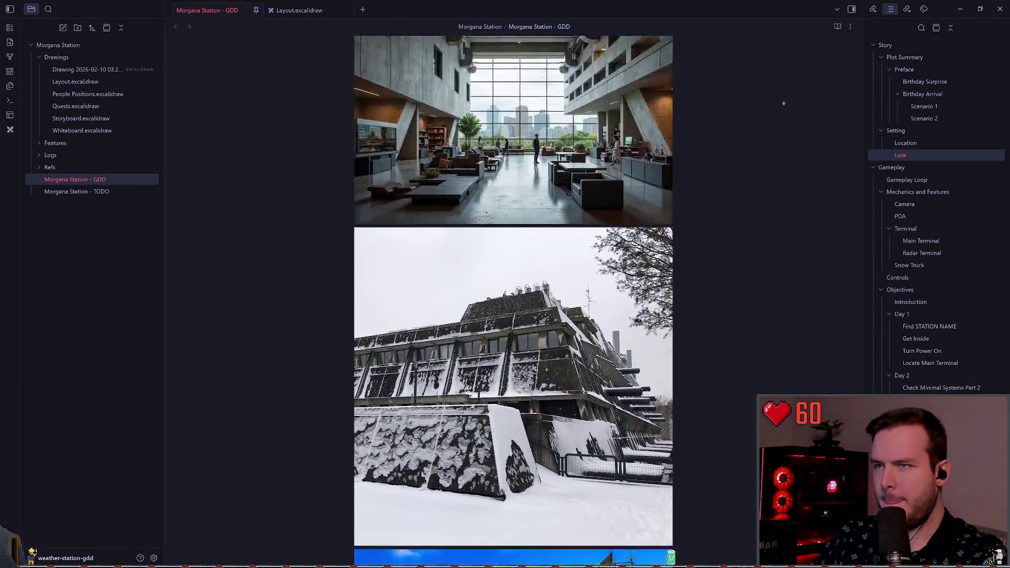
scroll(759, 181, "up", 8)
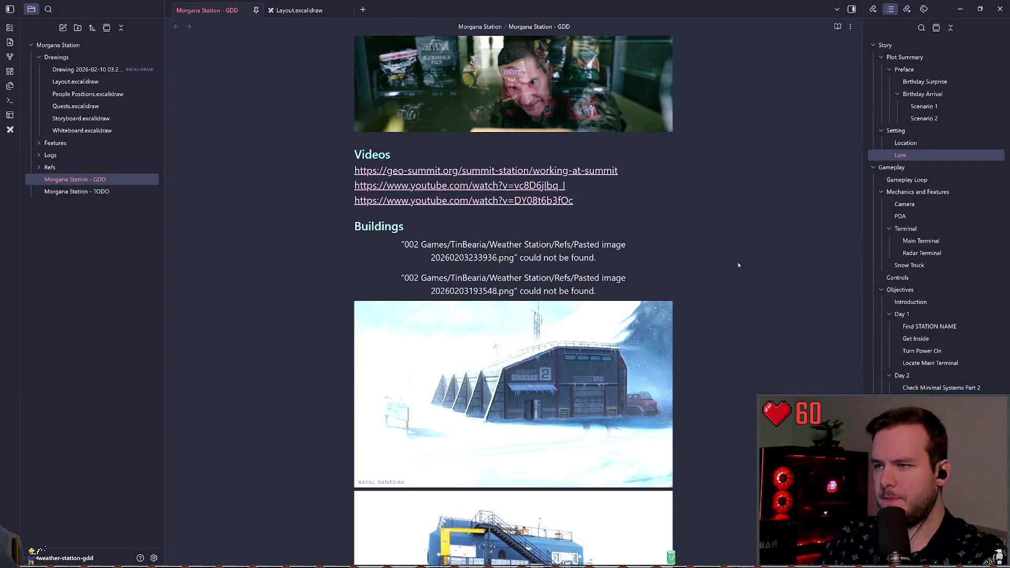
scroll(787, 315, "down", 15)
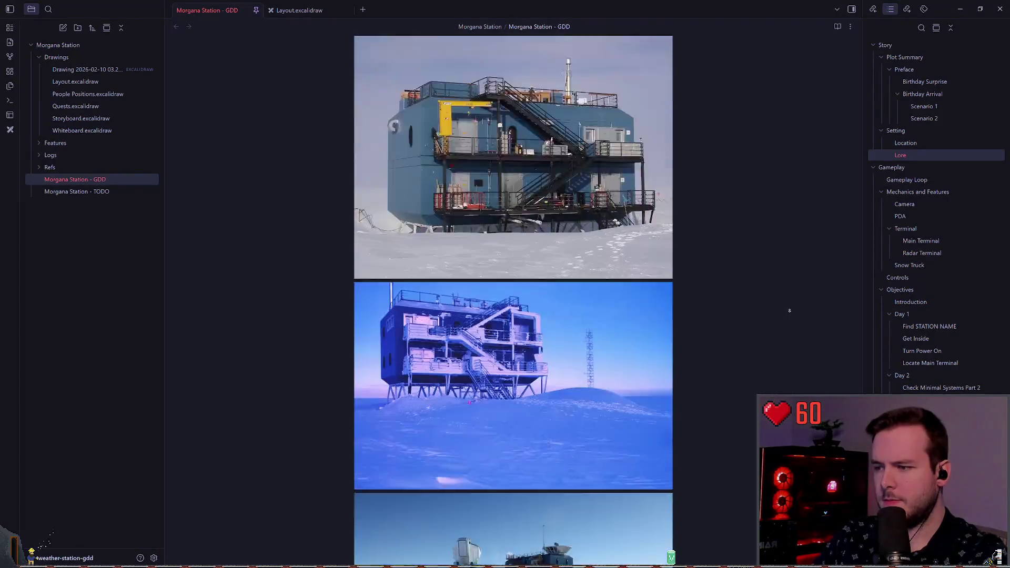
scroll(788, 274, "down", 10)
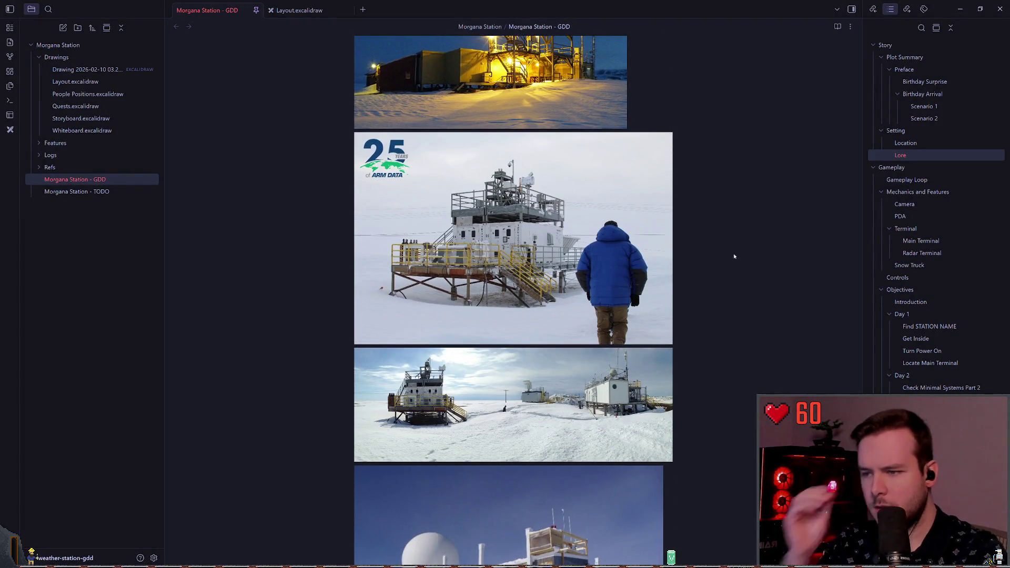
scroll(731, 263, "down", 3)
scroll(731, 273, "down", 12)
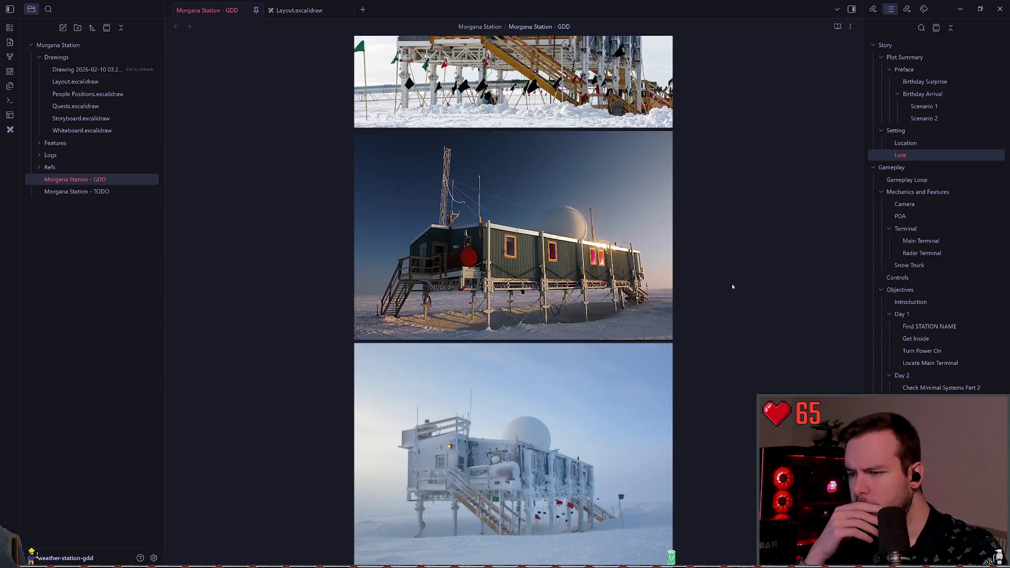
scroll(729, 289, "down", 2)
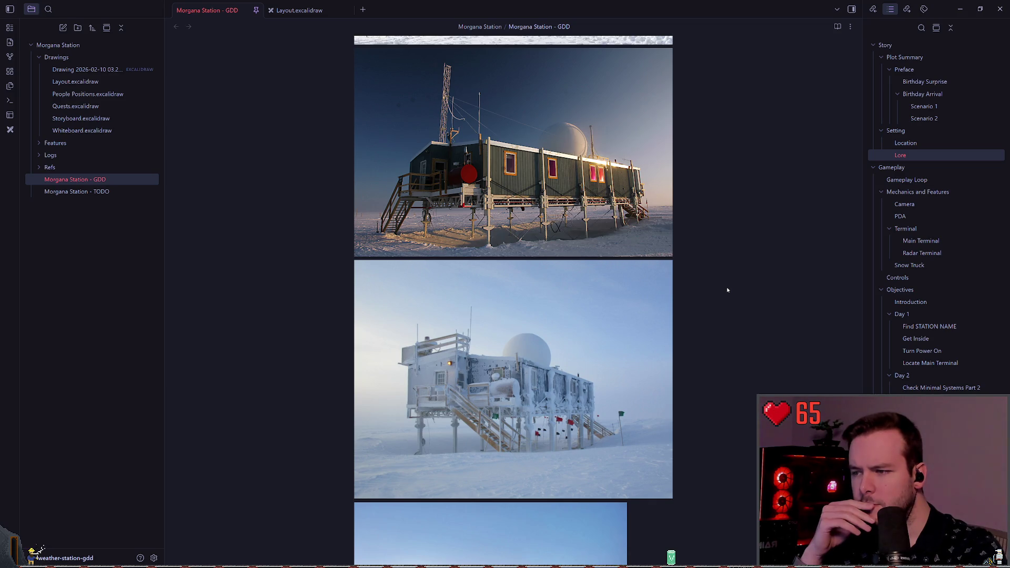
scroll(728, 290, "down", 10)
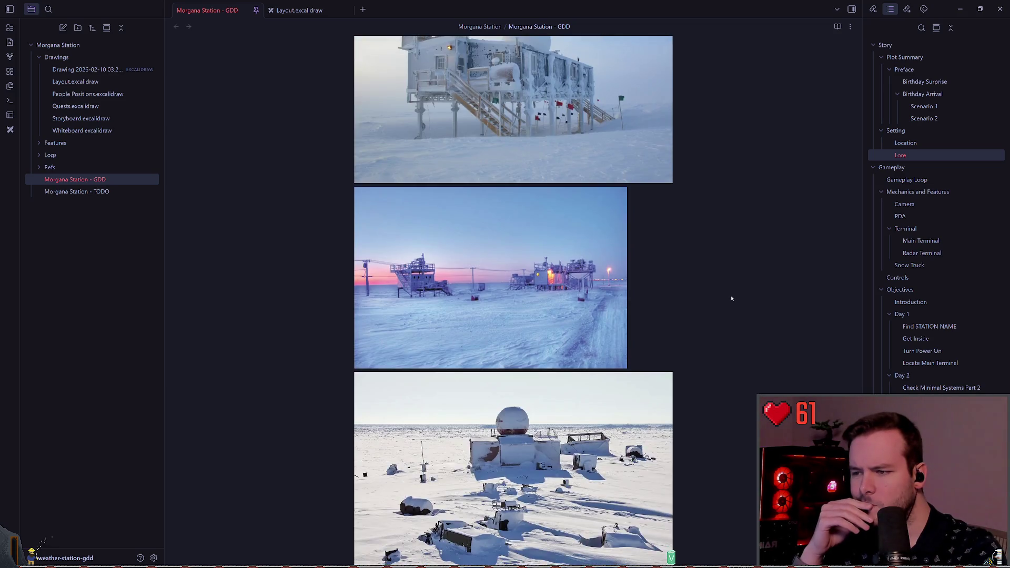
scroll(736, 274, "down", 10)
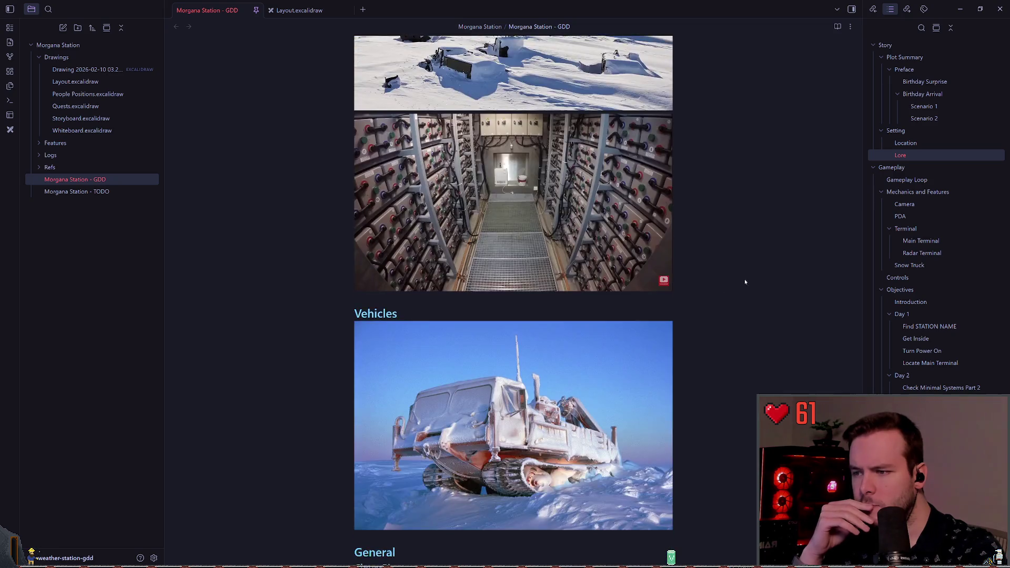
scroll(741, 266, "up", 5)
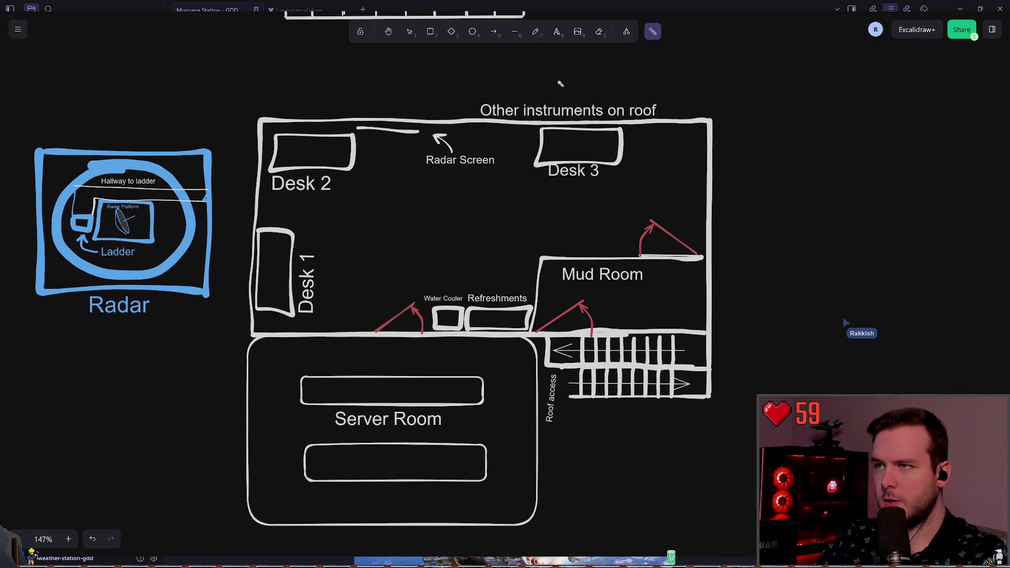
Select the roof-access stairs group and flip it horizontally
mouse_move(377, 353)
left_mouse_down()
mouse_move(513, 399)
mouse_move(379, 337)
left_mouse_up()
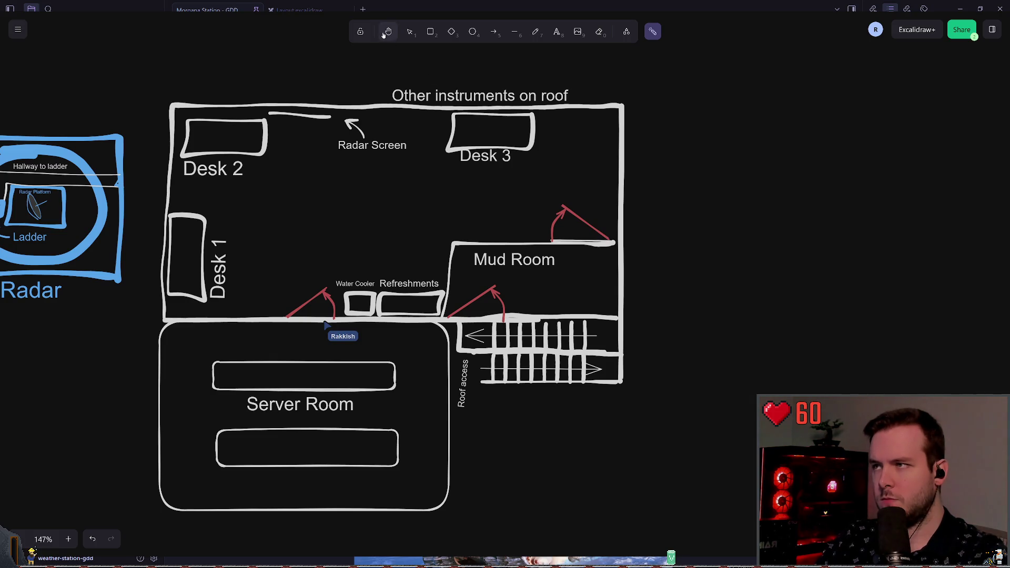
left_click(408, 35)
left_click_drag(653, 392, 447, 320)
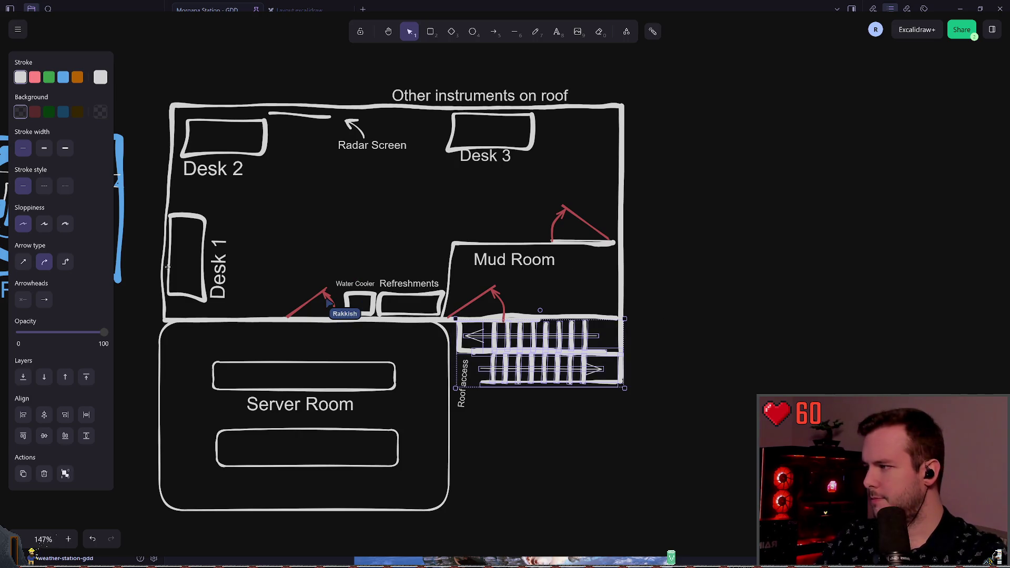
right_click(537, 347)
left_click(643, 472)
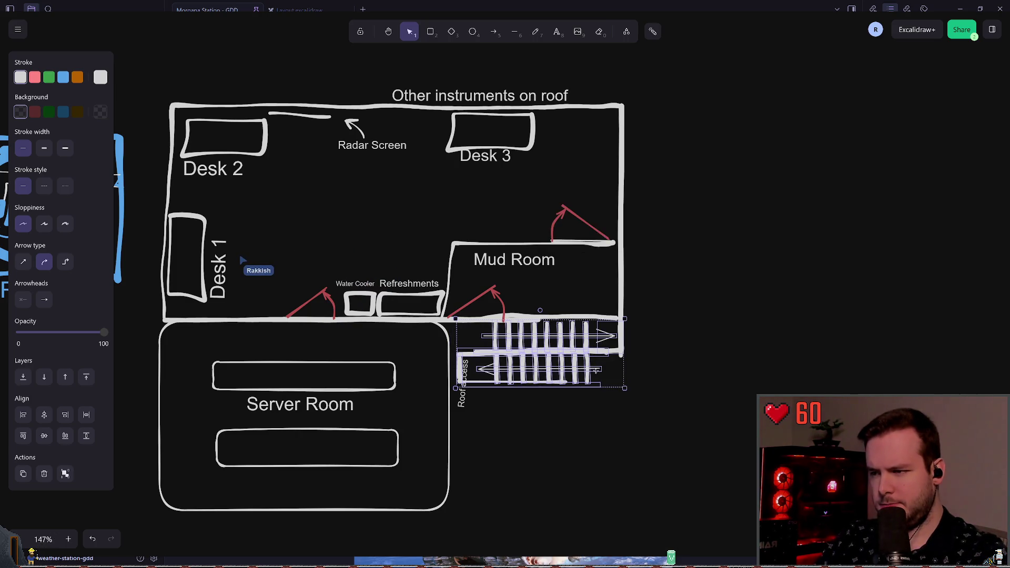
left_click(656, 428)
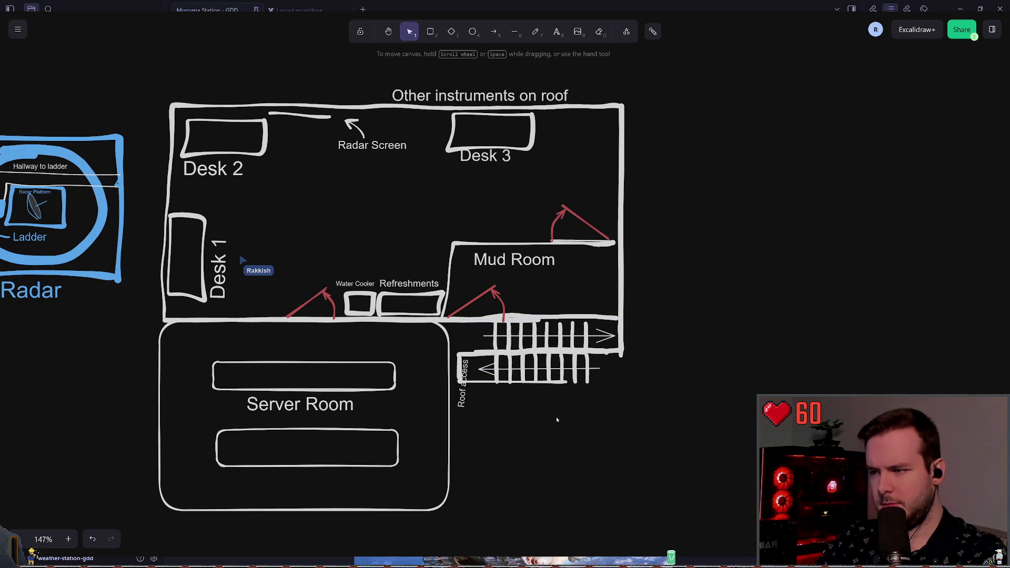
Nudge the flipped stairs into alignment and drag the Roof access label below them
mouse_move(676, 417)
left_mouse_down()
mouse_move(602, 352)
mouse_move(460, 316)
left_mouse_up()
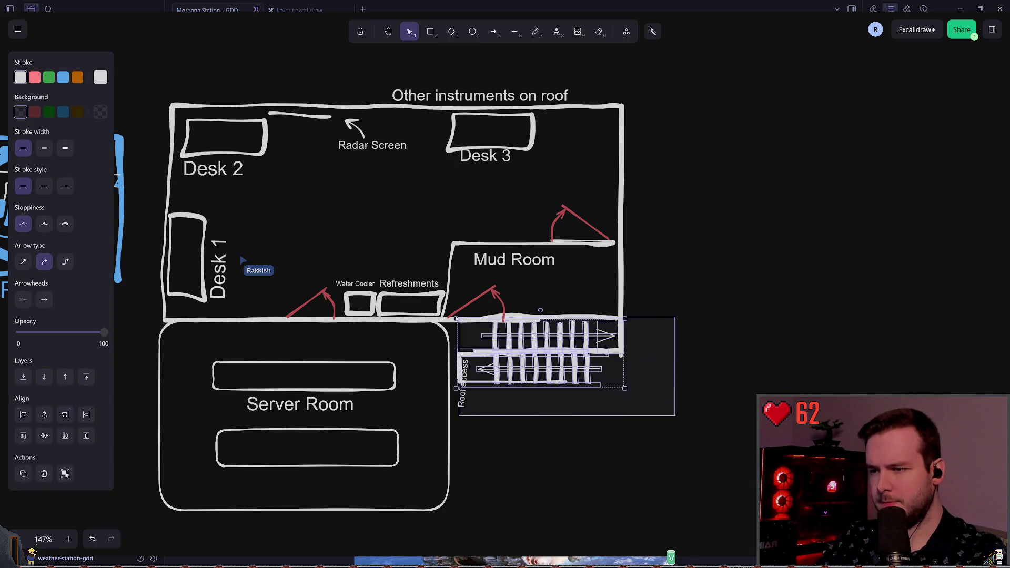
left_click_drag(510, 350, 518, 350)
left_click_drag(561, 413, 557, 414)
left_click(523, 429)
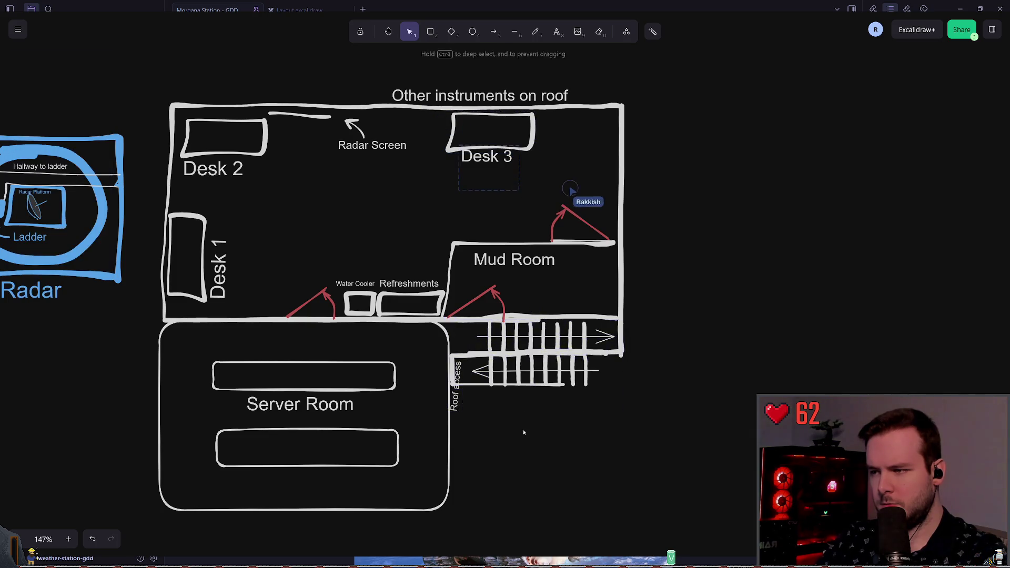
mouse_move(461, 403)
left_mouse_down()
mouse_move(467, 425)
mouse_move(451, 393)
mouse_move(463, 389)
mouse_move(469, 407)
mouse_move(501, 407)
mouse_move(491, 397)
mouse_move(662, 347)
mouse_move(652, 338)
left_mouse_up()
Move the Roof access label to the right of the stairs' upper flight
left_click(591, 419)
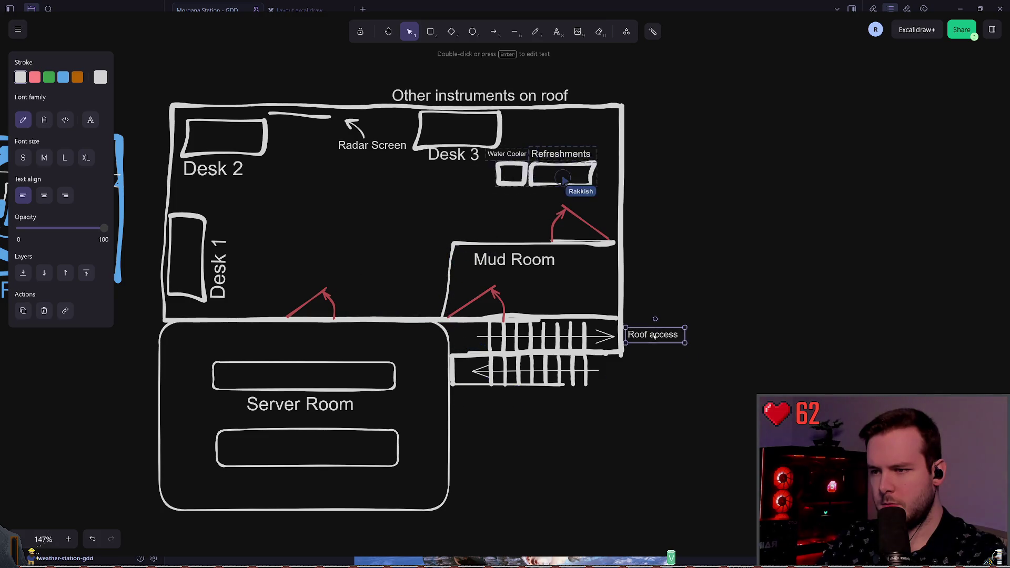
left_click(649, 265)
scroll(655, 295, "up", 1)
scroll(658, 313, "up", 1)
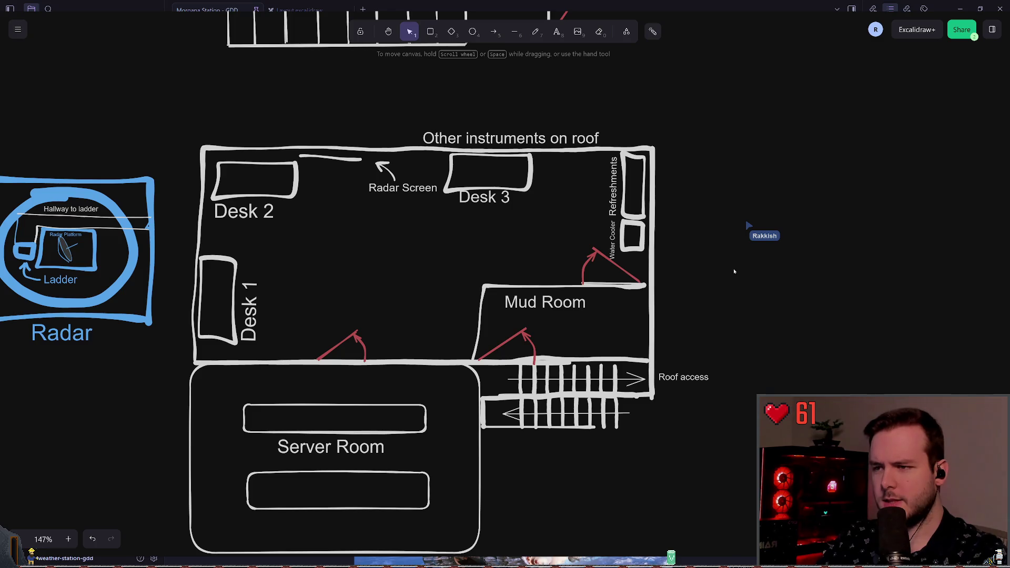
With the laser pointer, indicate the lower doorway, the Mud Room doorway and a spot above Desk 3
left_click(653, 31)
left_click_drag(420, 318, 415, 321)
left_click_drag(537, 253, 534, 255)
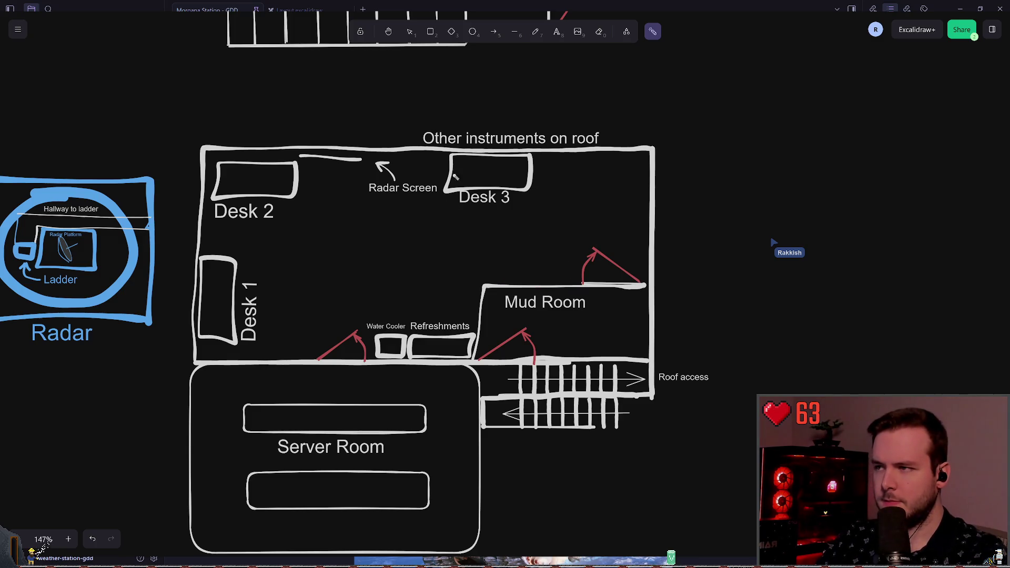
mouse_move(406, 165)
left_mouse_down()
mouse_move(460, 161)
mouse_move(384, 197)
mouse_move(406, 207)
mouse_move(387, 191)
mouse_move(453, 193)
left_mouse_up()
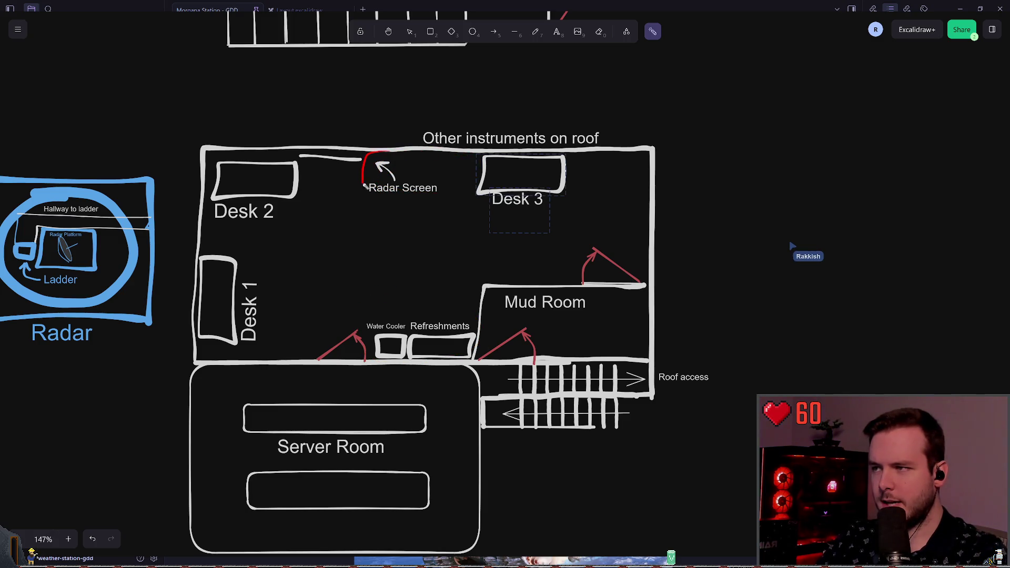
Laser-point across Desk 3 to Desk 1, pan the canvas left, and pick the Freedraw pencil
mouse_move(571, 157)
left_mouse_down()
mouse_move(598, 197)
mouse_move(639, 158)
mouse_move(226, 157)
mouse_move(376, 208)
left_mouse_up()
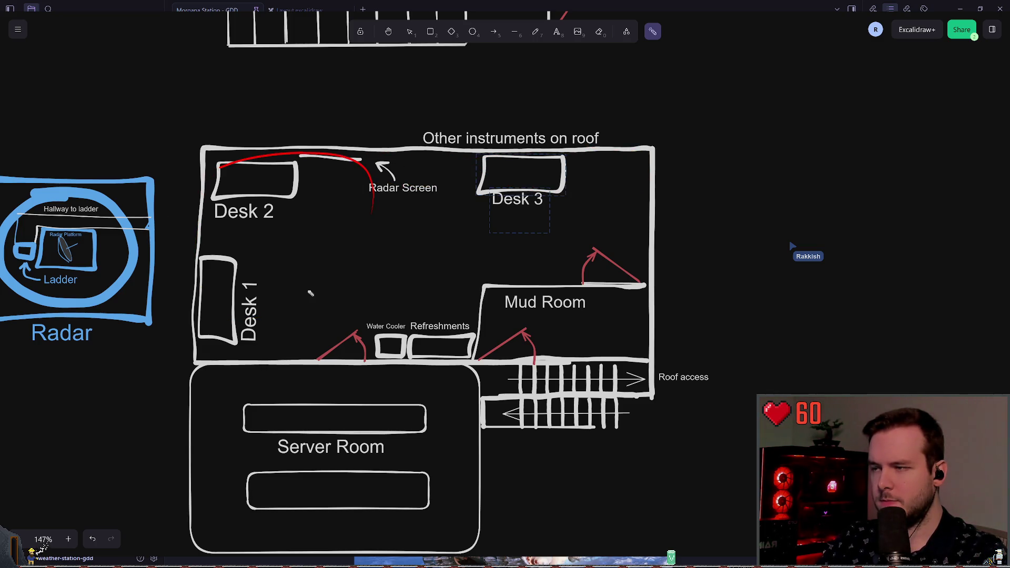
scroll(444, 266, "up", 1)
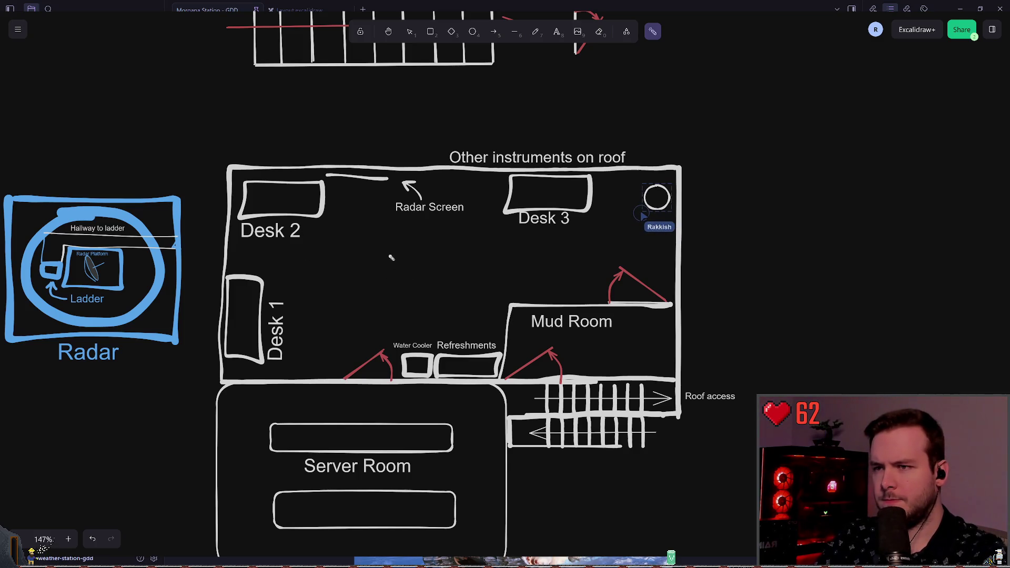
scroll(416, 277, "left", 2)
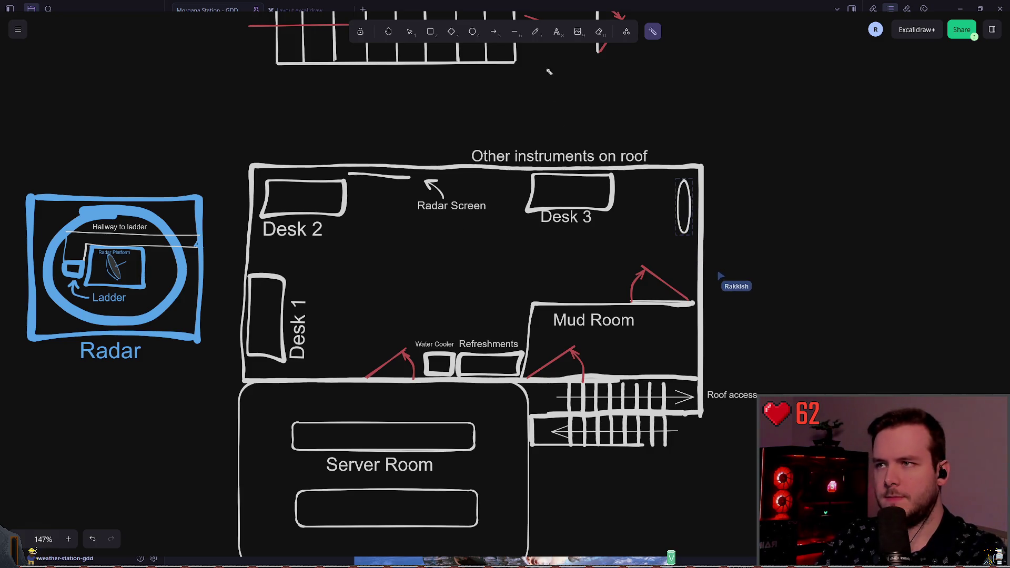
left_click(535, 31)
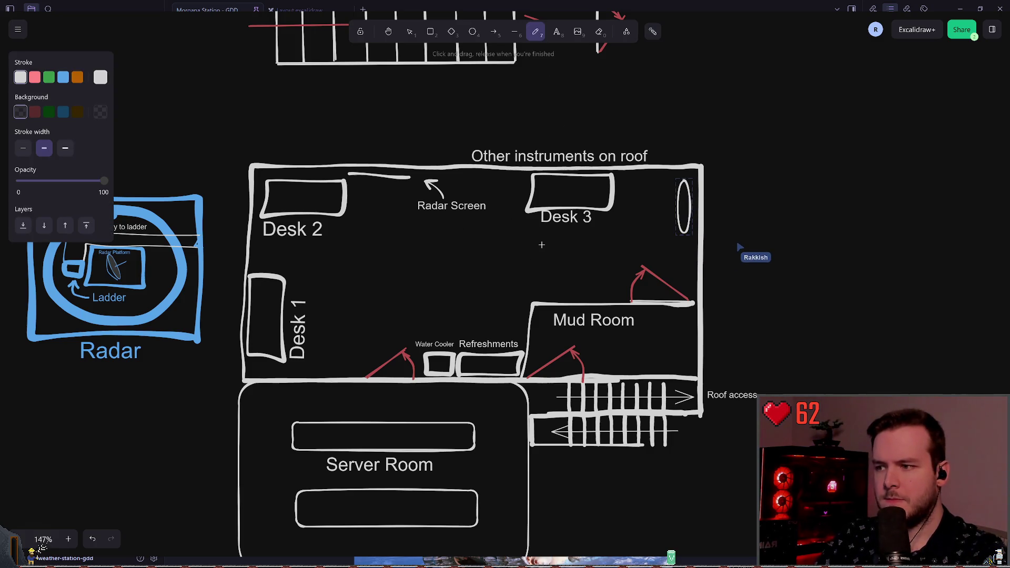